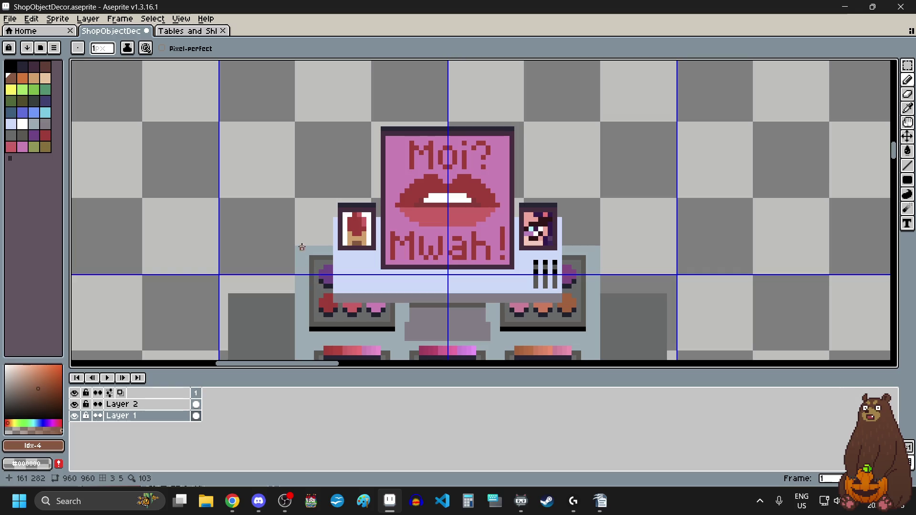
Step: Pan and zoom around the ShopObjectDecor canvas, briefly switching to the Chrome window
scroll(300, 253, "left", 3)
scroll(336, 281, "up", 1)
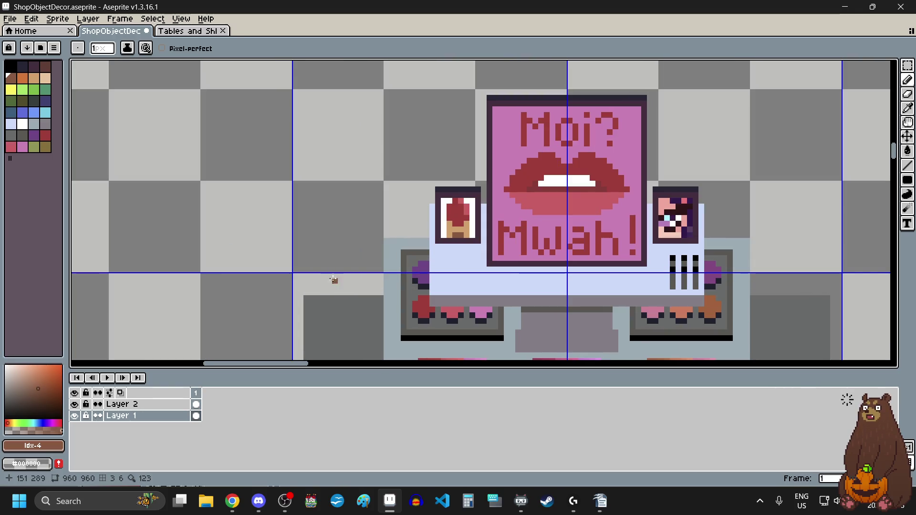
key("alt+Tab")
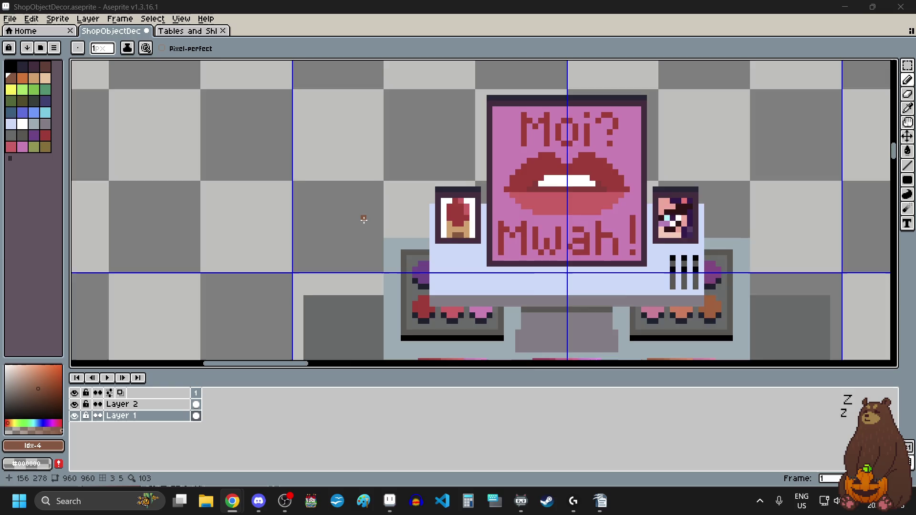
scroll(370, 297, "down", 1)
scroll(369, 302, "up", 1)
scroll(368, 301, "up", 1)
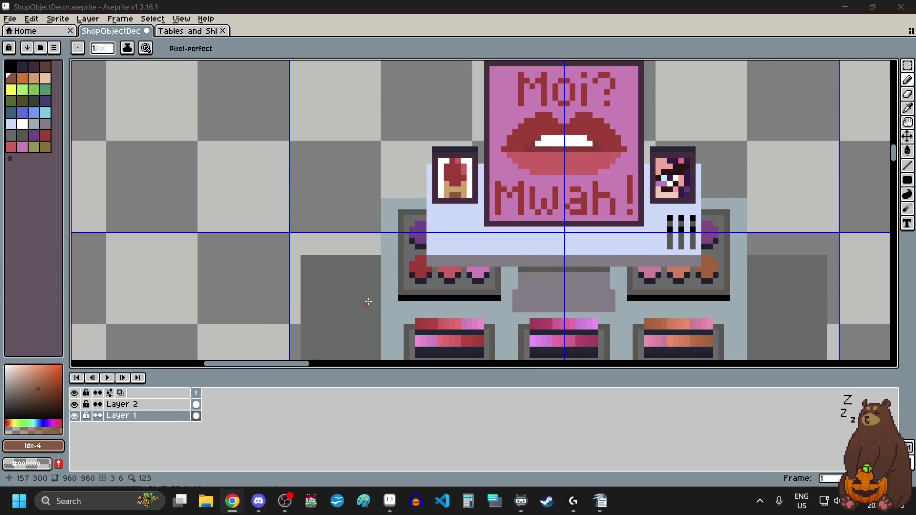
scroll(438, 249, "up", 1)
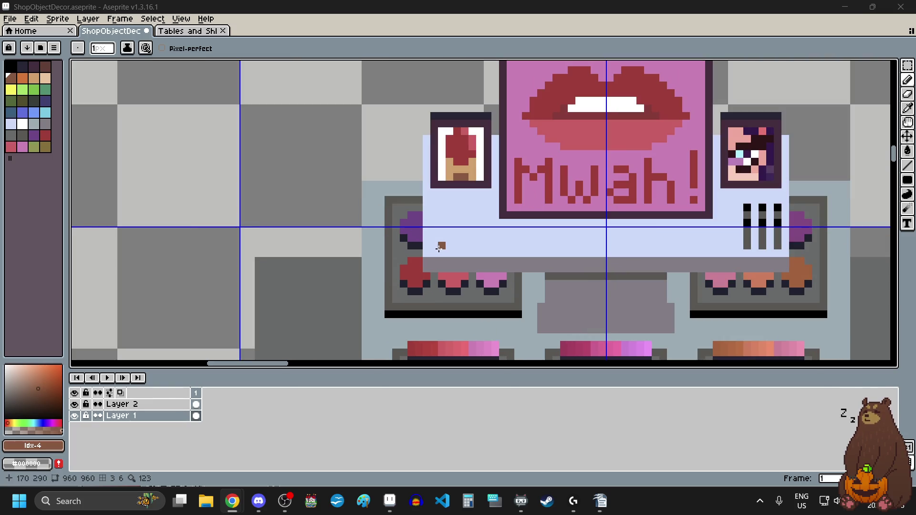
Step: Paint a small dark-red block on the counter below the small portrait
left_click(46, 135)
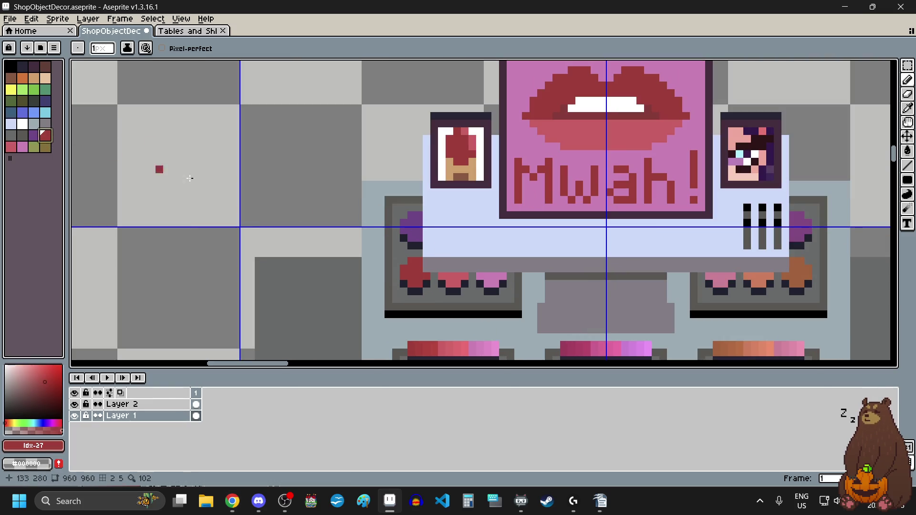
scroll(460, 246, "up", 4)
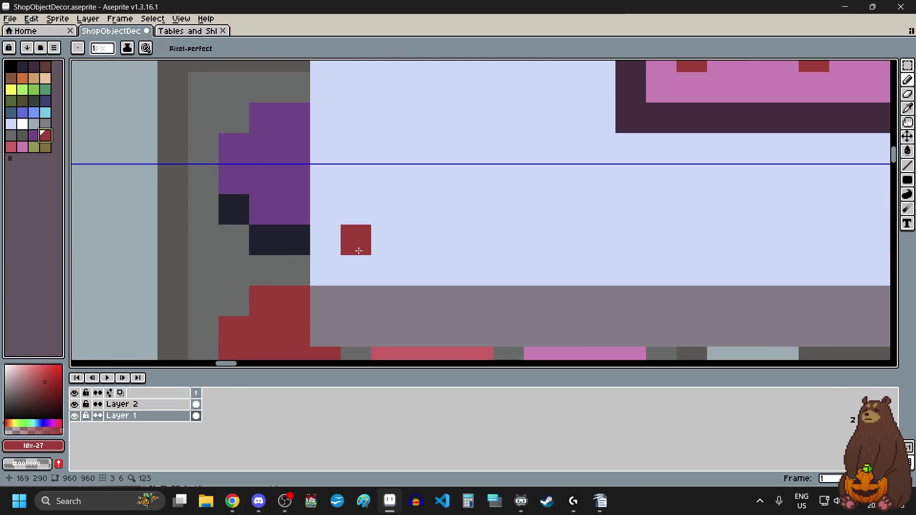
left_click_drag(358, 250, 380, 185)
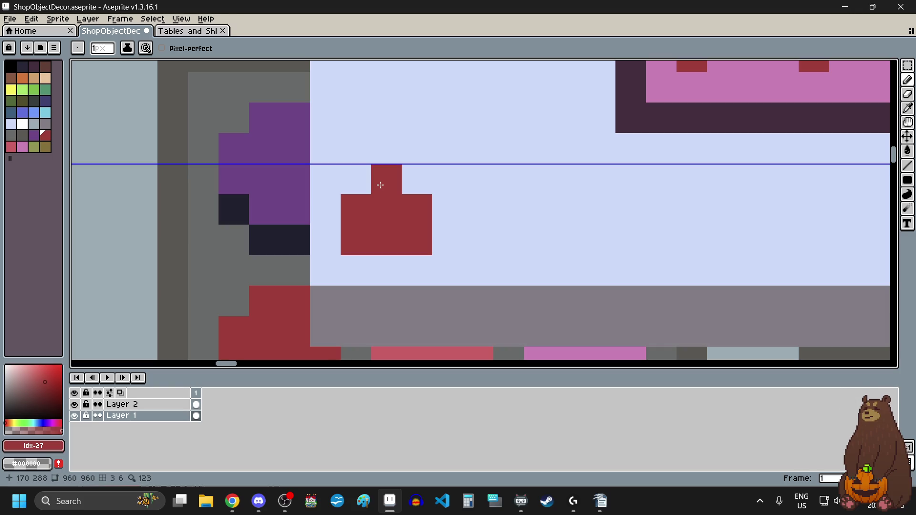
scroll(419, 282, "down", 3)
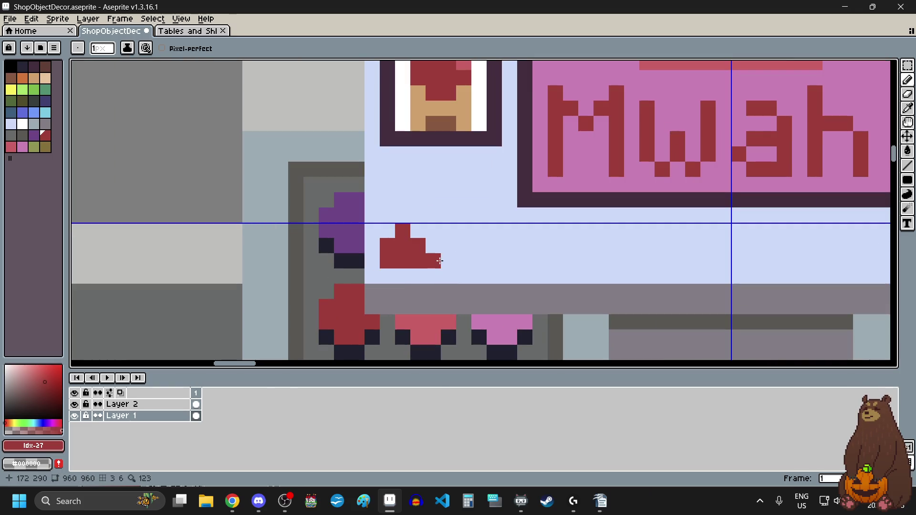
Step: Add near-black pixels above and beside the red block, undoing a misplaced one
left_click(14, 146)
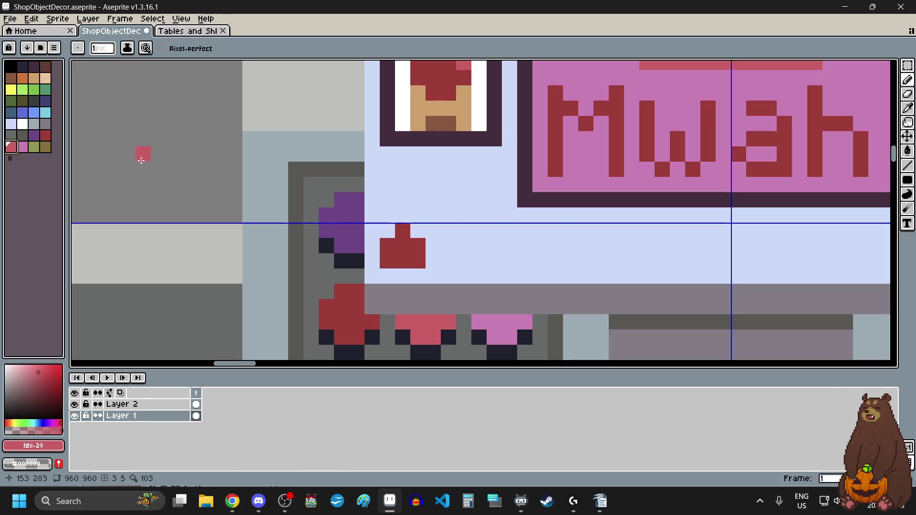
left_click(22, 67)
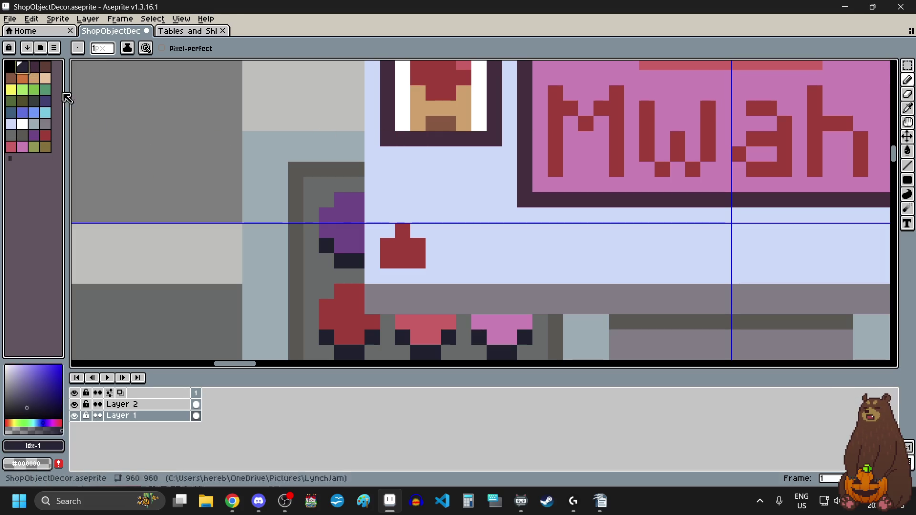
left_click(402, 215)
left_click(387, 230)
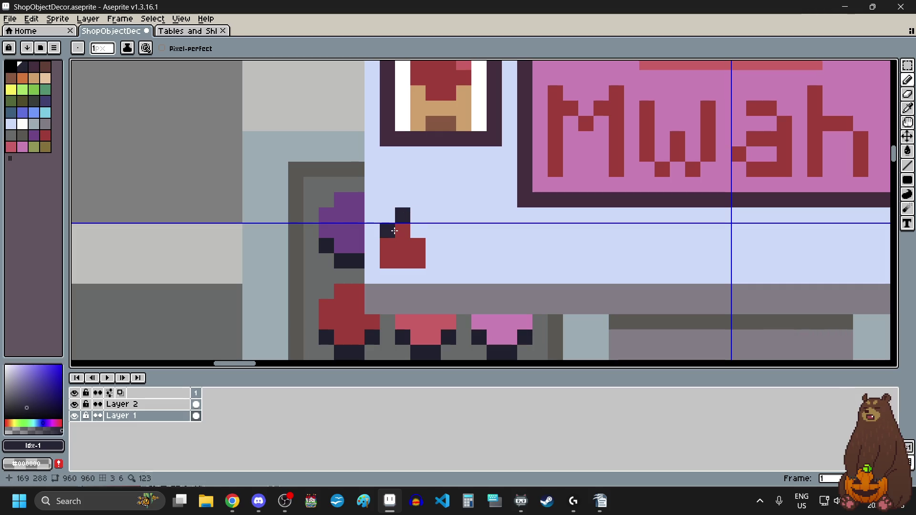
scroll(414, 231, "down", 1)
scroll(405, 219, "up", 2)
left_click(401, 209)
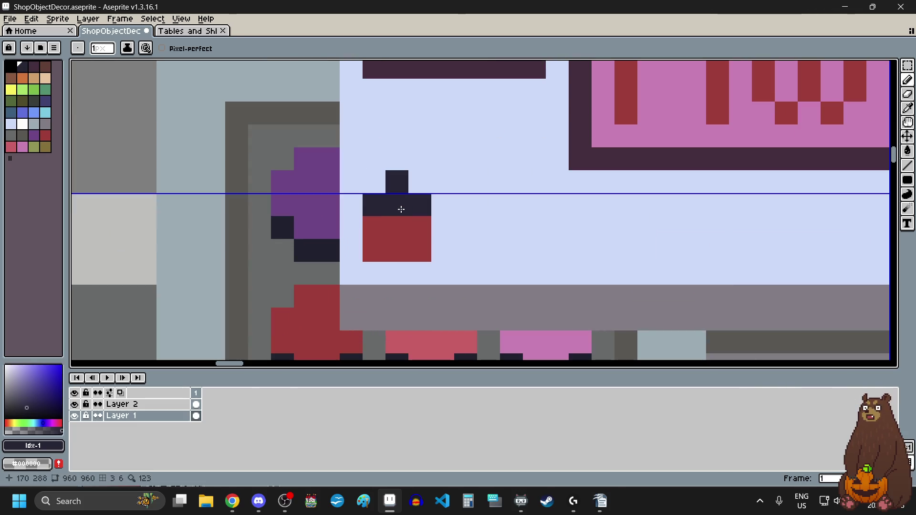
key("ctrl+z")
Step: Try dark pixels inside and below the red block, then undo both
left_click(401, 221)
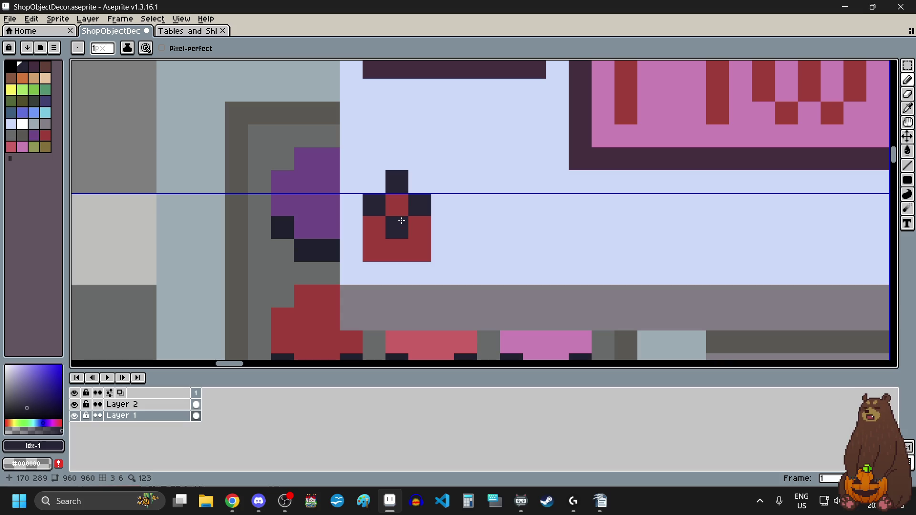
key("ctrl+z")
scroll(402, 221, "down", 4)
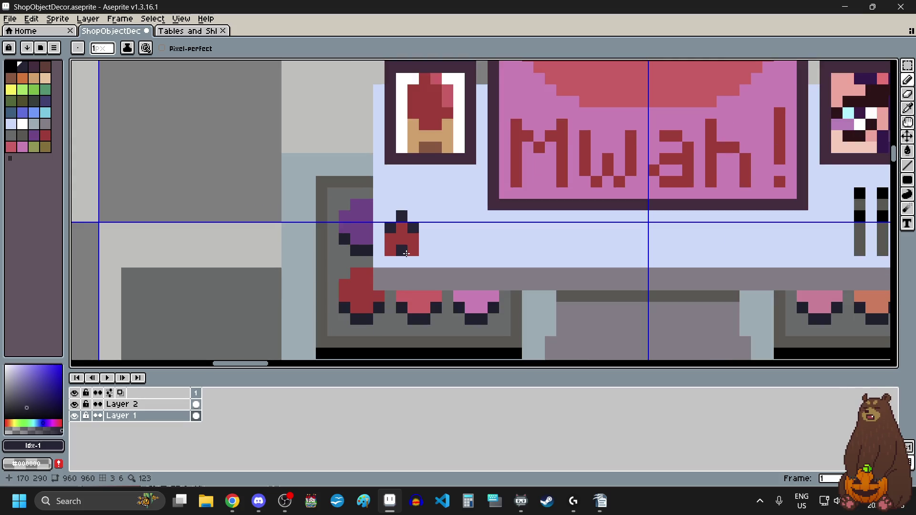
left_click(402, 262)
scroll(402, 261, "up", 1)
scroll(402, 262, "down", 1)
scroll(402, 262, "down", 1)
scroll(404, 261, "up", 2)
key("ctrl+z")
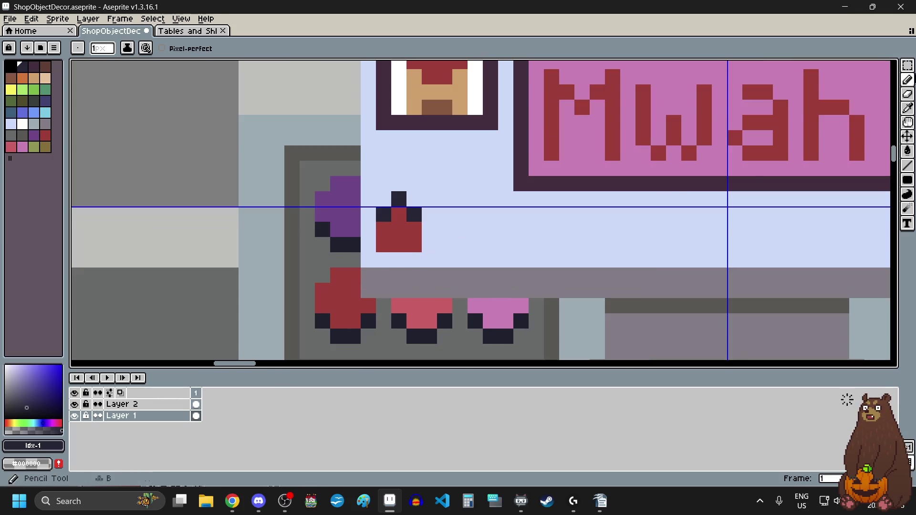
left_click(907, 64)
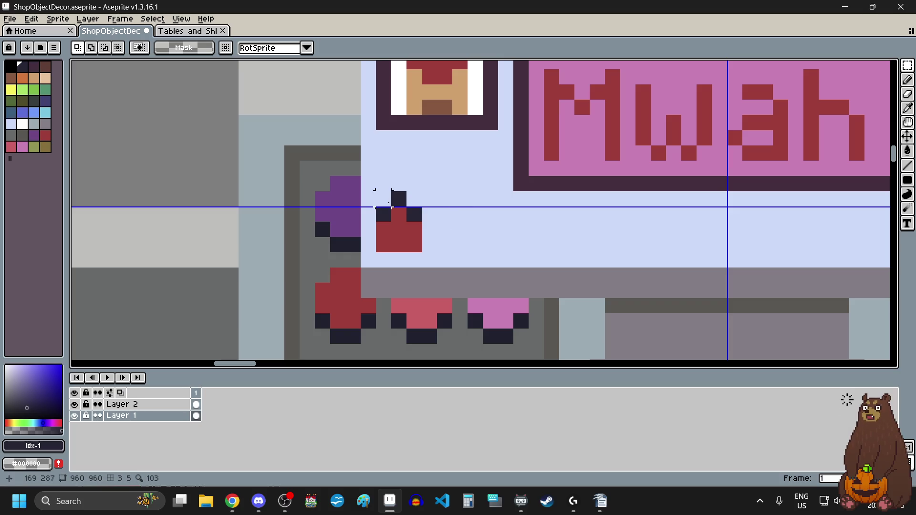
Step: Move the red shape up two pixels under the portrait
mouse_move(374, 190)
left_mouse_down()
mouse_move(421, 248)
mouse_move(410, 159)
mouse_move(410, 172)
left_mouse_up()
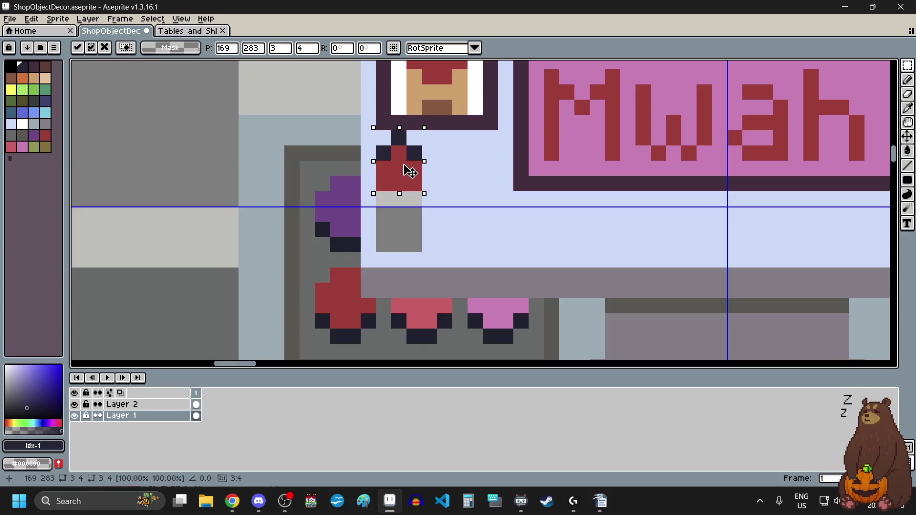
left_click(460, 212)
scroll(459, 212, "down", 3)
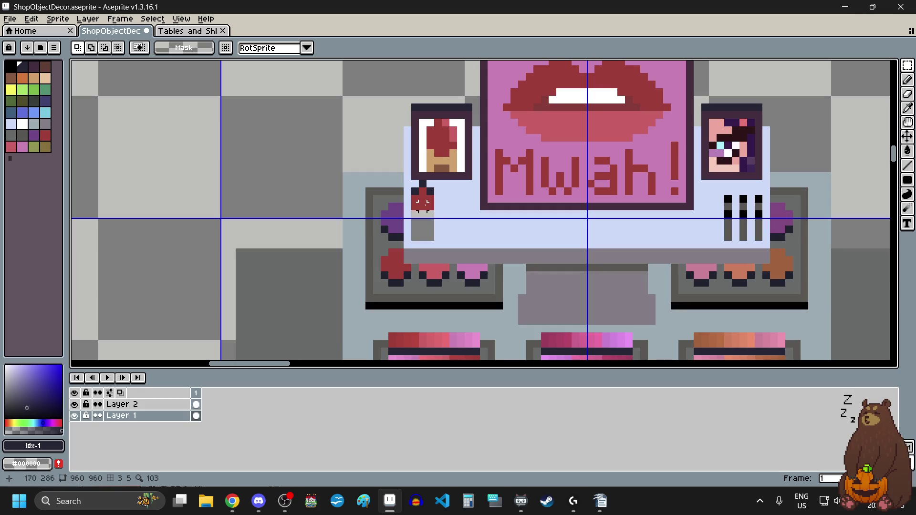
scroll(424, 200, "up", 3)
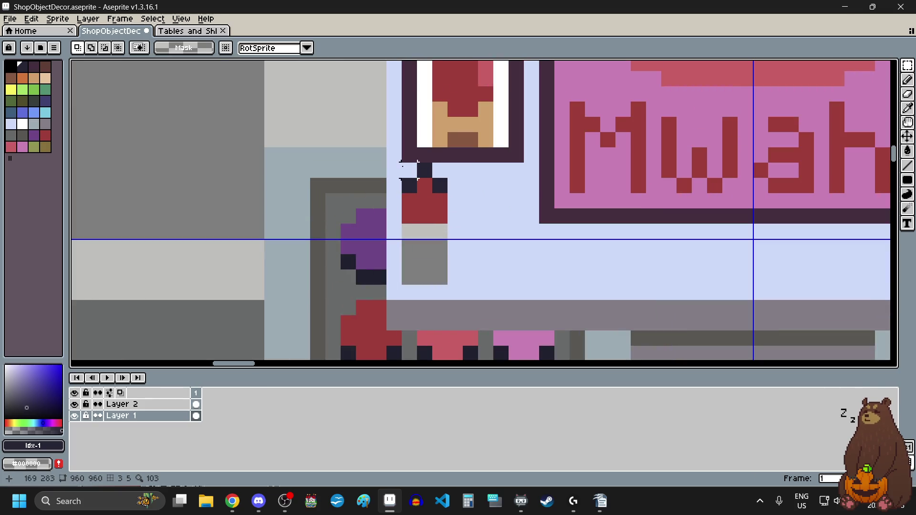
Step: Copy the red shape and paste the duplicate just to its right
left_click_drag(420, 171, 427, 219)
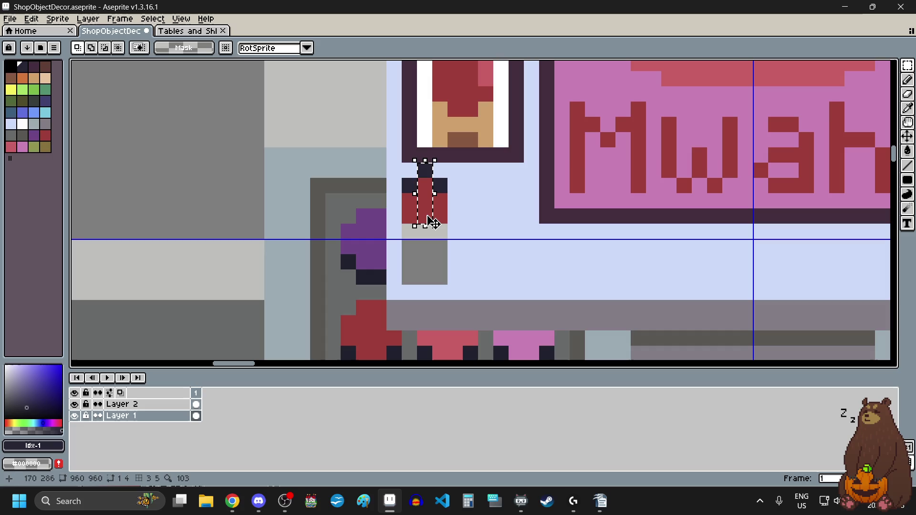
mouse_move(409, 188)
left_mouse_down()
mouse_move(447, 217)
mouse_move(502, 208)
left_mouse_up()
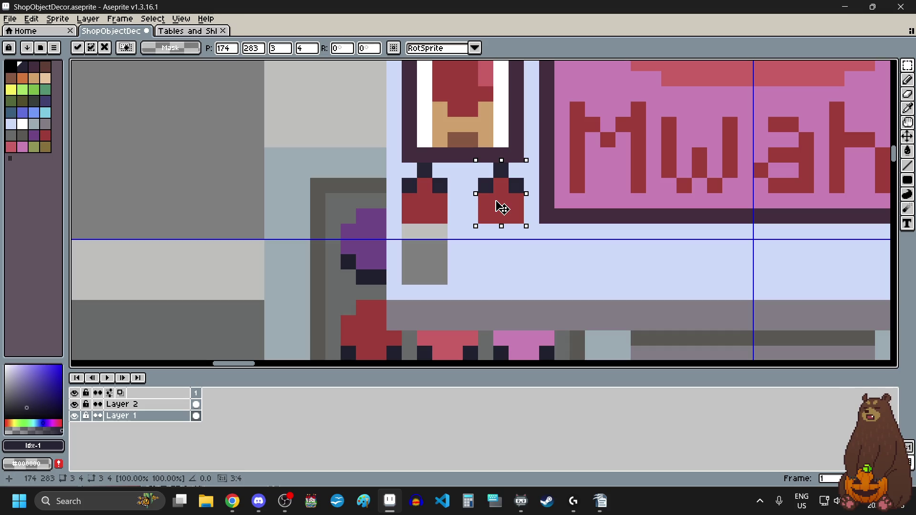
left_click(241, 211)
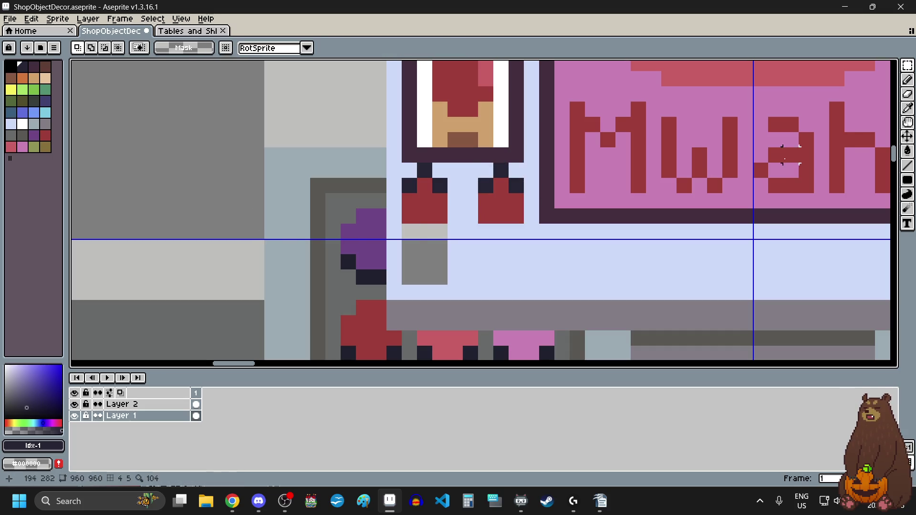
left_click(907, 108)
left_click(586, 241)
Step: Fill leftover grey pixels with the light blue counter colour and recolour the right copy rose
left_click(907, 150)
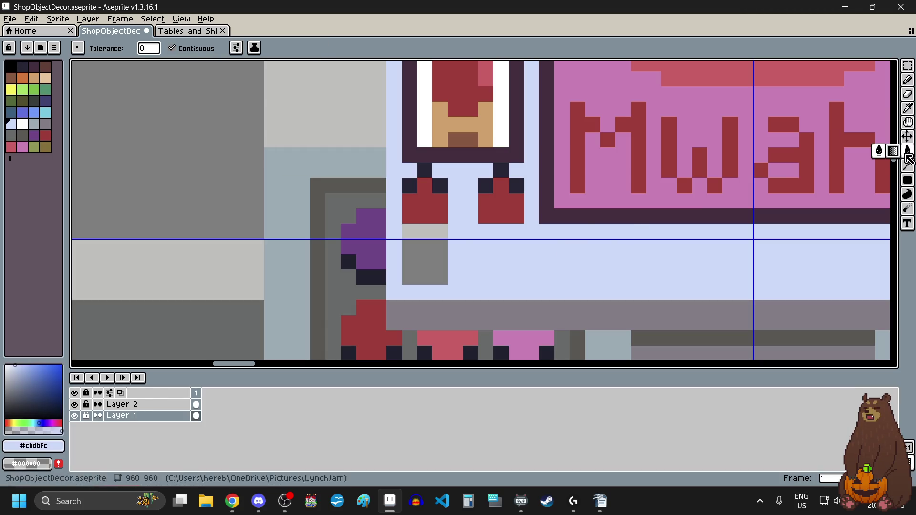
left_click(419, 261)
left_click(419, 261)
left_click(11, 146)
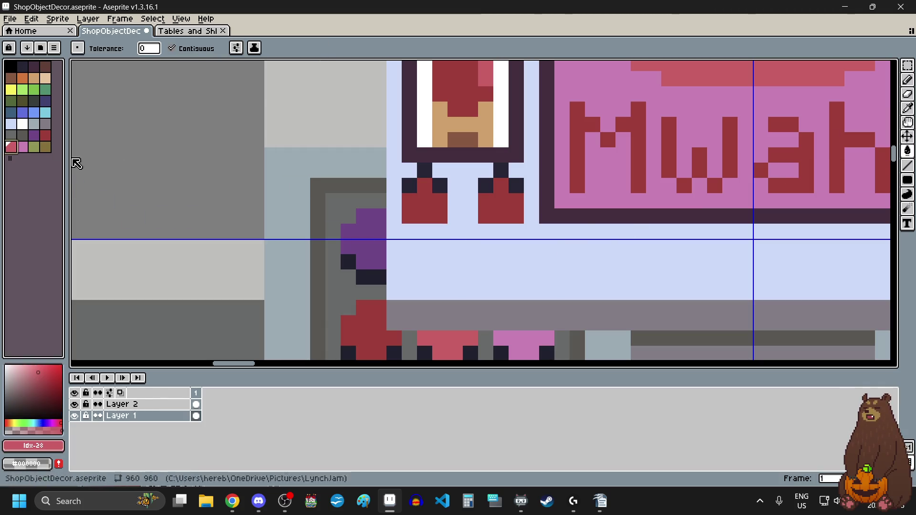
left_click(498, 212)
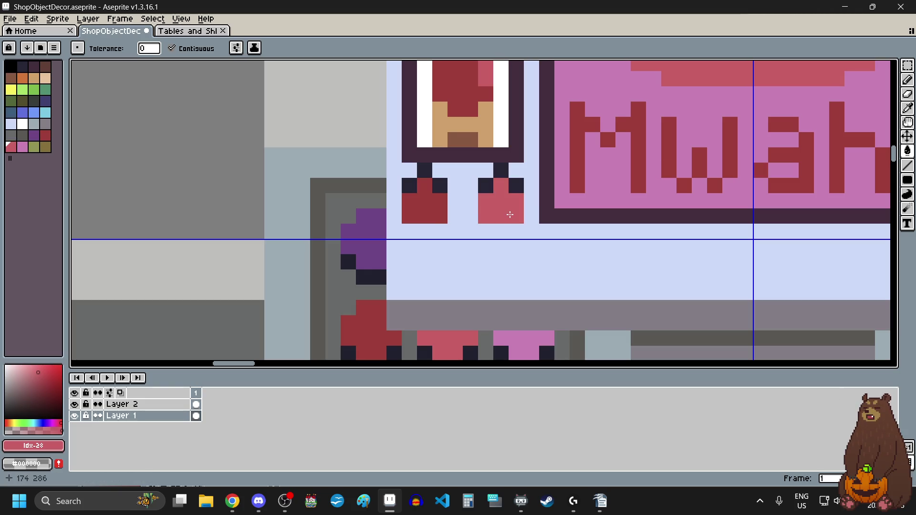
Step: Add near-black pixels below the left block and inside and below the right block
left_click(22, 146)
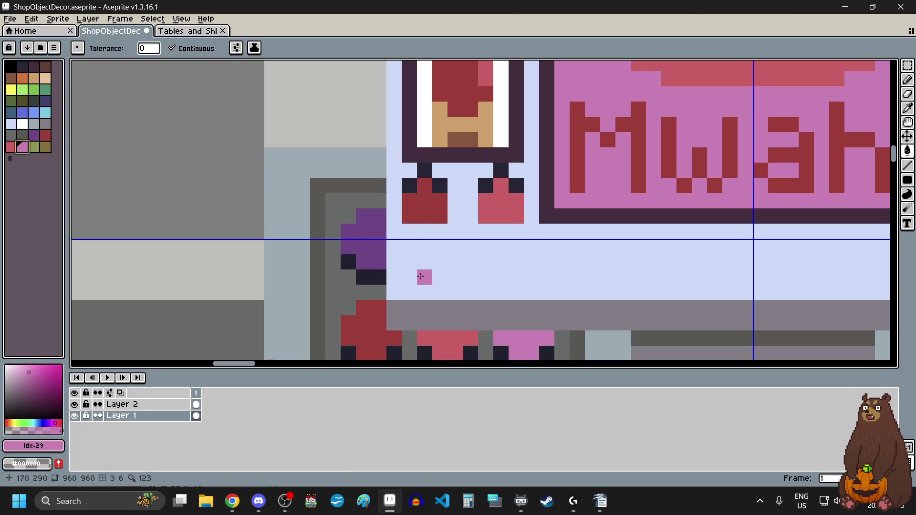
left_click(22, 66)
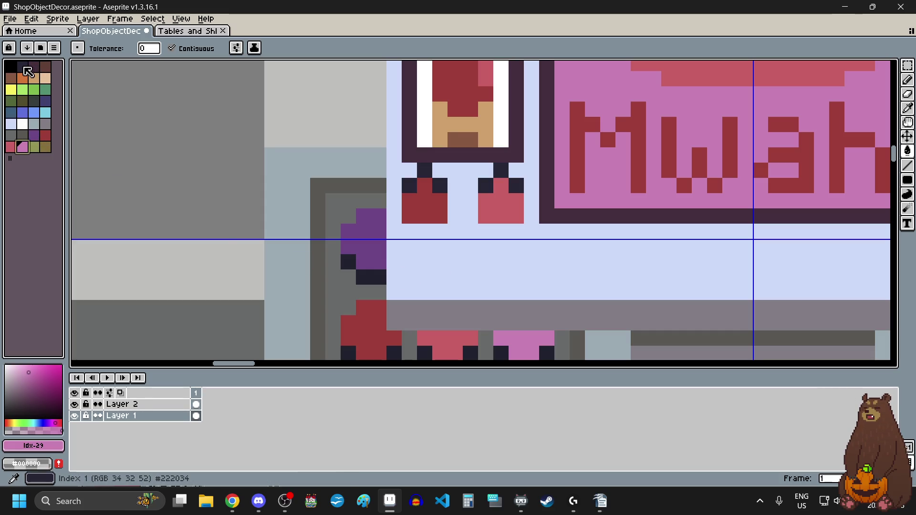
left_click(907, 79)
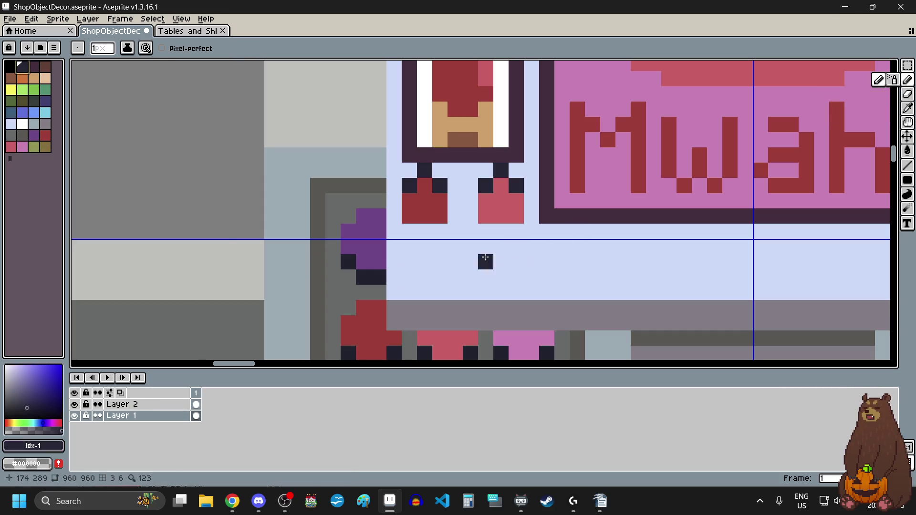
scroll(422, 238, "up", 1)
left_click(423, 200)
left_click(400, 224)
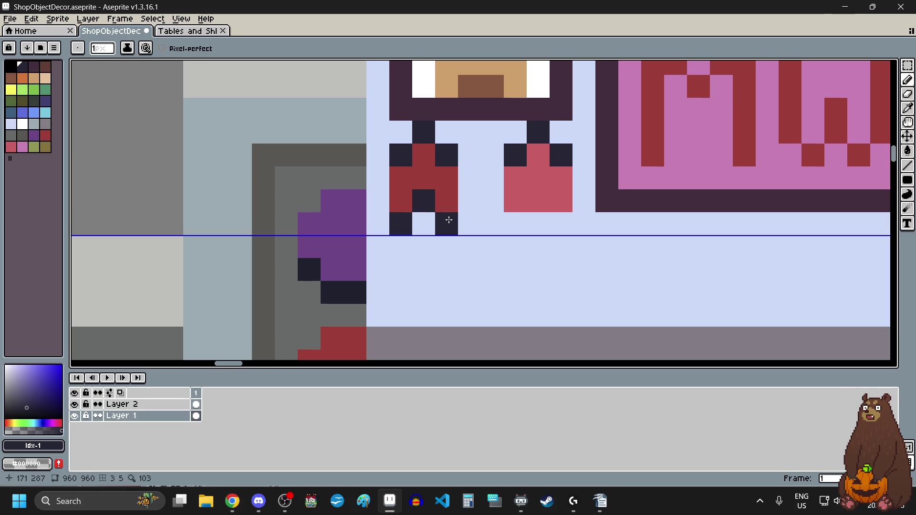
left_click(538, 200)
left_click(515, 223)
left_click(561, 223)
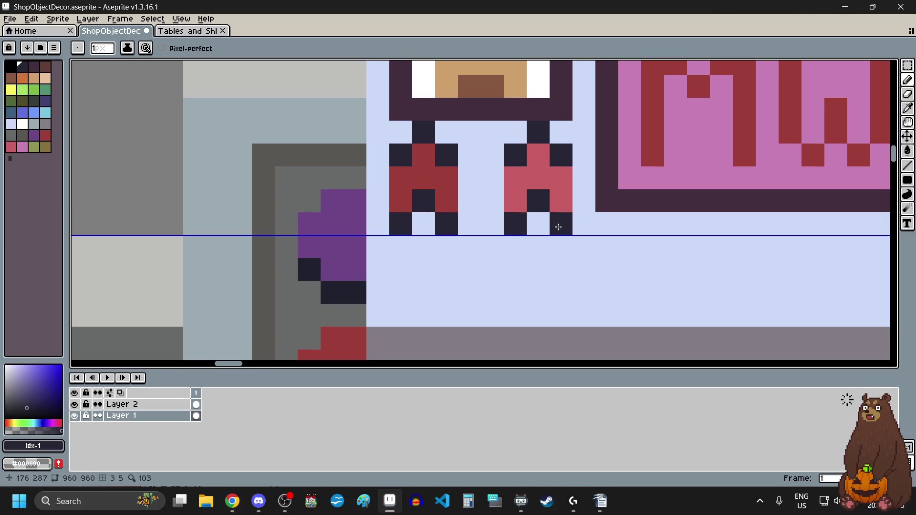
scroll(512, 244, "down", 2)
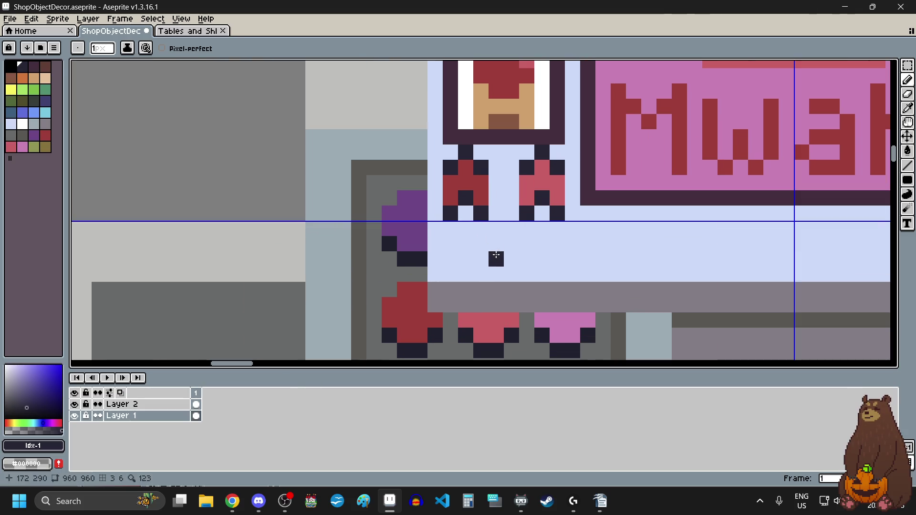
Step: Paint a small pink block under the left red block
left_click(27, 148)
scroll(473, 229, "up", 5)
left_click(458, 198)
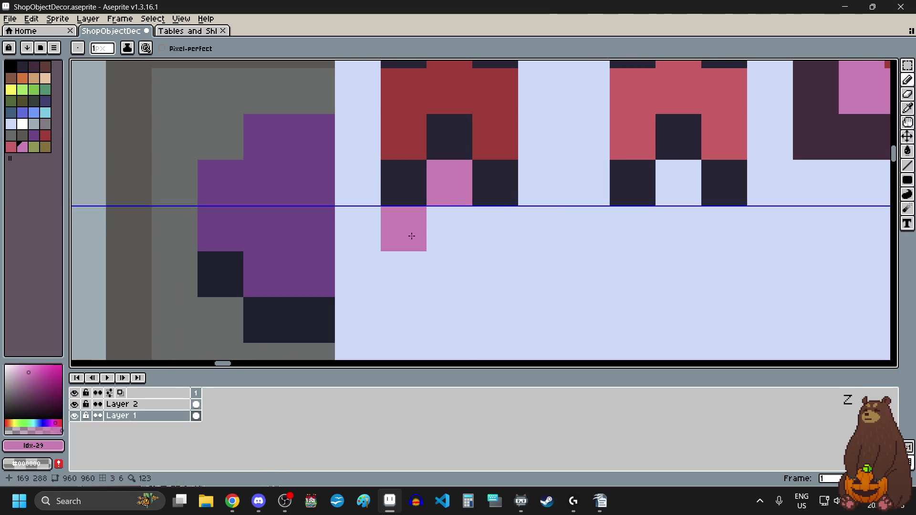
left_click_drag(405, 225, 496, 229)
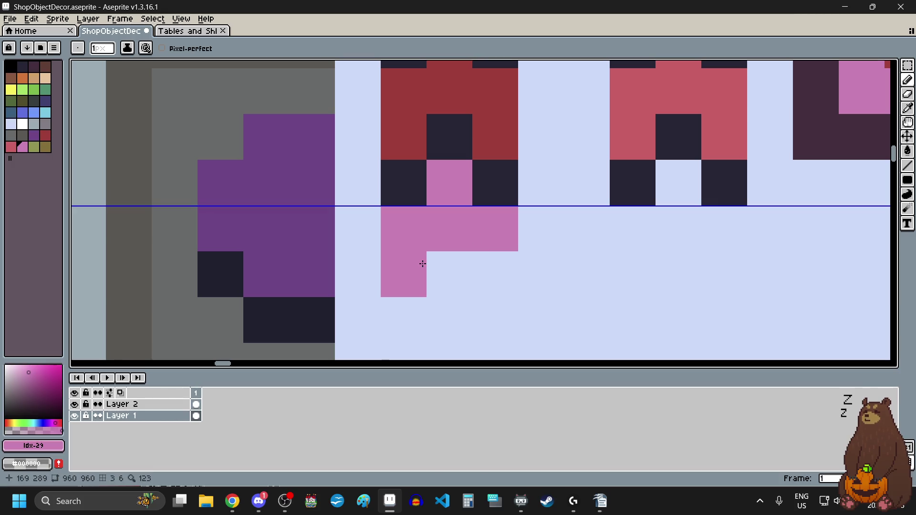
left_click_drag(406, 270, 474, 266)
scroll(475, 266, "down", 3)
scroll(510, 265, "up", 1)
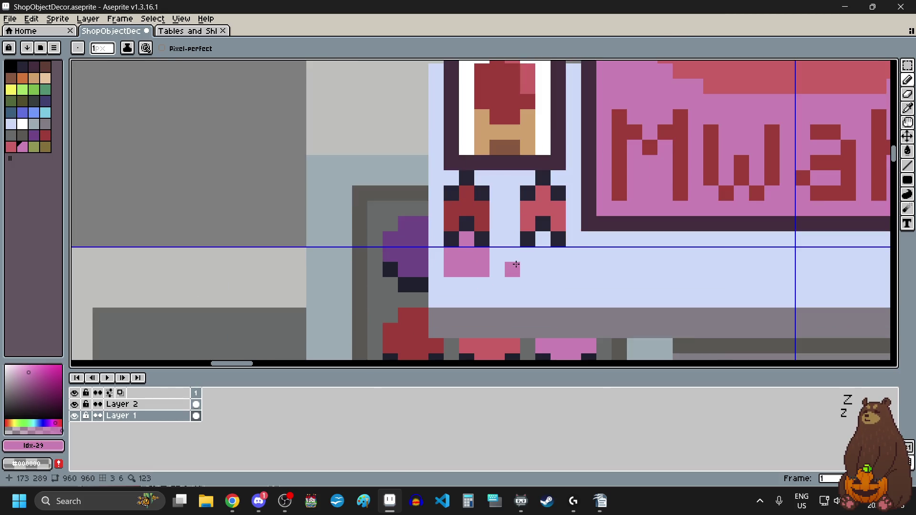
Step: Paint a small purple block under the right red block
left_click(34, 136)
scroll(536, 251, "up", 1)
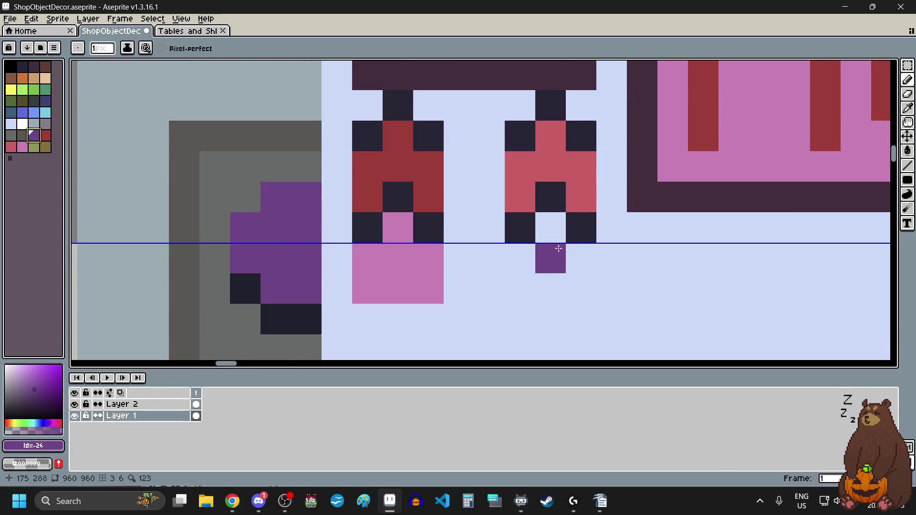
mouse_move(556, 234)
left_mouse_down()
mouse_move(546, 253)
mouse_move(513, 264)
mouse_move(557, 267)
mouse_move(579, 291)
left_mouse_up()
Step: Zoom out to review the whole counter sprite with its two finished bottles
scroll(572, 286, "down", 4)
scroll(441, 311, "down", 2)
scroll(443, 310, "up", 2)
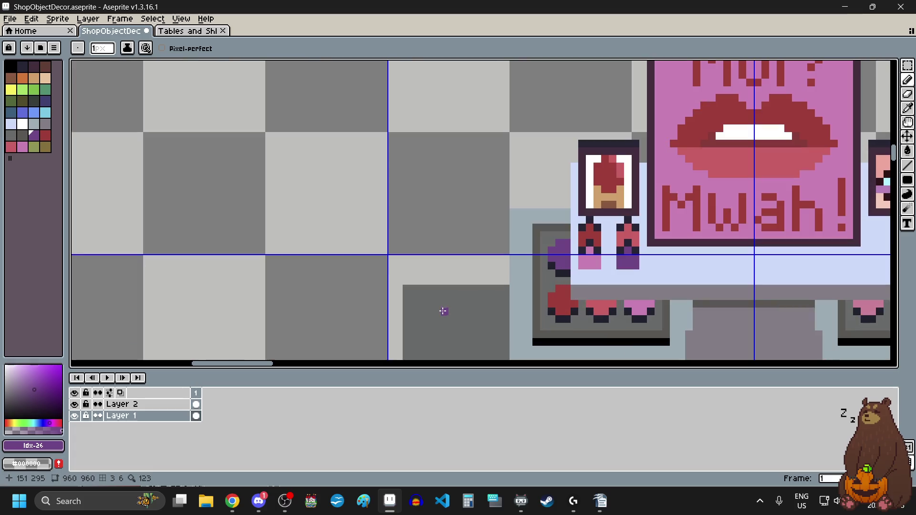
scroll(443, 311, "down", 3)
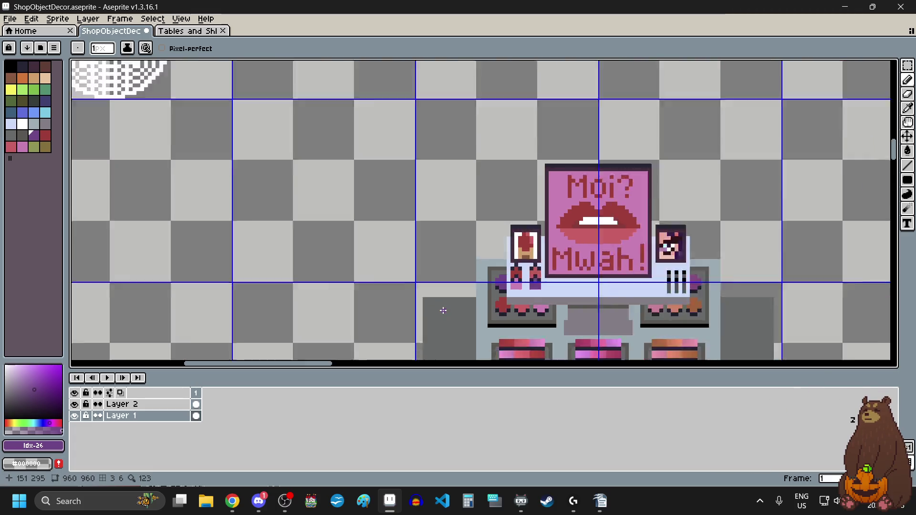
scroll(443, 311, "down", 3)
scroll(472, 329, "up", 5)
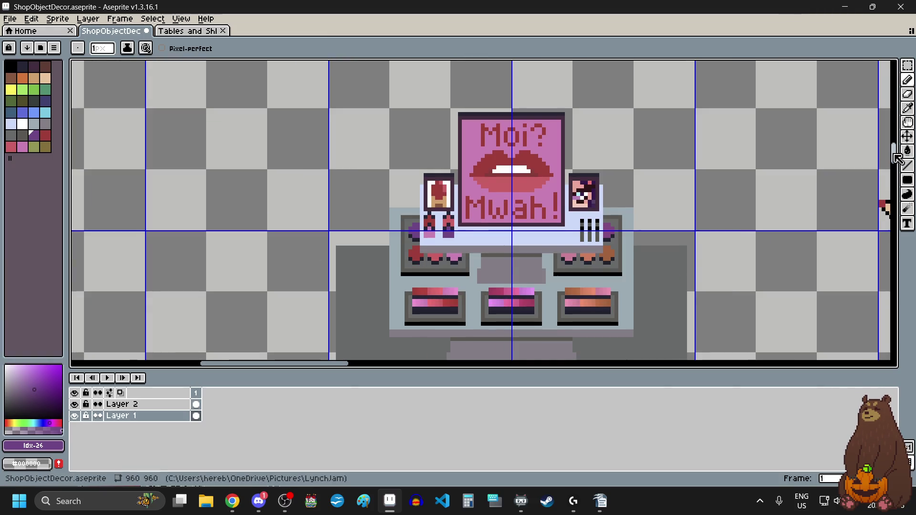
scroll(813, 176, "down", 3)
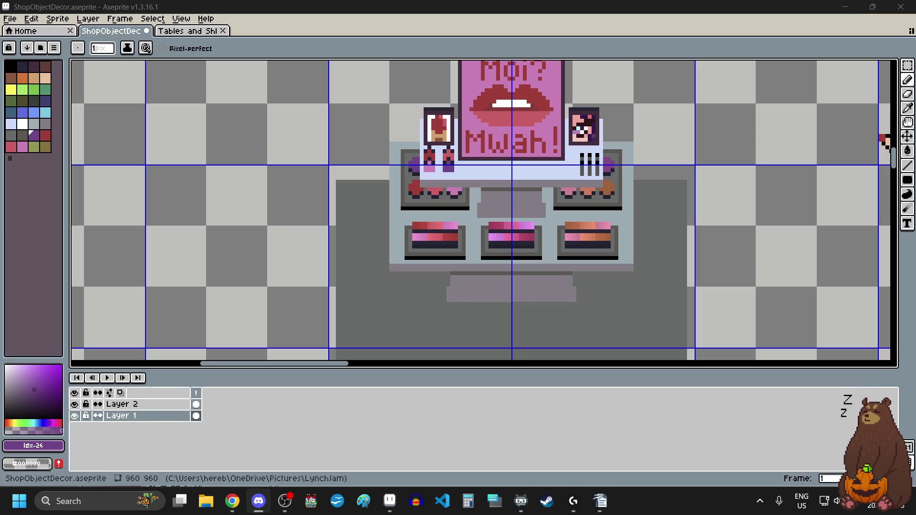
key("alt+Tab")
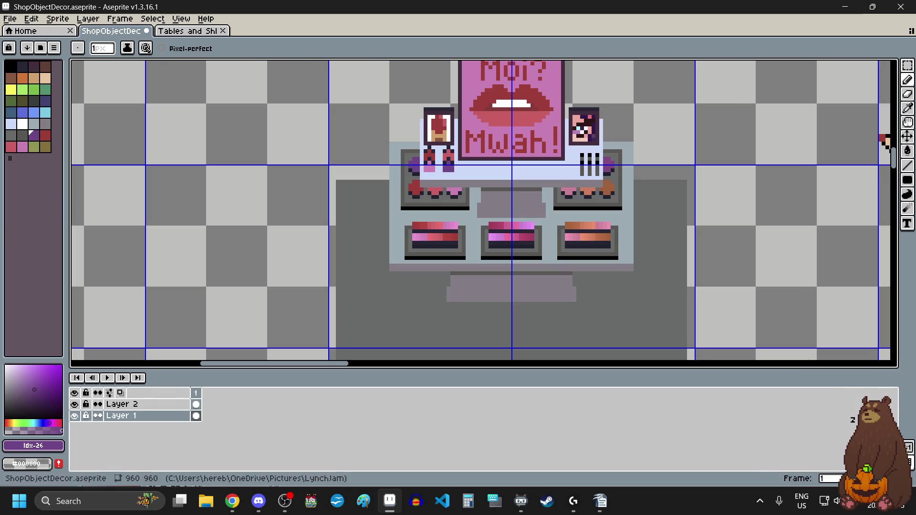
scroll(756, 194, "down", 2)
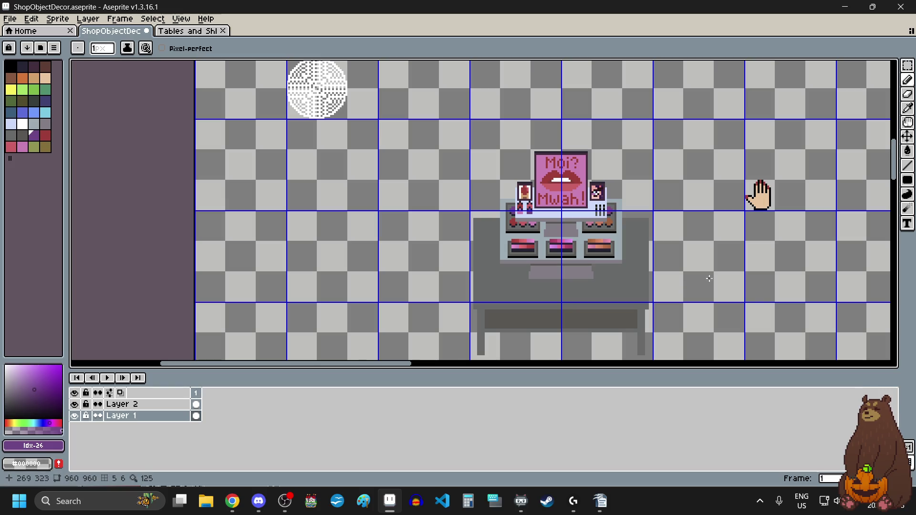
left_click(9, 18)
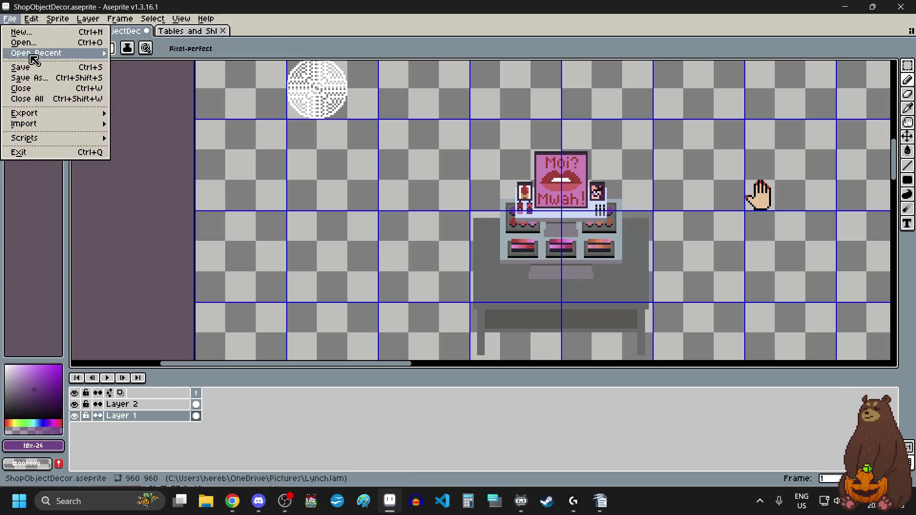
key("Escape")
scroll(445, 236, "down", 1)
scroll(458, 269, "up", 1)
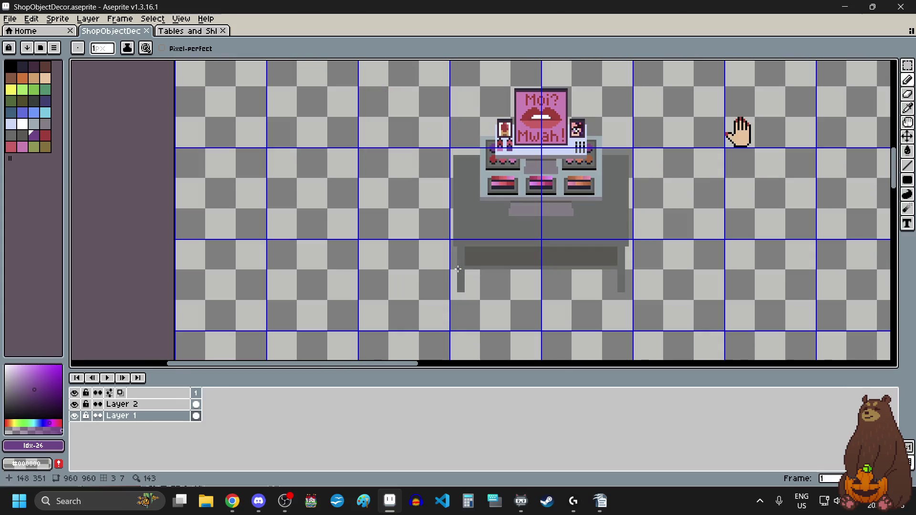
key("ctrl+Tab")
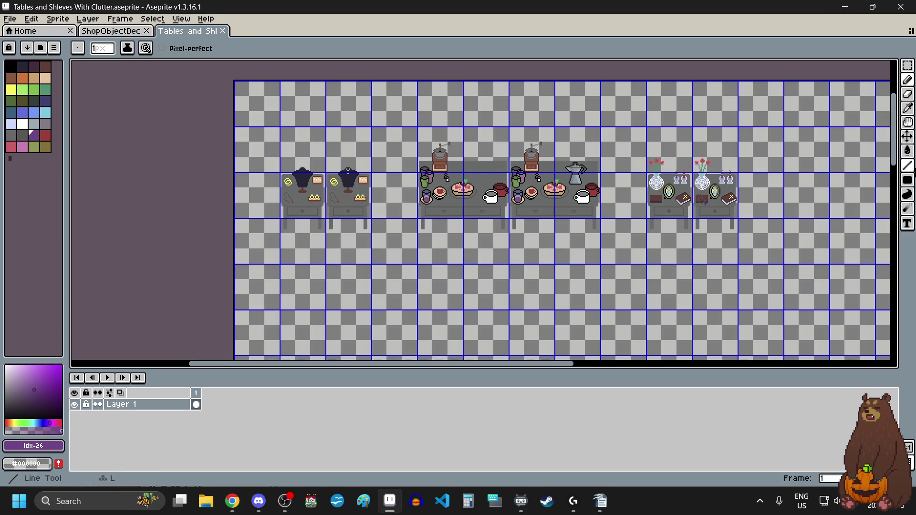
left_click(907, 65)
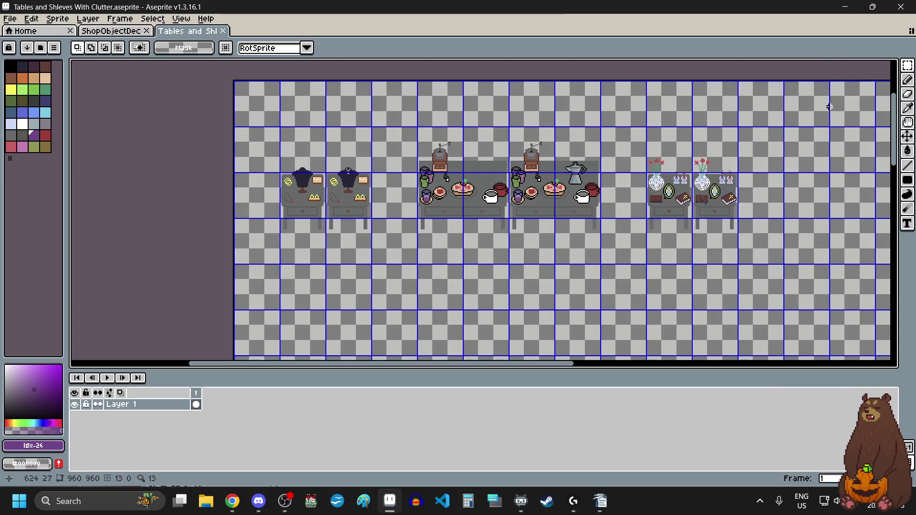
scroll(340, 191, "up", 1)
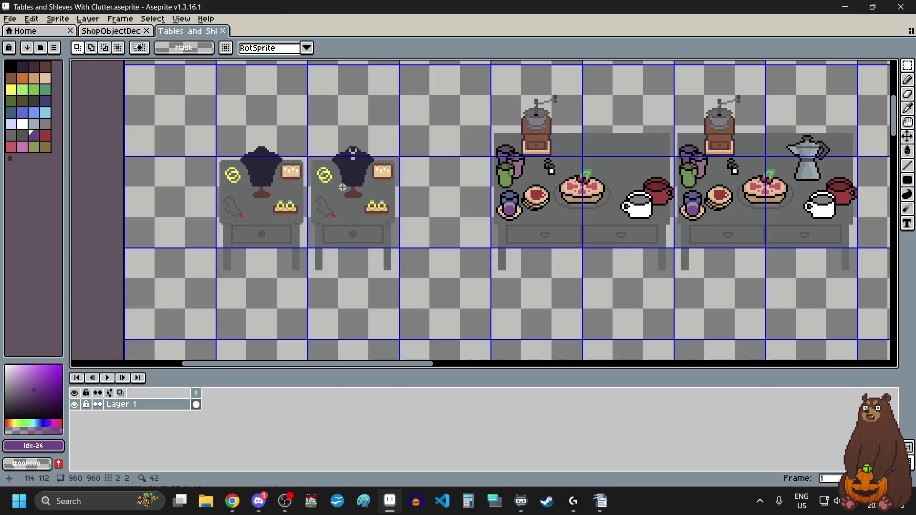
scroll(340, 193, "up", 1)
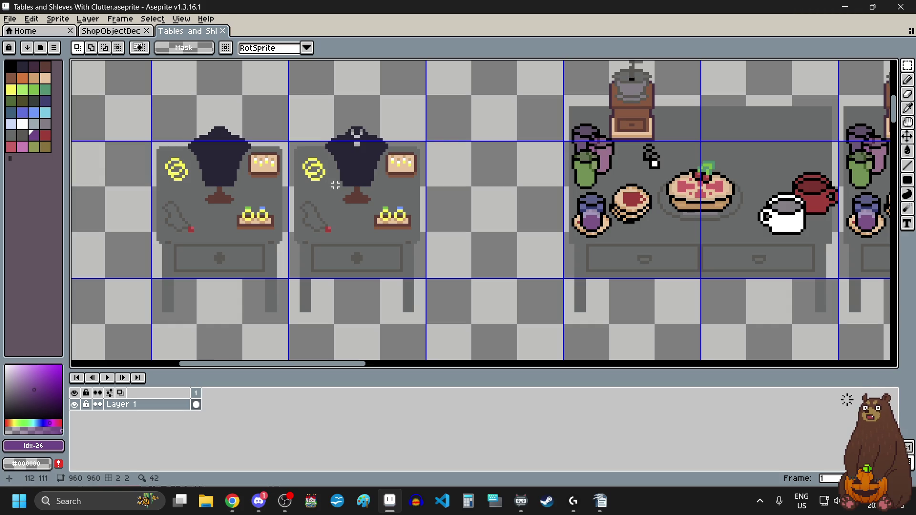
scroll(250, 150, "up", 1)
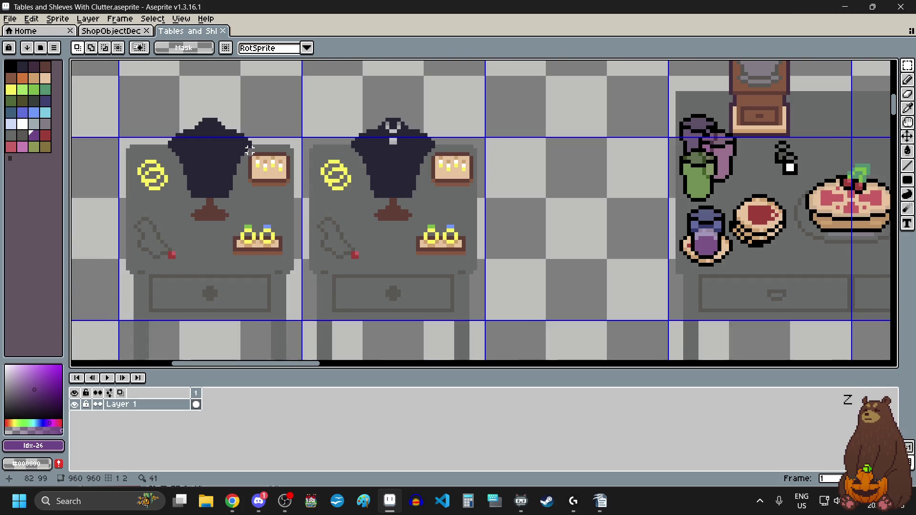
scroll(250, 151, "up", 1)
scroll(450, 170, "down", 6)
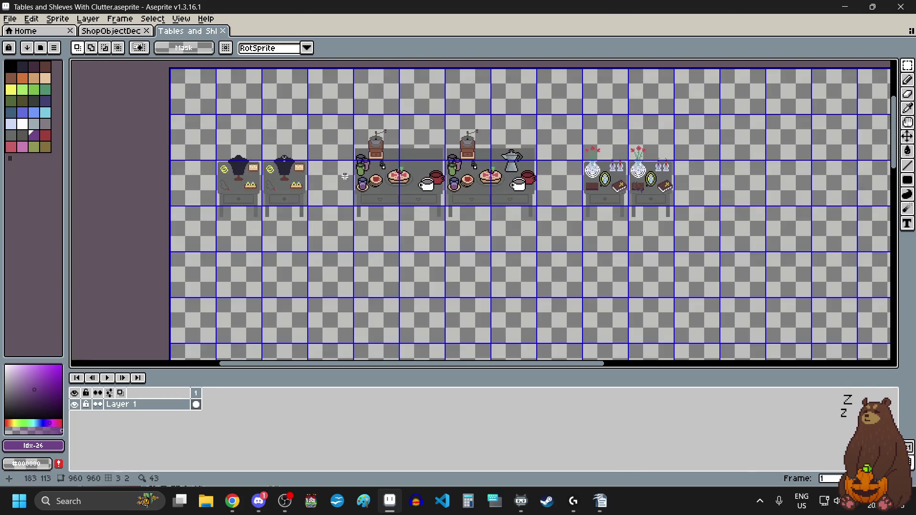
scroll(448, 169, "up", 3)
scroll(486, 78, "down", 1)
scroll(486, 78, "down", 1)
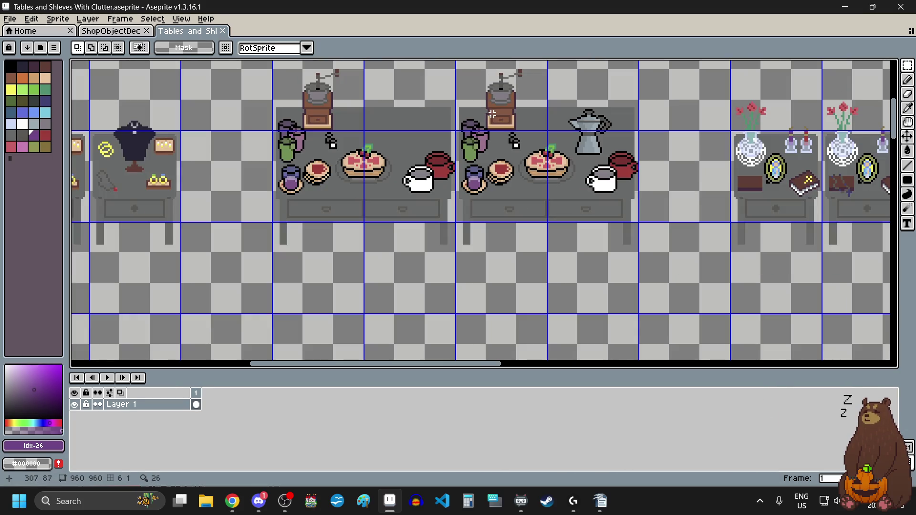
scroll(485, 78, "up", 1)
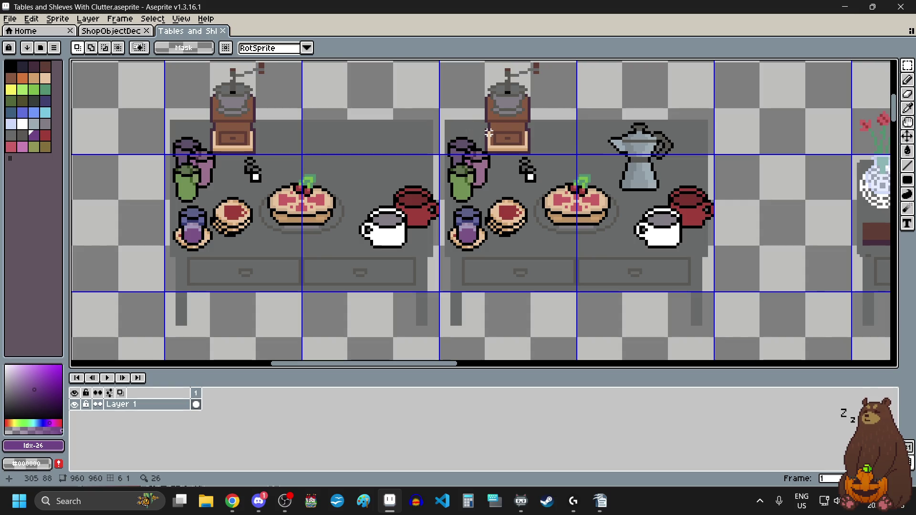
scroll(479, 150, "down", 1)
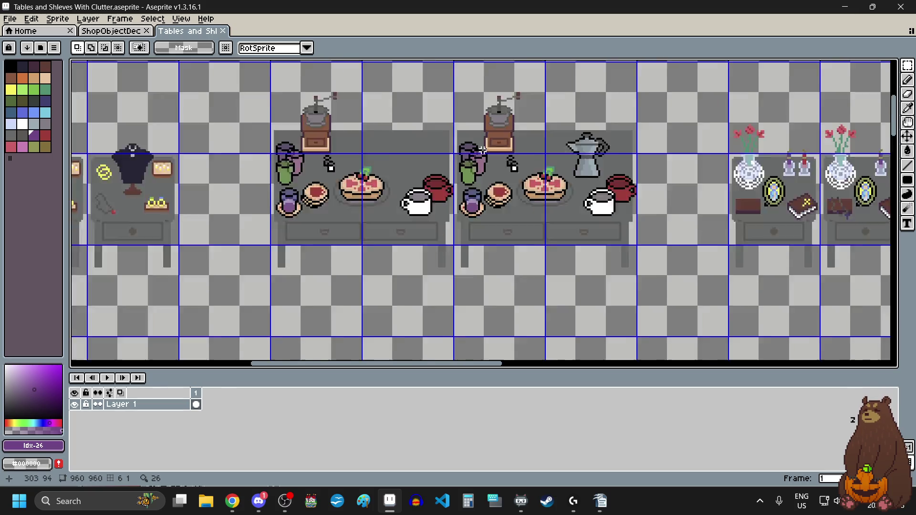
scroll(479, 150, "down", 1)
scroll(636, 145, "up", 1)
scroll(636, 145, "up", 1)
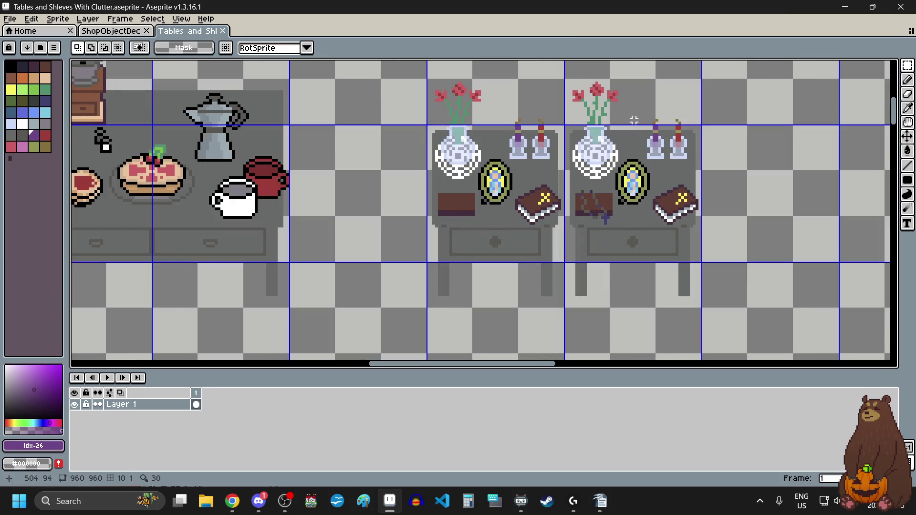
scroll(633, 111, "up", 1)
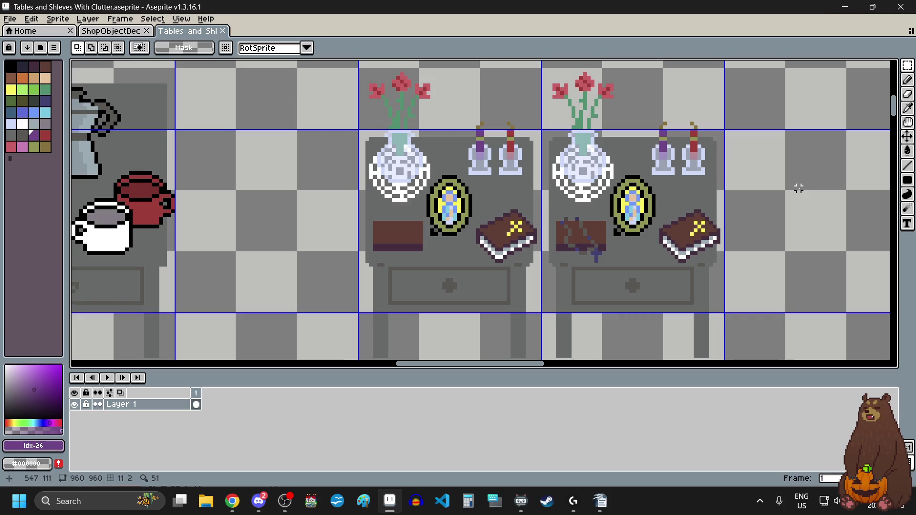
scroll(798, 189, "down", 2)
scroll(799, 187, "down", 2)
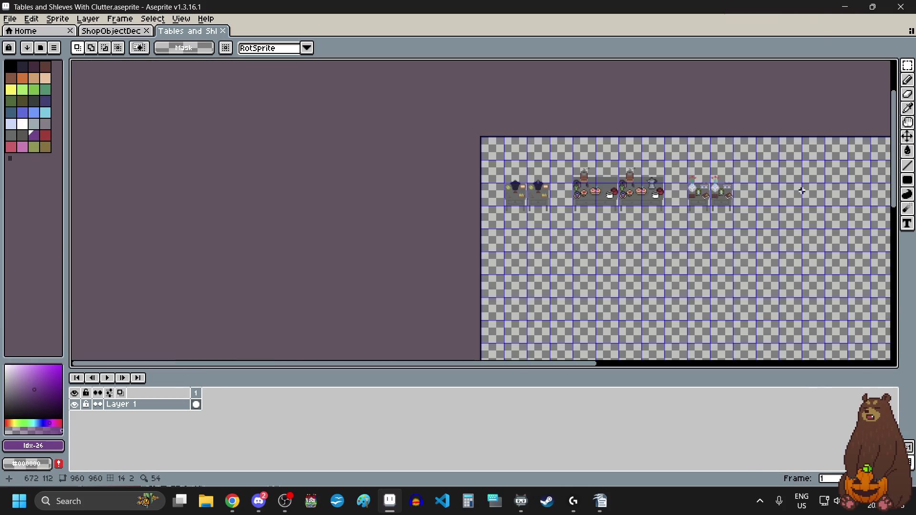
scroll(800, 186, "up", 1)
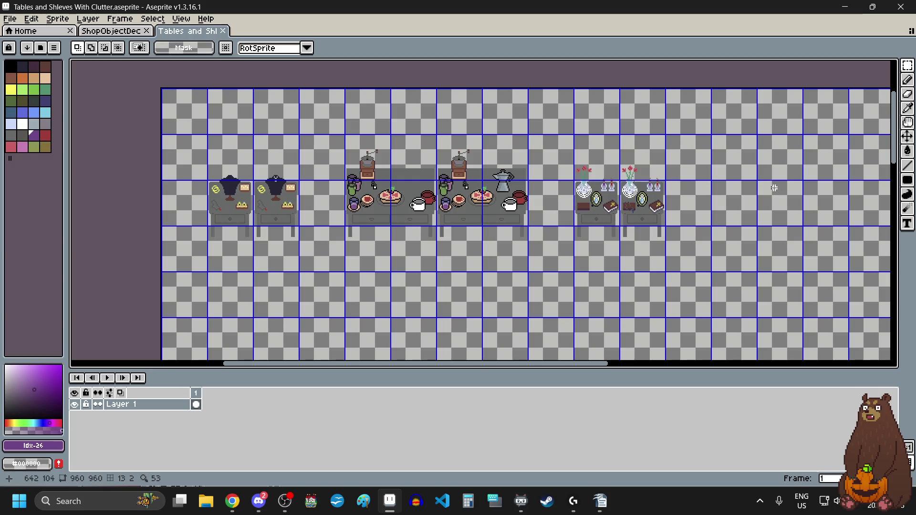
left_click(111, 30)
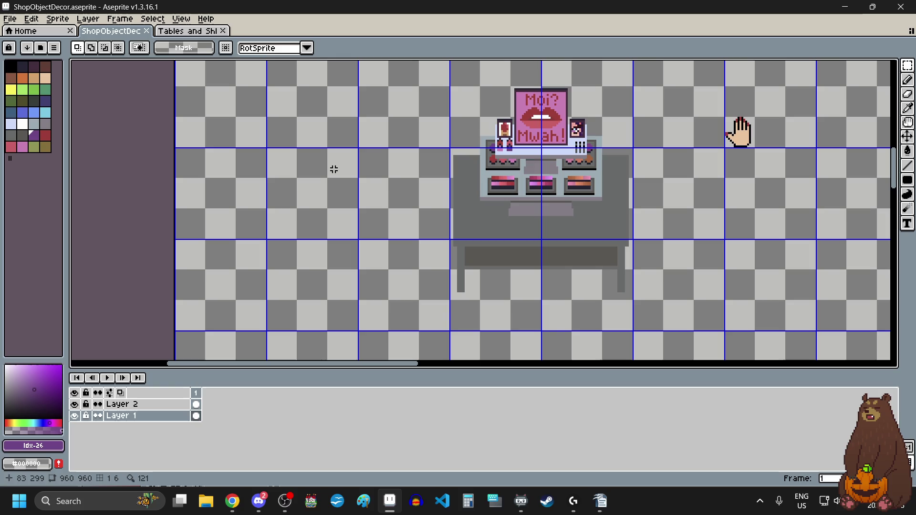
Step: Save the makeup counter sprite from the File menu, then glance at the browser and return
left_click(10, 18)
left_click(57, 67)
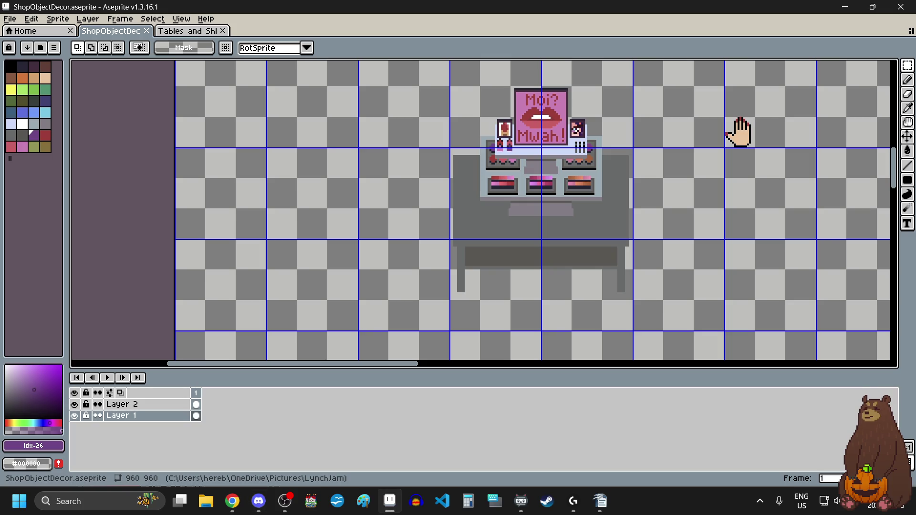
key("alt+Tab")
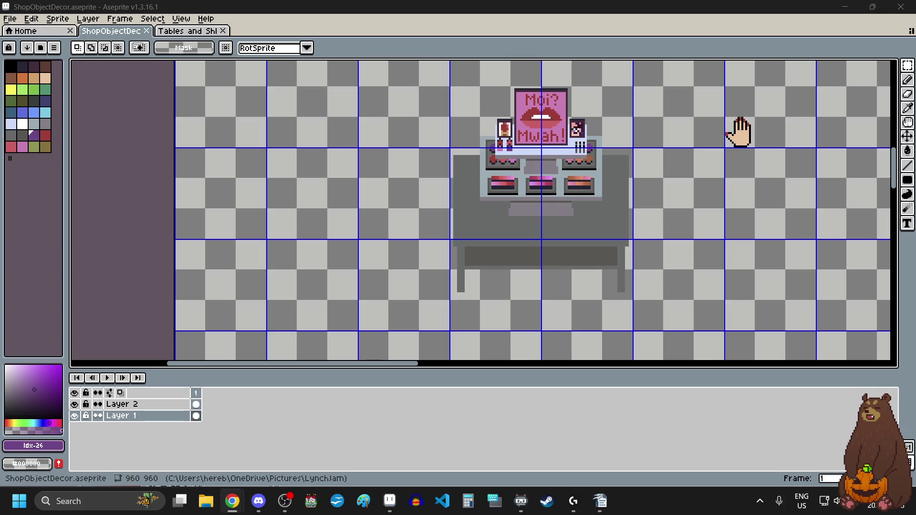
key("alt+Tab")
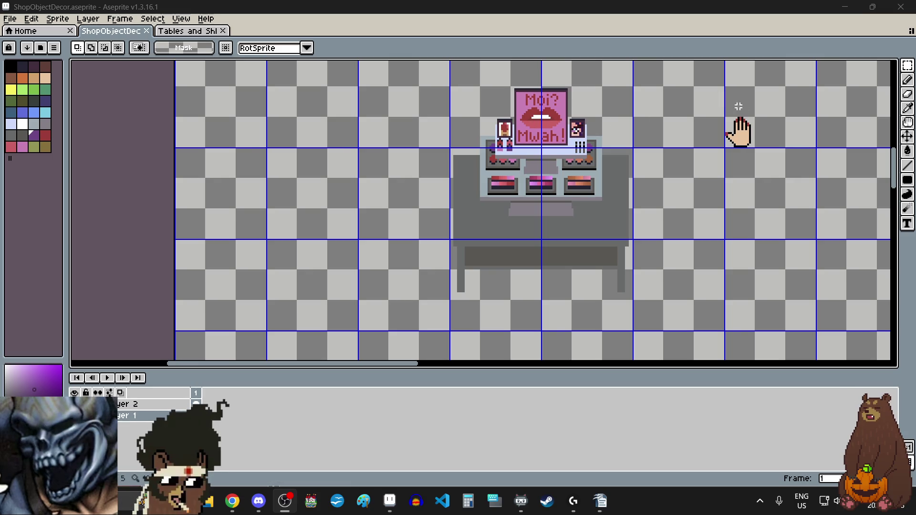
Step: Select the plain hand's 16x16 cell and drag it beside the painted-nail hand
scroll(806, 104, "up", 2)
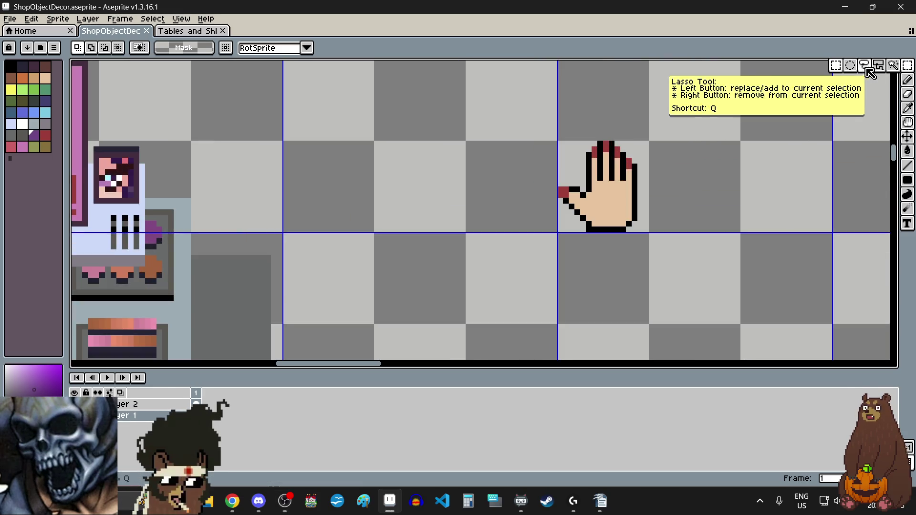
scroll(707, 153, "down", 5)
scroll(668, 124, "up", 2)
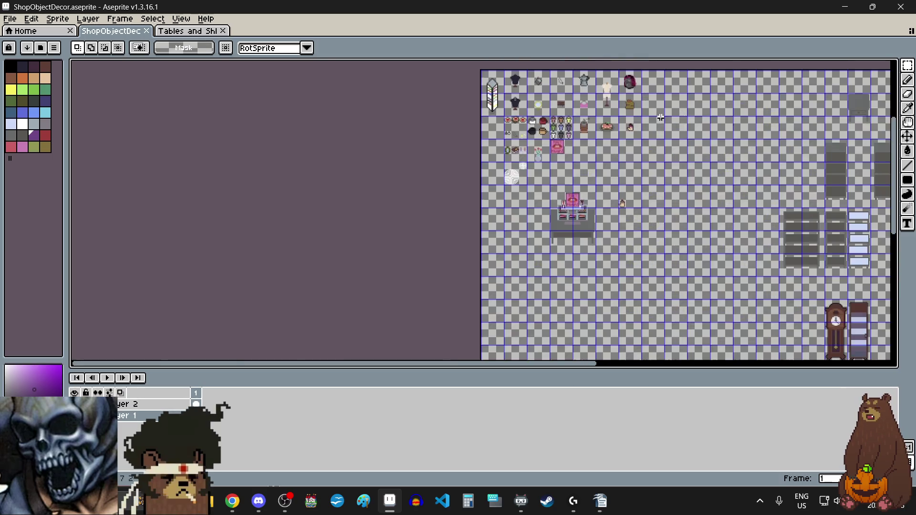
scroll(659, 118, "up", 2)
scroll(660, 118, "down", 3)
scroll(659, 118, "up", 1)
scroll(667, 143, "up", 2)
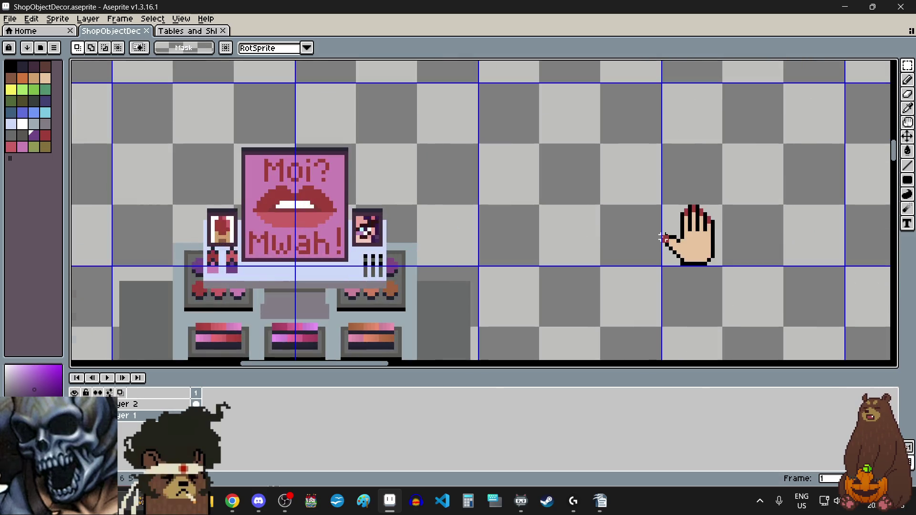
scroll(676, 175, "up", 3)
scroll(676, 175, "down", 3)
left_click_drag(663, 138, 737, 224)
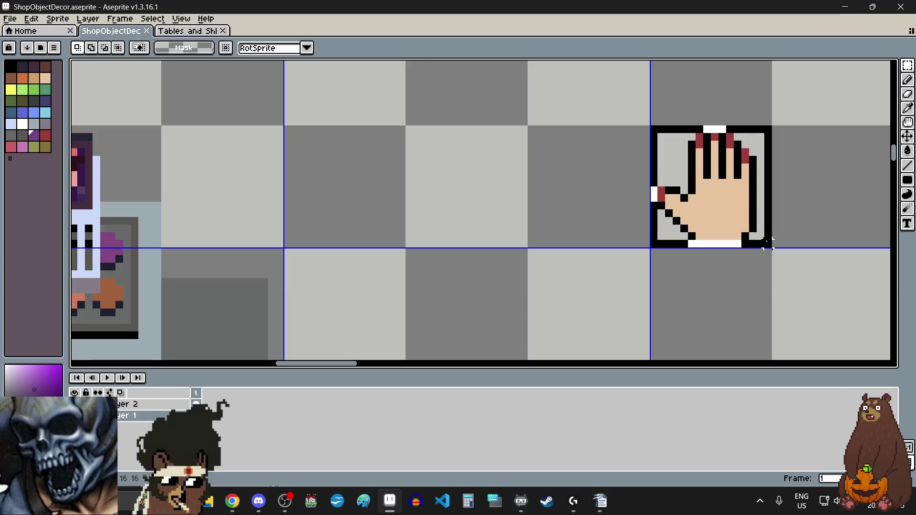
left_click(737, 224)
scroll(725, 204, "down", 3)
scroll(726, 210, "down", 2)
scroll(729, 217, "down", 2)
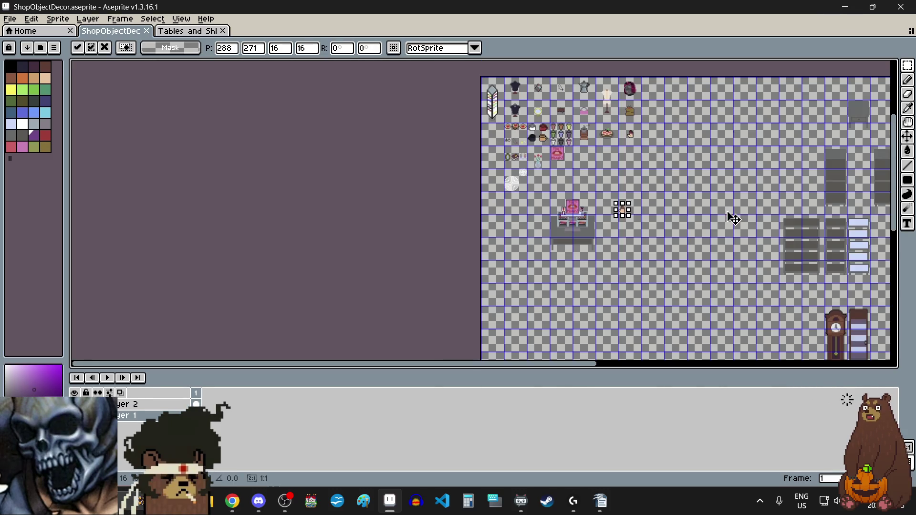
scroll(663, 122, "up", 2)
scroll(662, 123, "up", 3)
scroll(599, 170, "up", 2)
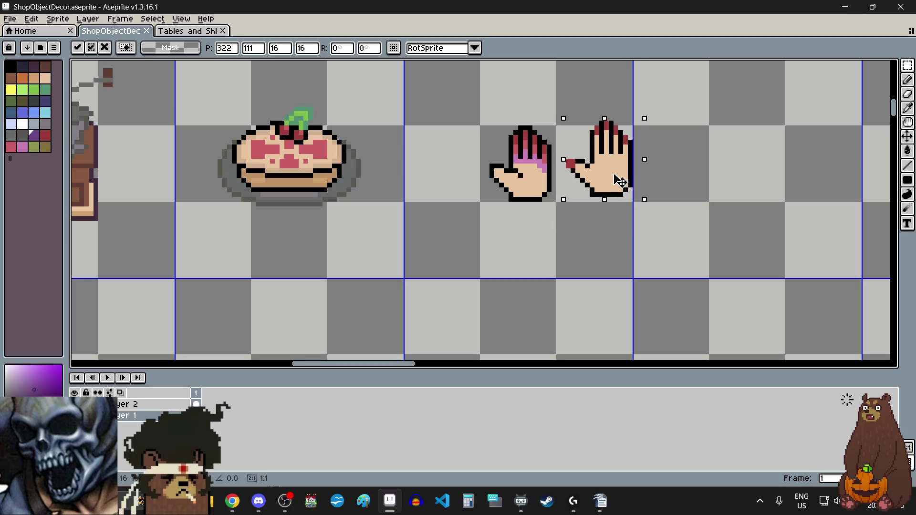
left_click_drag(599, 170, 619, 184)
Step: Nudge the hand one pixel left and down and commit its position
scroll(619, 184, "up", 5)
left_click_drag(631, 215, 625, 225)
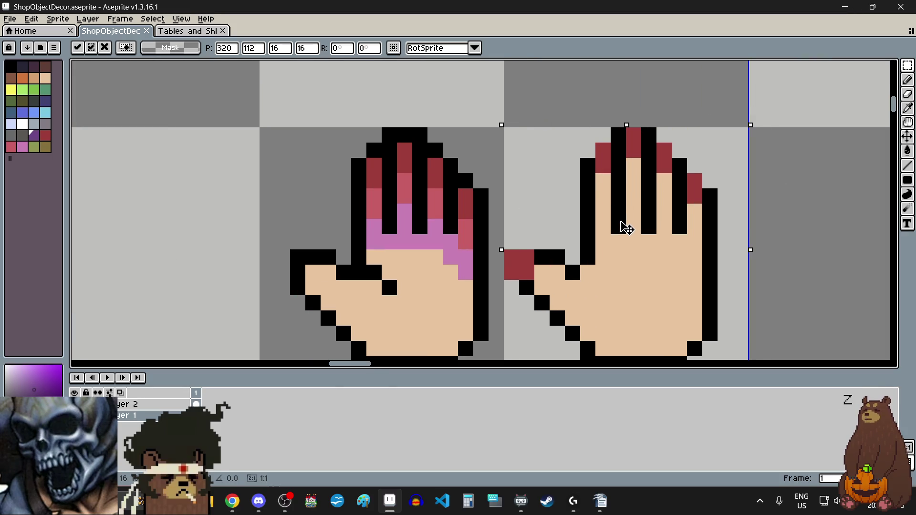
scroll(611, 187, "down", 5)
key("ctrl+d")
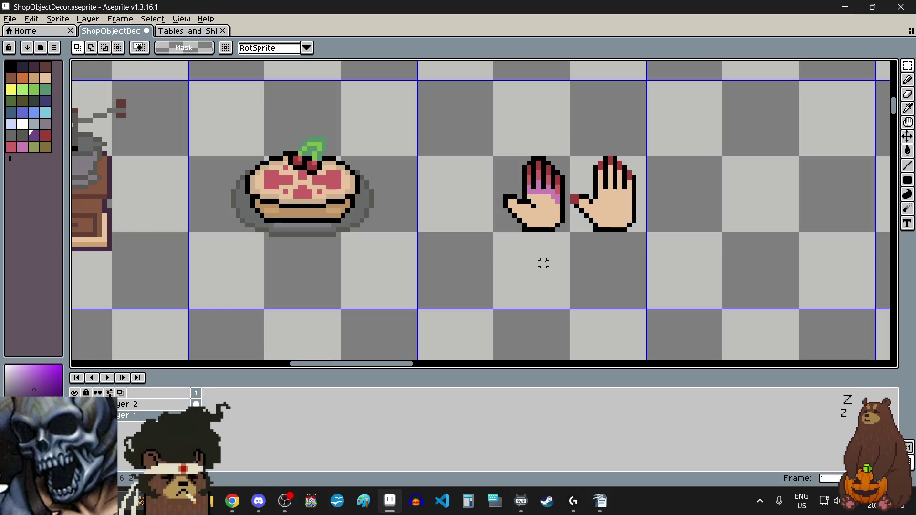
Step: Reselect the right hand and shift it one pixel to the right
scroll(591, 170, "up", 1)
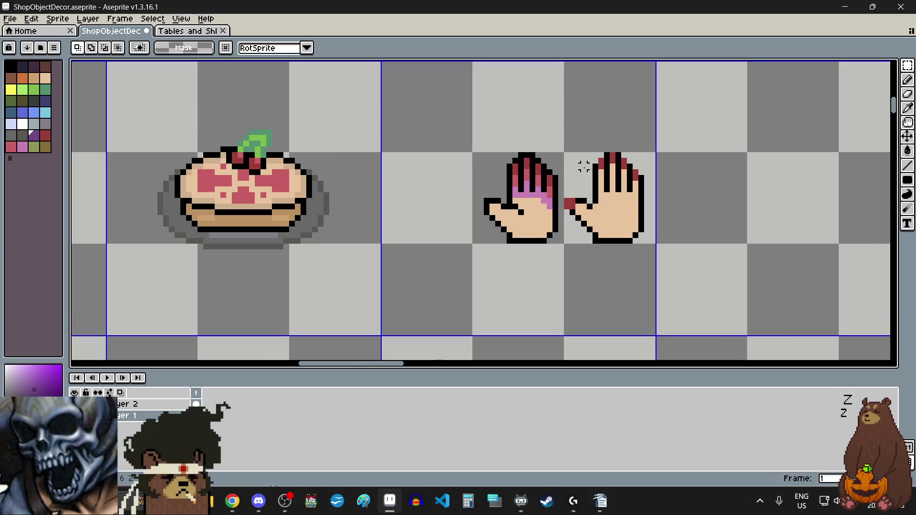
scroll(585, 164, "up", 4)
scroll(544, 137, "down", 2)
left_click_drag(554, 148, 680, 273)
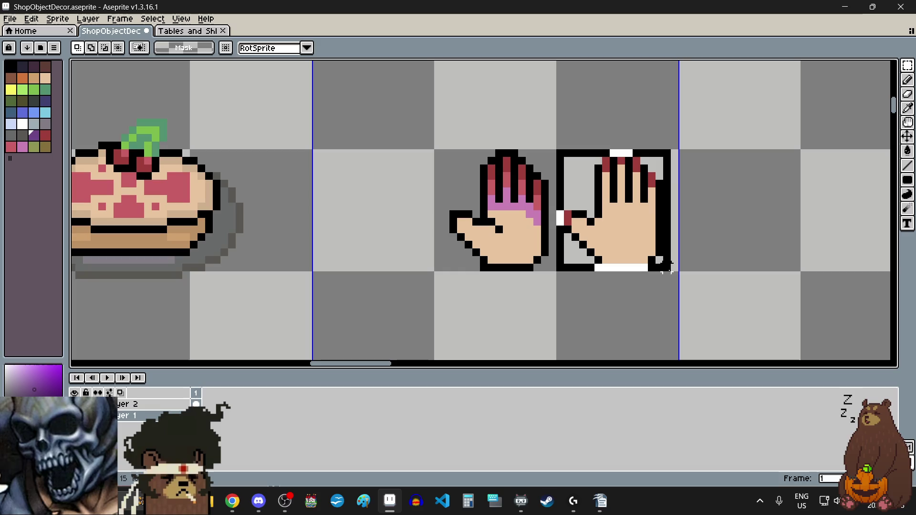
left_click(734, 230)
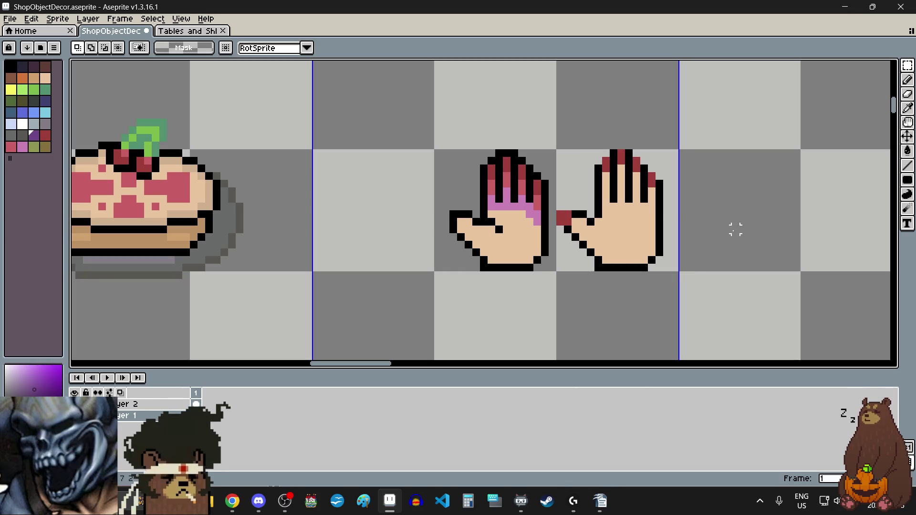
scroll(558, 145, "up", 5)
scroll(553, 141, "down", 3)
left_click_drag(553, 141, 735, 319)
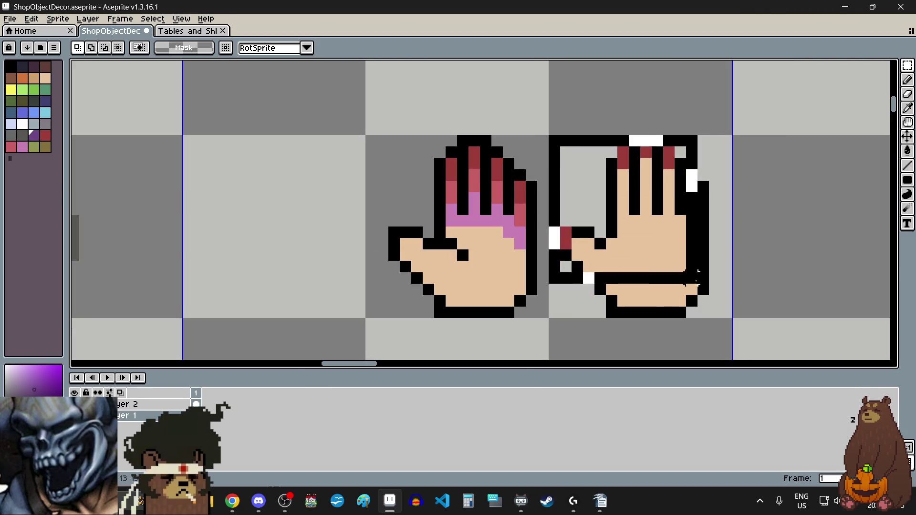
left_click_drag(680, 276, 692, 277)
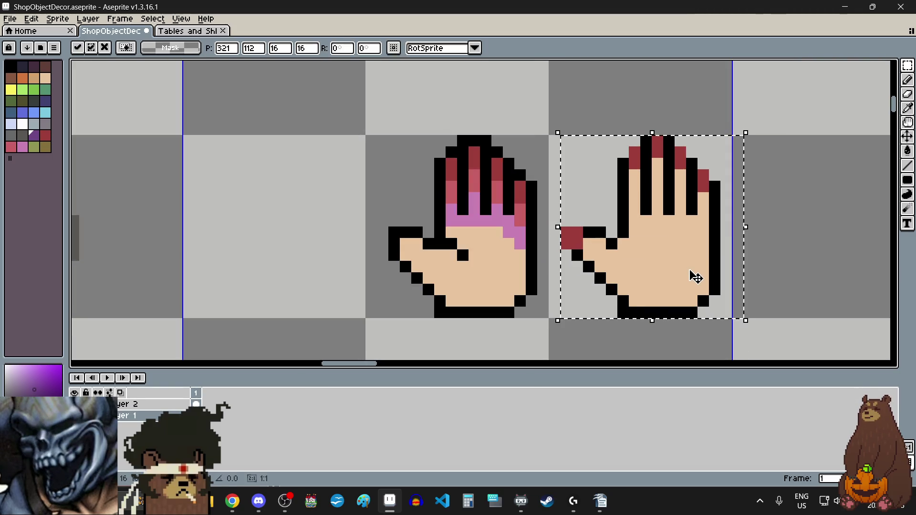
left_click(793, 219)
Step: Zoom around the sprite to check the two hands side by side
scroll(694, 219, "down", 4)
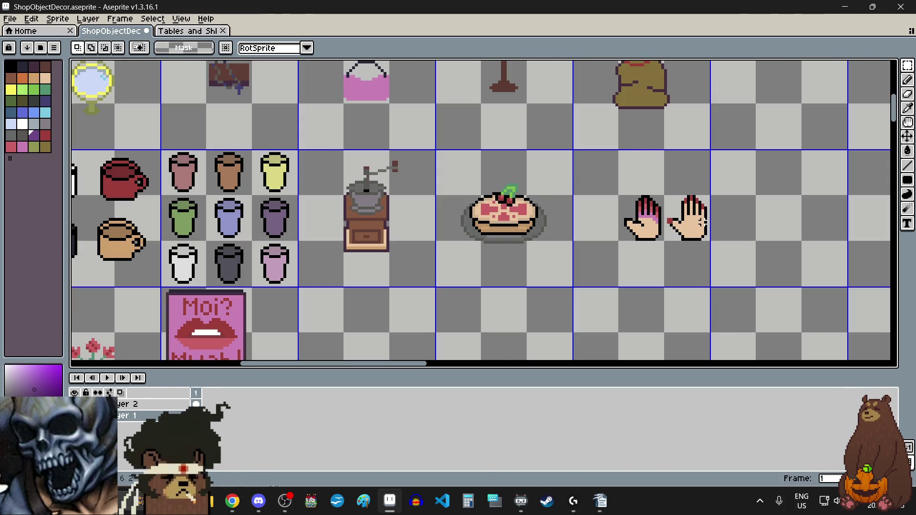
scroll(701, 221, "down", 4)
scroll(678, 296, "up", 2)
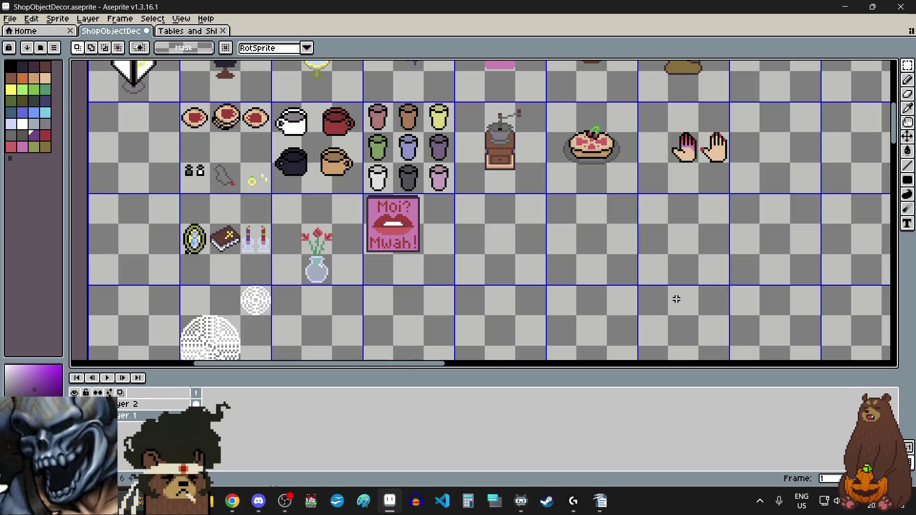
scroll(666, 282, "down", 3)
scroll(625, 273, "up", 1)
scroll(566, 274, "up", 1)
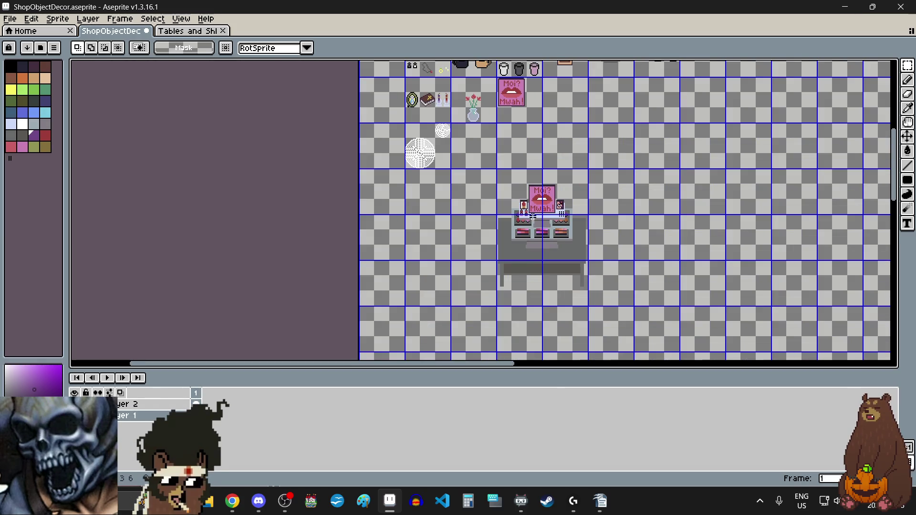
scroll(532, 218, "up", 2)
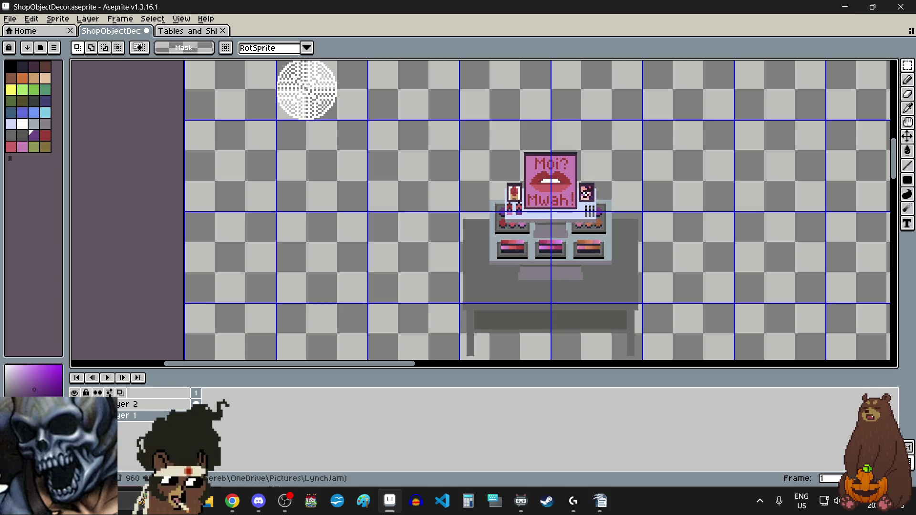
key("alt+Tab")
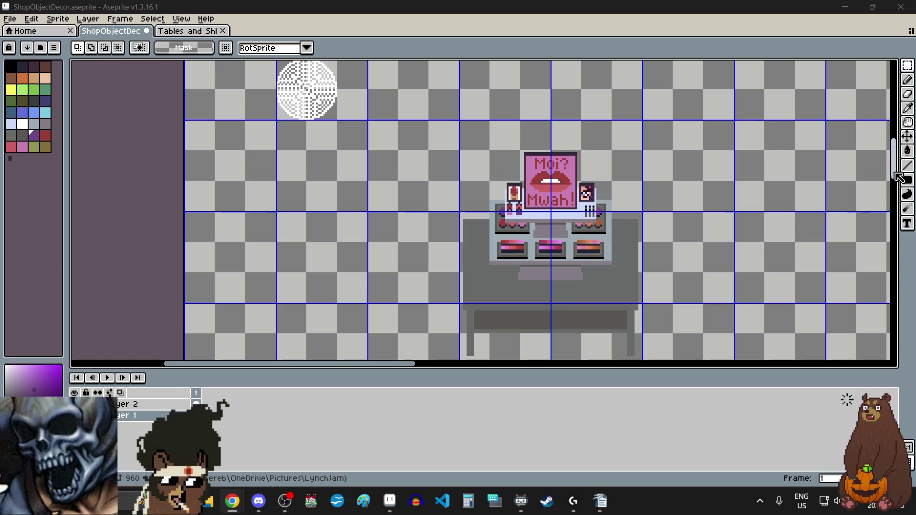
left_click_drag(893, 177, 891, 110)
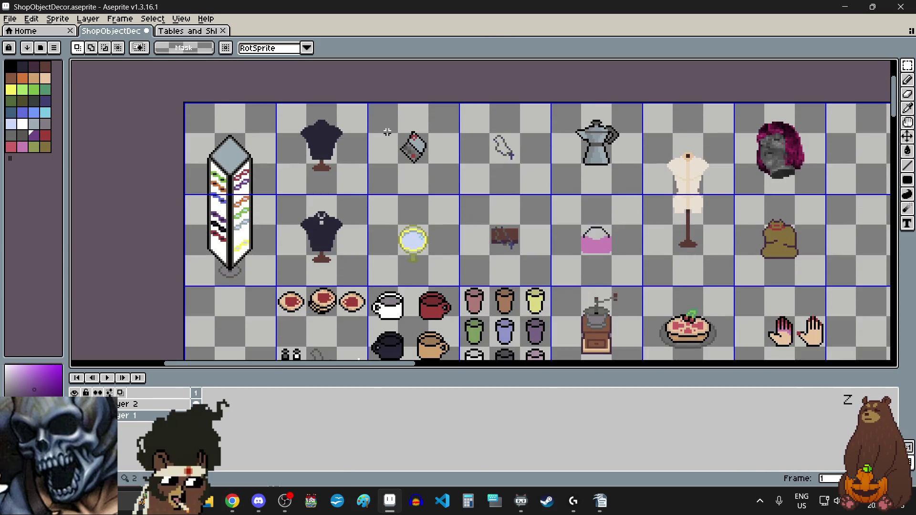
scroll(477, 200, "up", 5)
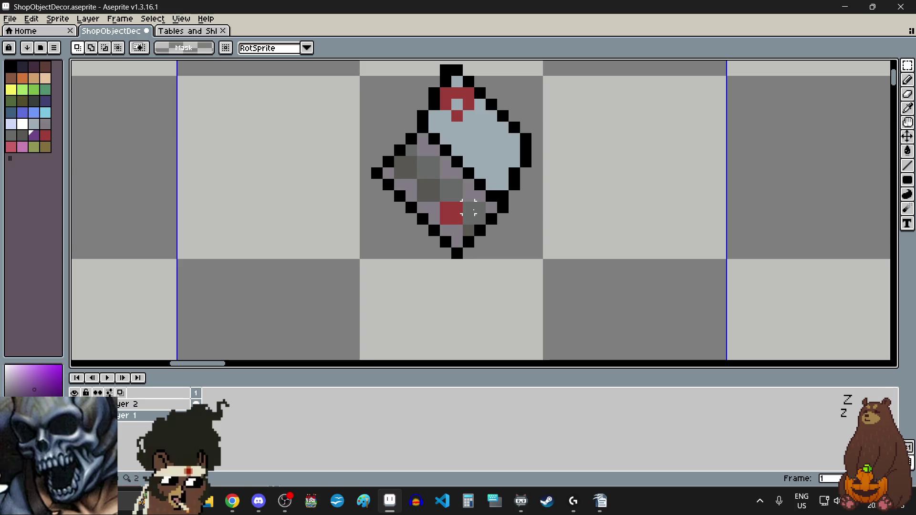
scroll(477, 212, "down", 2)
scroll(472, 230, "down", 1)
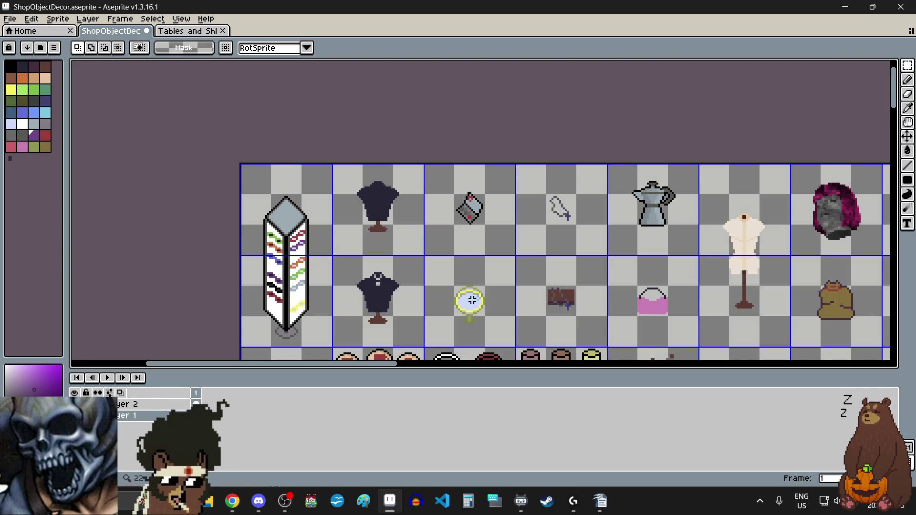
scroll(475, 308, "up", 2)
scroll(487, 286, "down", 1)
scroll(499, 262, "down", 1)
scroll(500, 261, "down", 1)
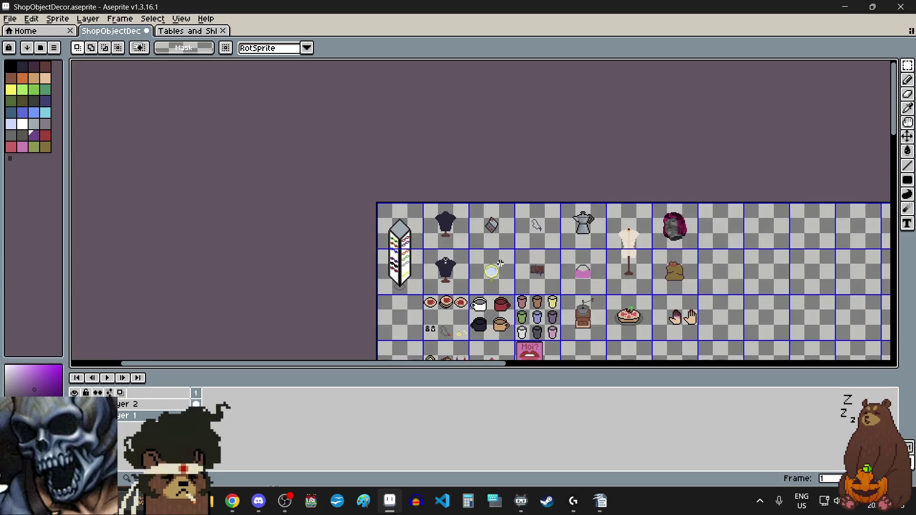
left_click_drag(894, 110, 894, 125)
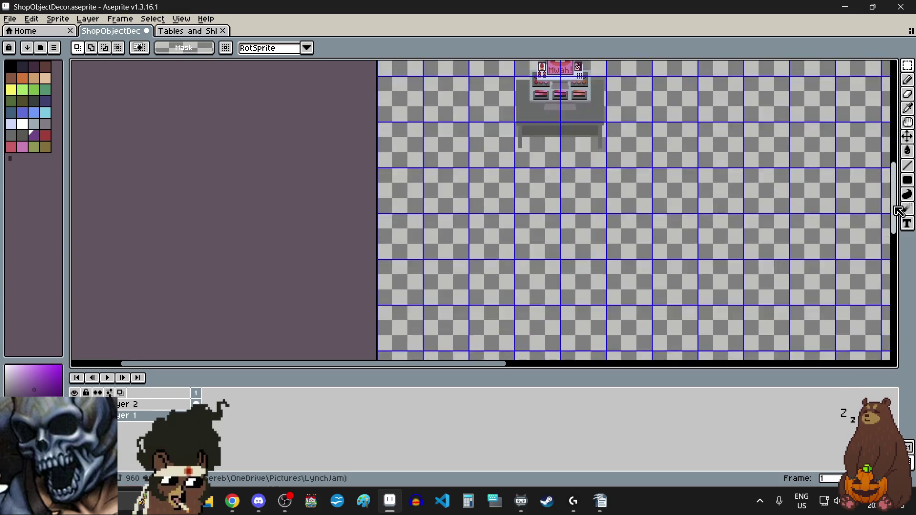
scroll(556, 164, "up", 1)
scroll(589, 201, "up", 2)
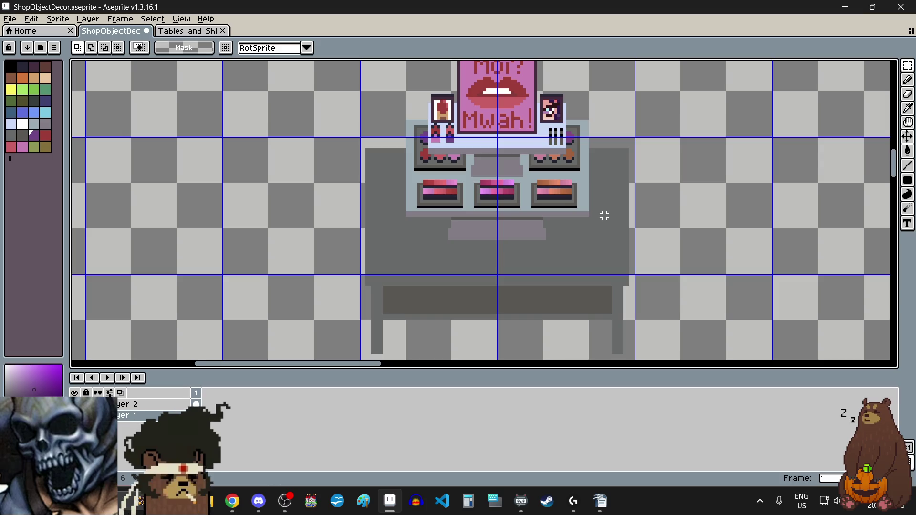
scroll(602, 201, "left", 2)
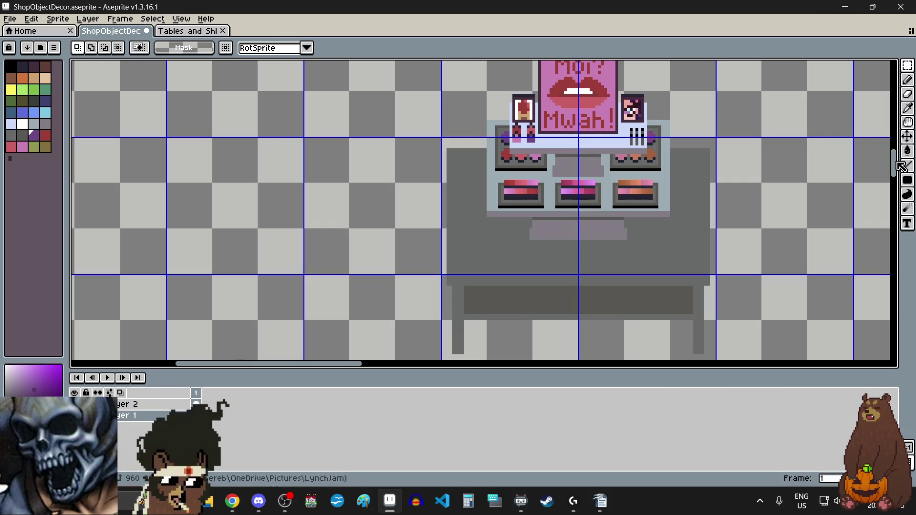
mouse_move(893, 163)
left_mouse_down()
mouse_move(895, 90)
mouse_move(896, 169)
left_mouse_up()
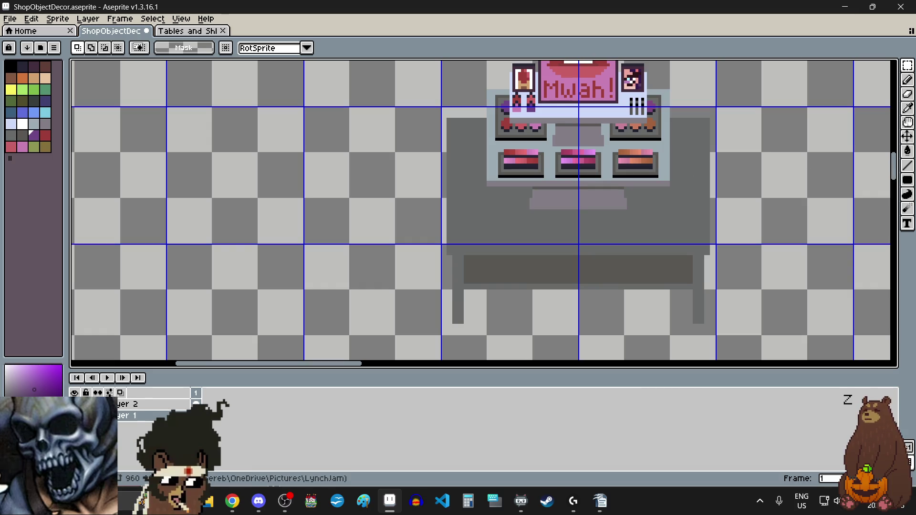
left_click(233, 501)
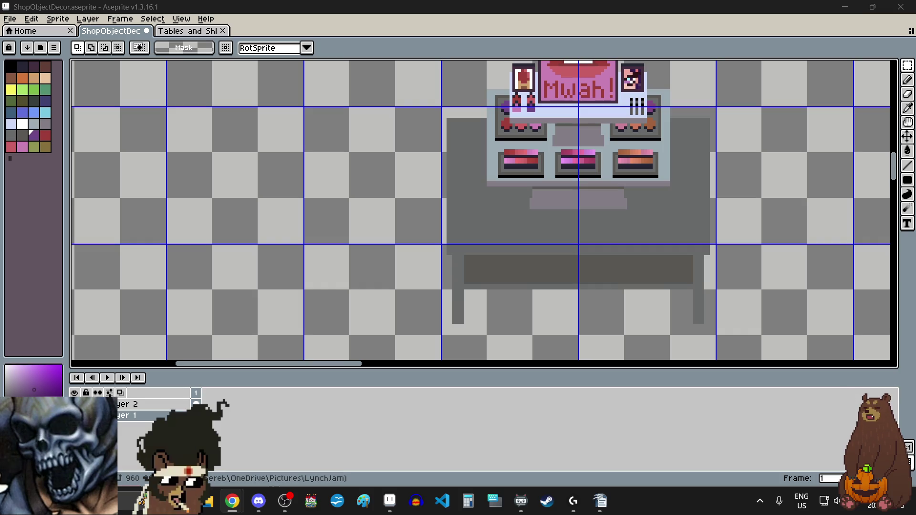
key("super+shift+s")
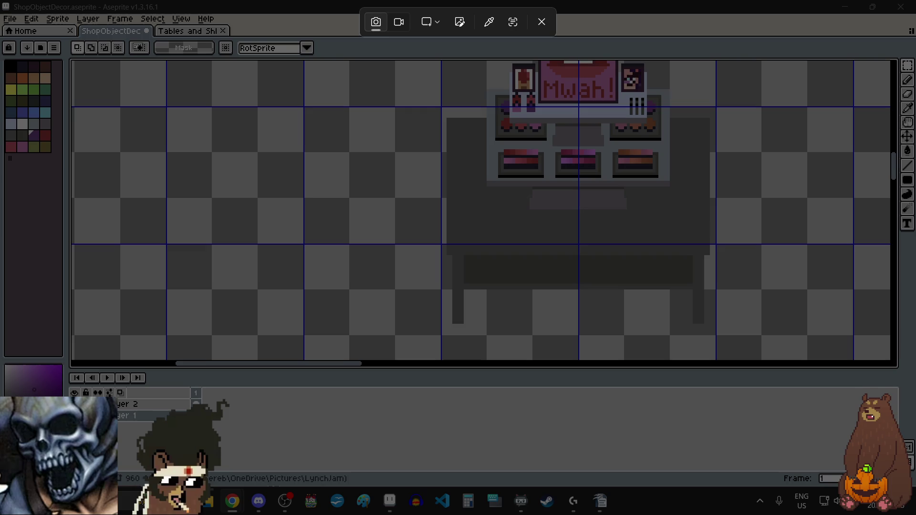
key("Escape")
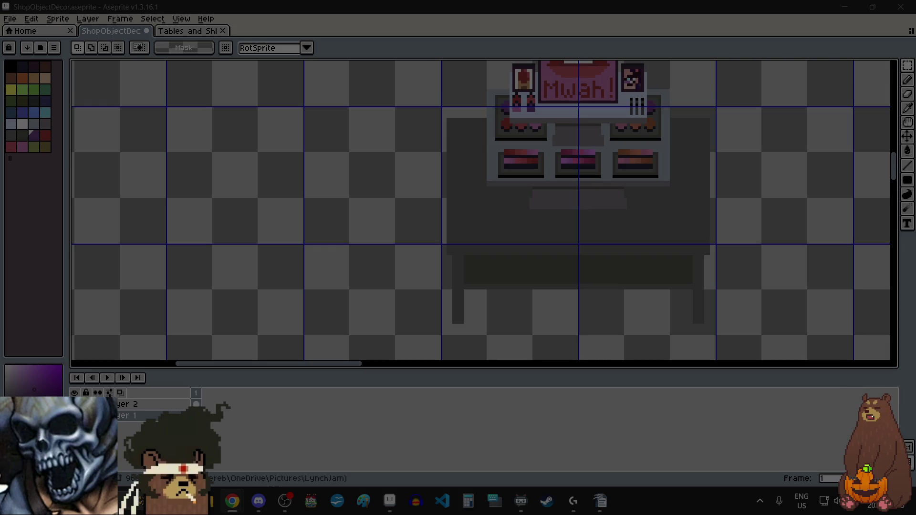
key("Escape")
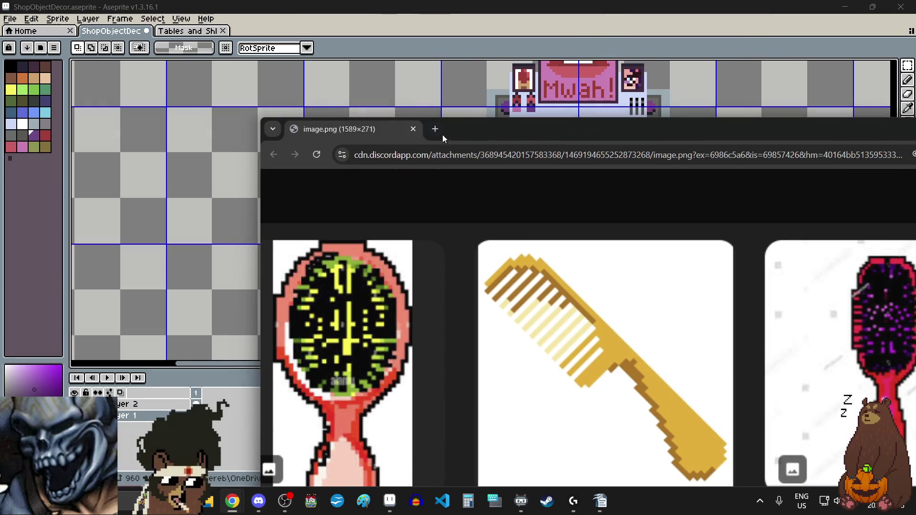
Step: View the maximized comb and brush reference at 100% zoom, then close Chrome
double_click(492, 129)
left_click(903, 37)
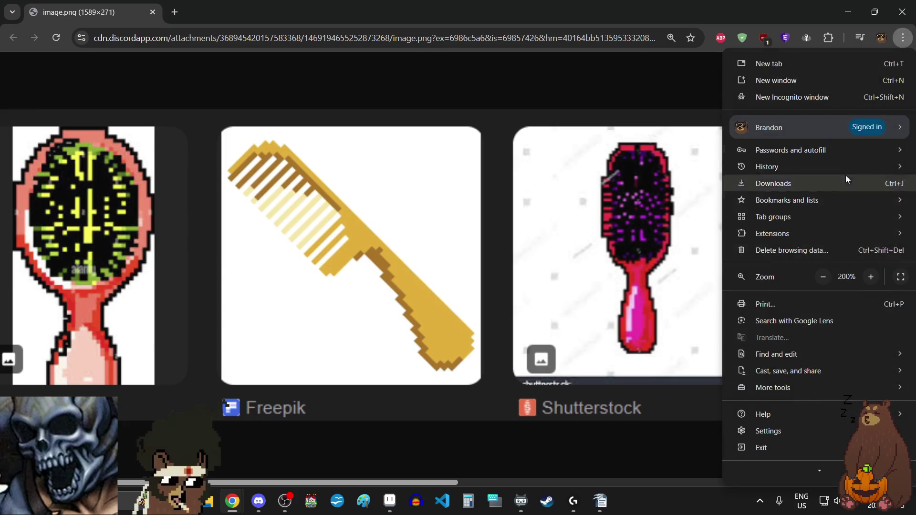
left_click(820, 282)
left_click(820, 282)
left_click(820, 282)
left_click(820, 281)
left_click(820, 281)
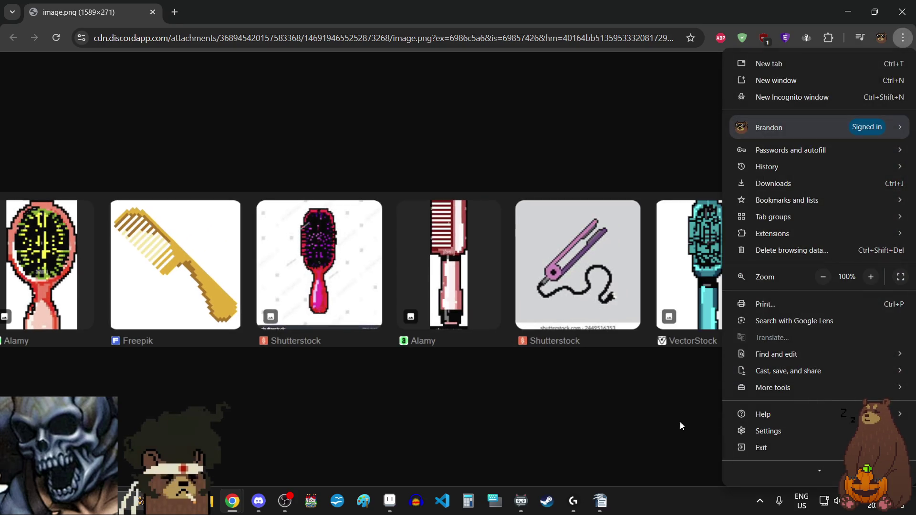
key("Escape")
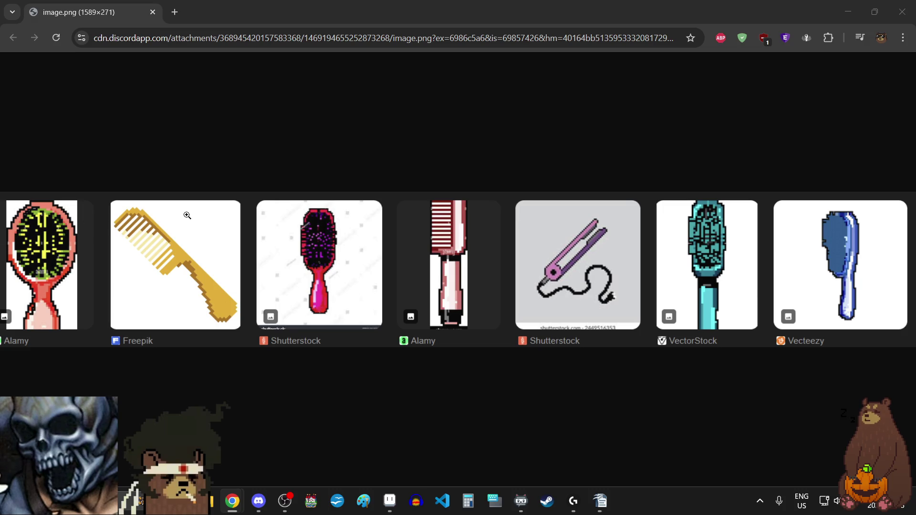
left_click(153, 12)
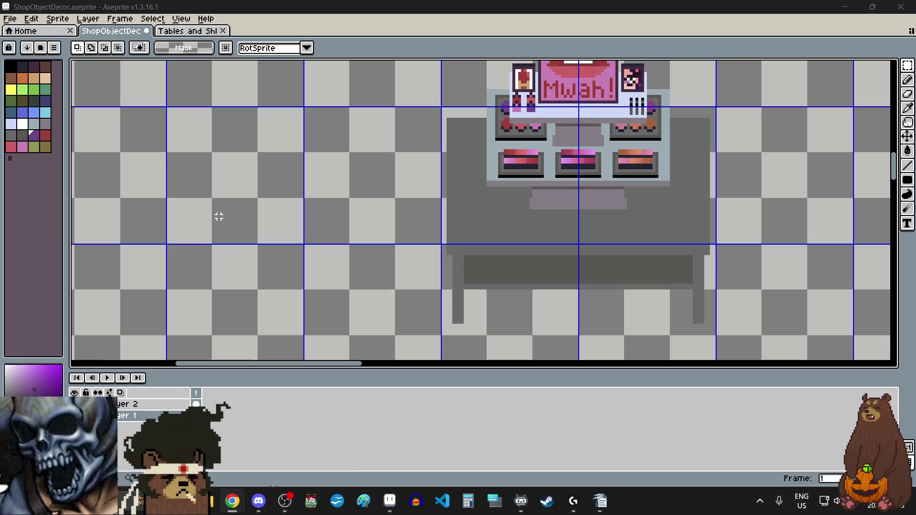
Step: Draw the brush head's two parallel vertical sides in black with the Line tool
scroll(303, 186, "up", 2)
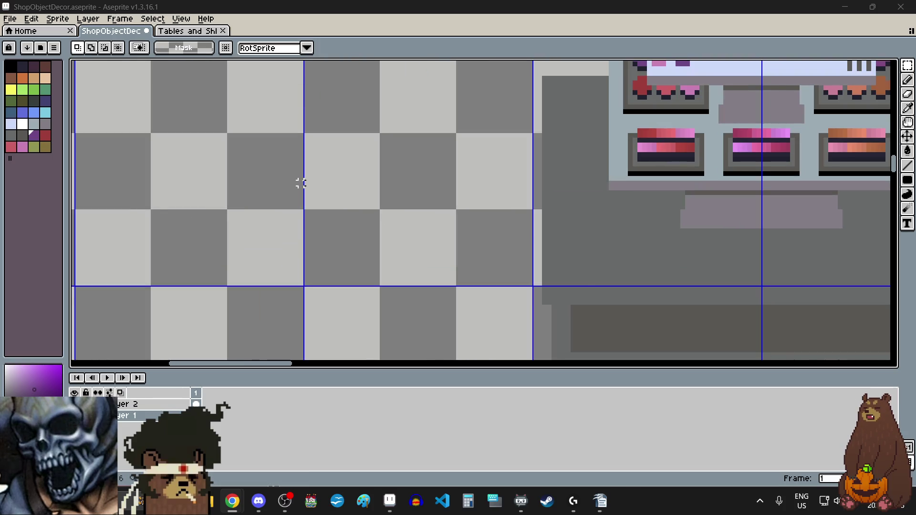
scroll(303, 186, "up", 1)
left_click(29, 137)
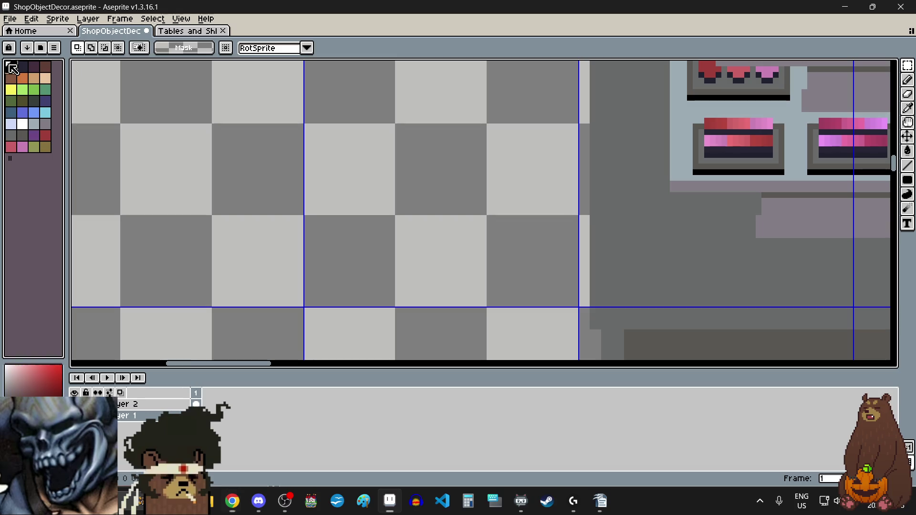
scroll(496, 303, "down", 1)
scroll(477, 207, "up", 1)
scroll(464, 174, "up", 1)
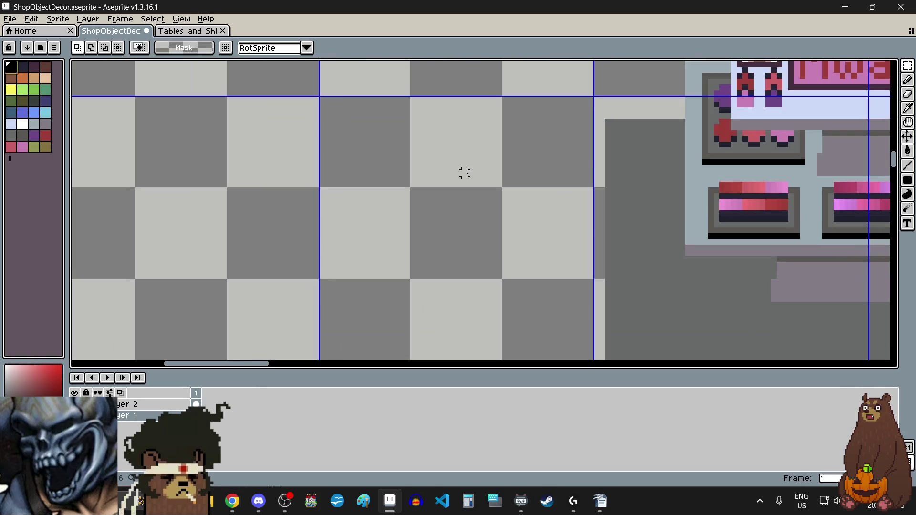
scroll(527, 234, "up", 1)
left_click(909, 166)
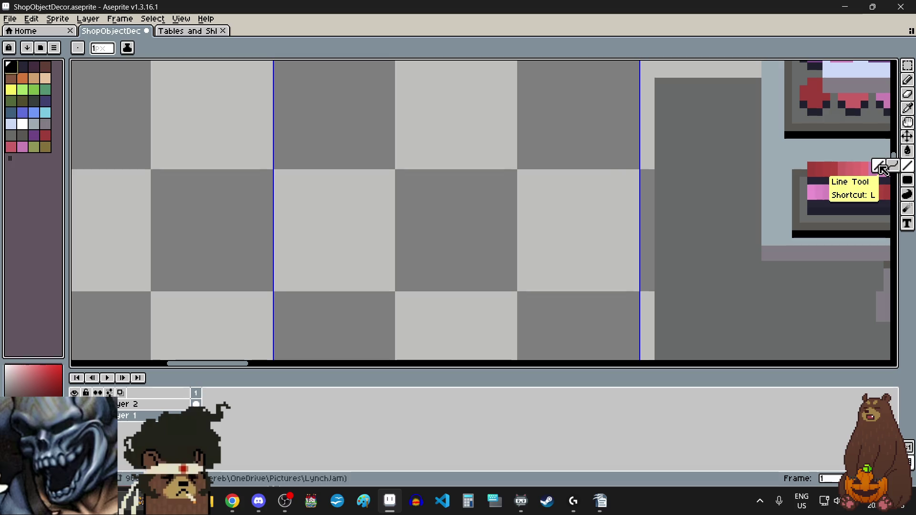
scroll(429, 177, "up", 1)
left_click_drag(447, 168, 442, 242)
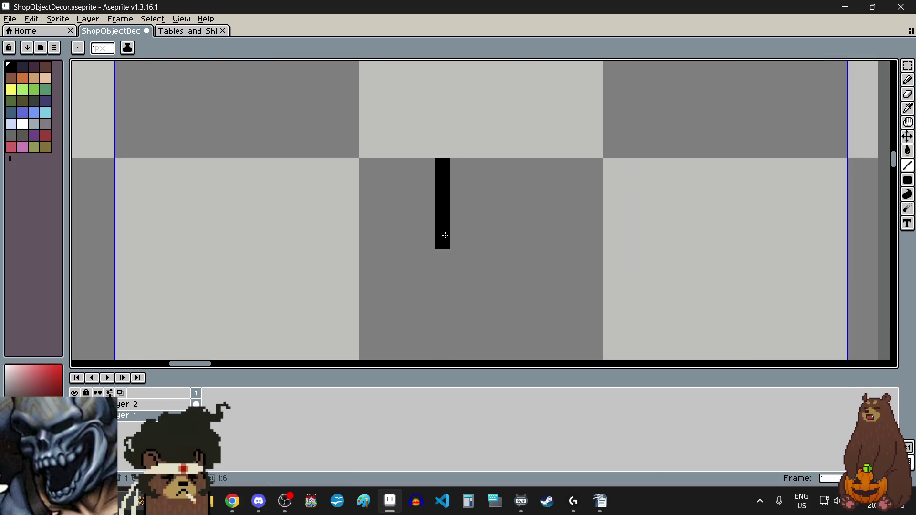
left_click_drag(473, 165, 473, 241)
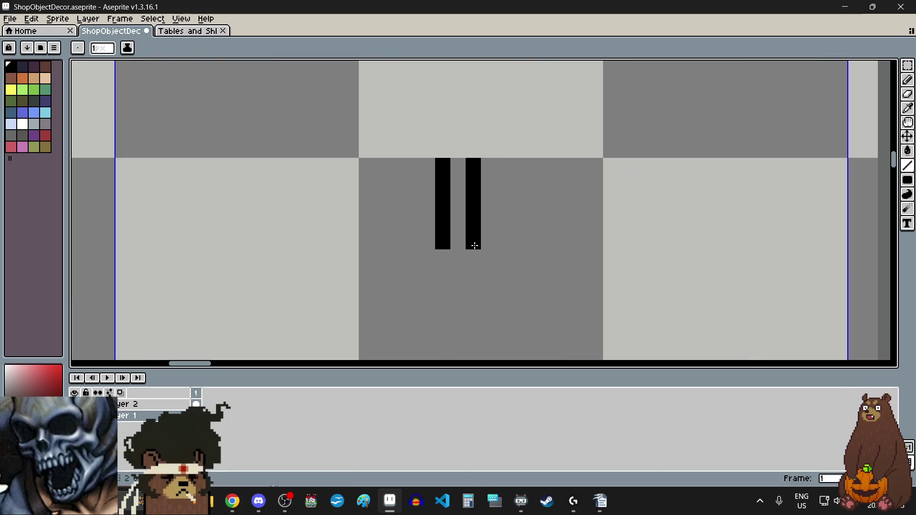
Step: Add bristle nub pixels along the left and right sides of the brush head
left_click(428, 181)
left_click(427, 209)
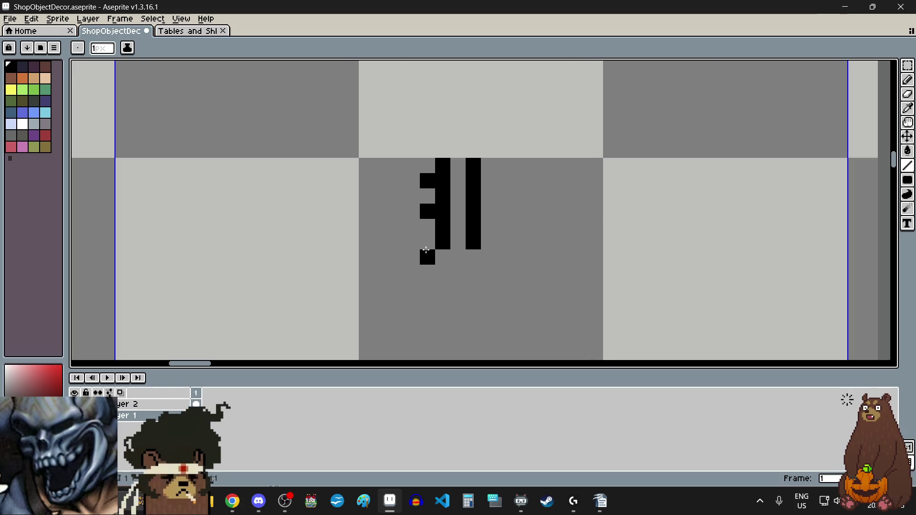
left_click(428, 241)
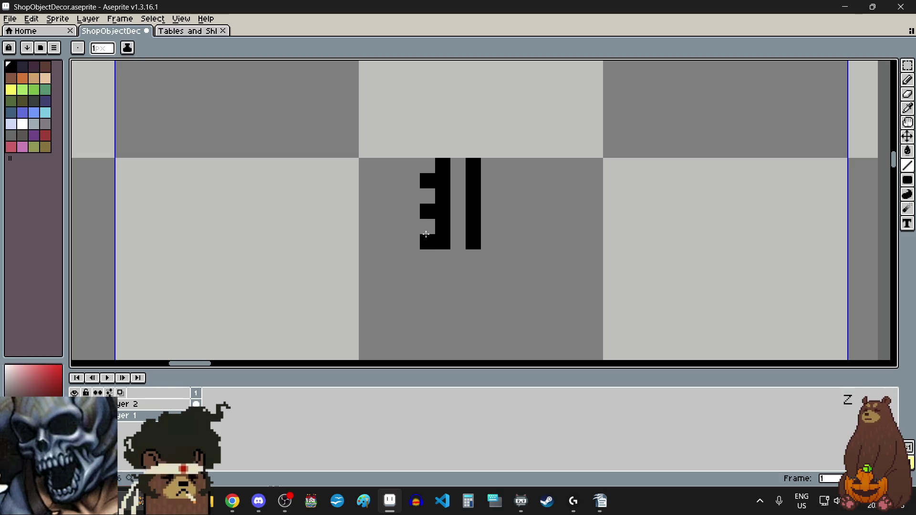
left_click(428, 272)
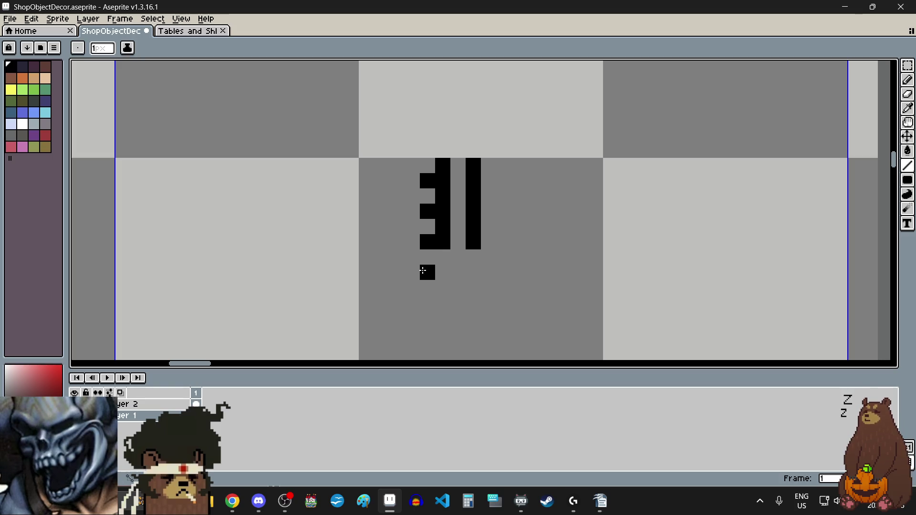
left_click(488, 181)
left_click(488, 211)
left_click(488, 272)
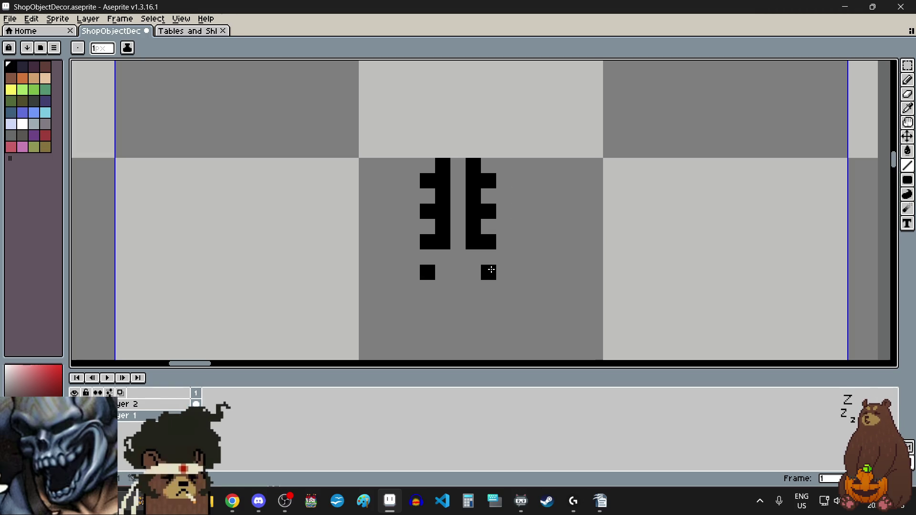
Step: Extend both sides downward and close the top and bottom of the brush head
left_click(443, 256)
left_click(443, 272)
left_click(473, 257)
left_click(473, 272)
left_click(457, 287)
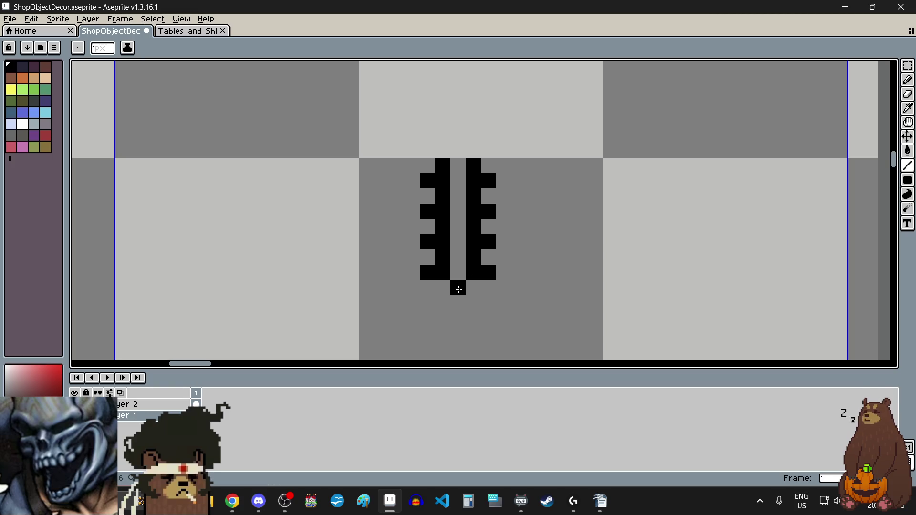
left_click(458, 165)
left_click(442, 288)
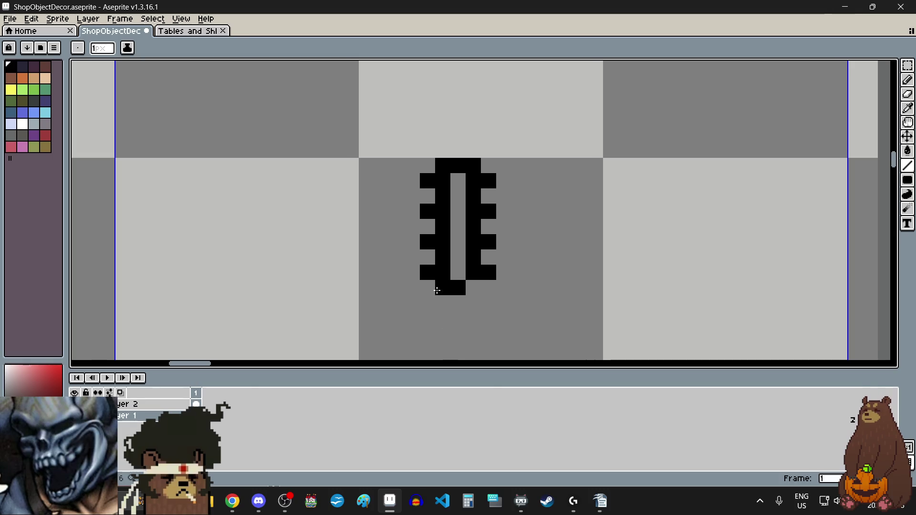
Step: Draw the thin handle stem below the head and fill gaps in its hollow centre
left_click_drag(465, 289, 458, 336)
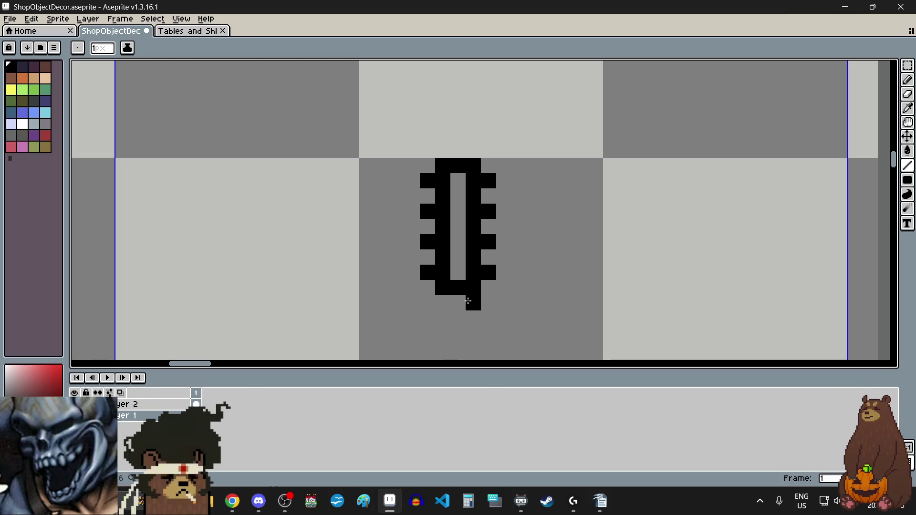
scroll(475, 243, "down", 5)
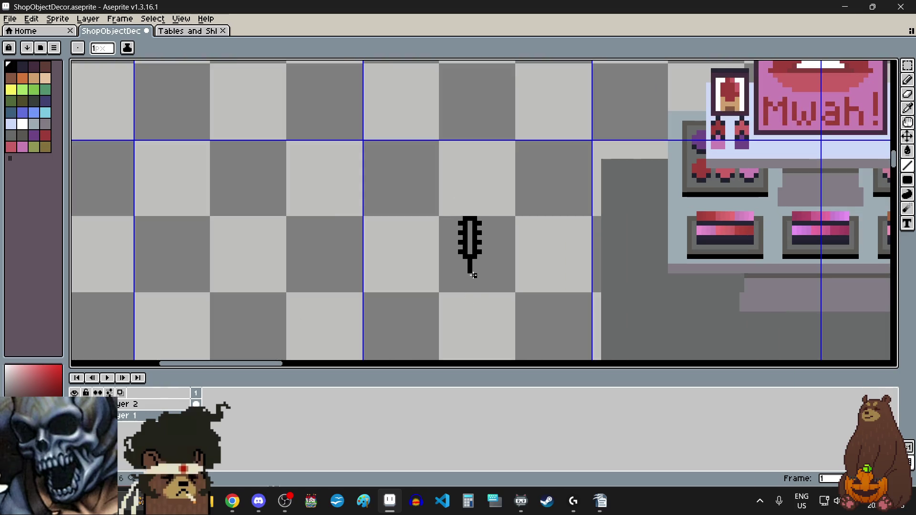
scroll(475, 262, "up", 1)
scroll(474, 275, "up", 1)
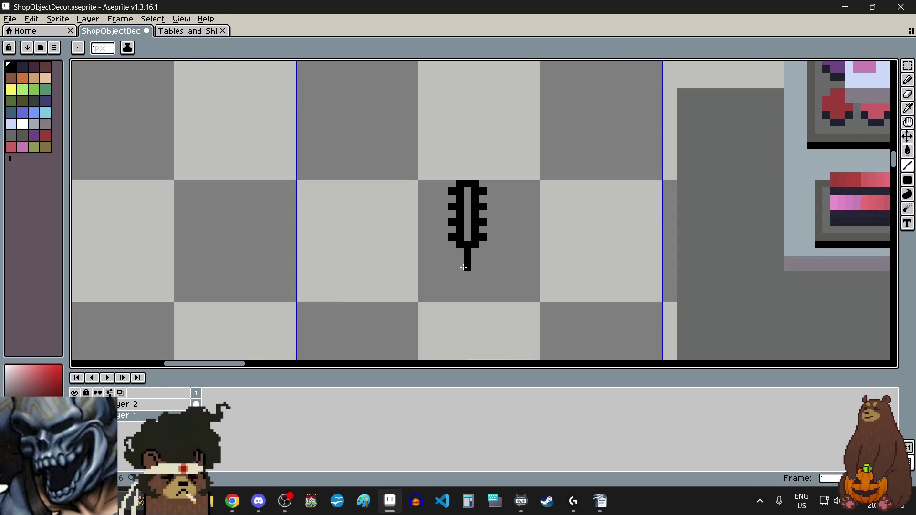
scroll(463, 267, "up", 1)
scroll(471, 217, "up", 1)
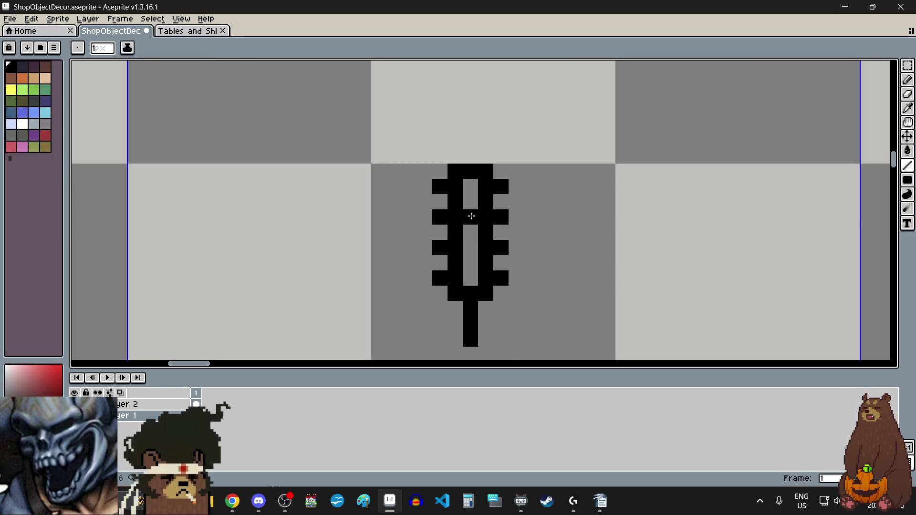
left_click(470, 232)
left_click(470, 262)
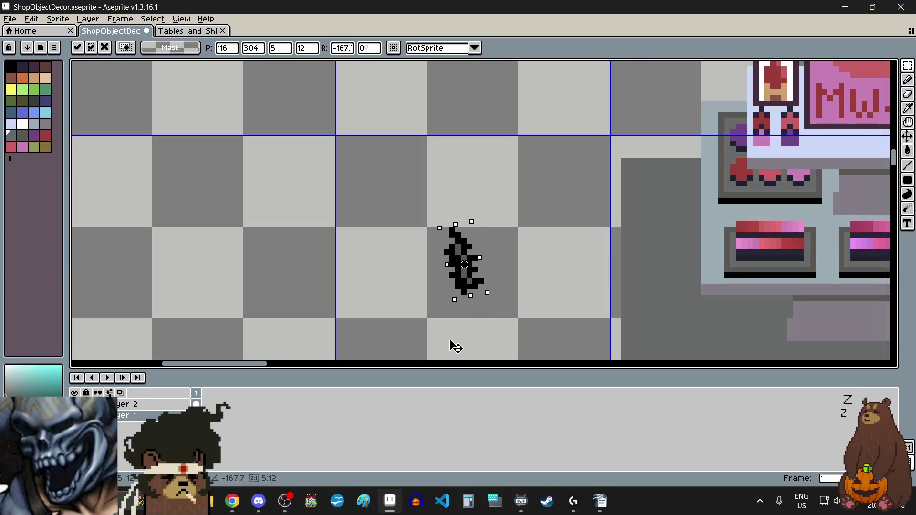
Step: Try rotating the drawn brush toward upright, then undo the rotation
left_click_drag(456, 346, 439, 334)
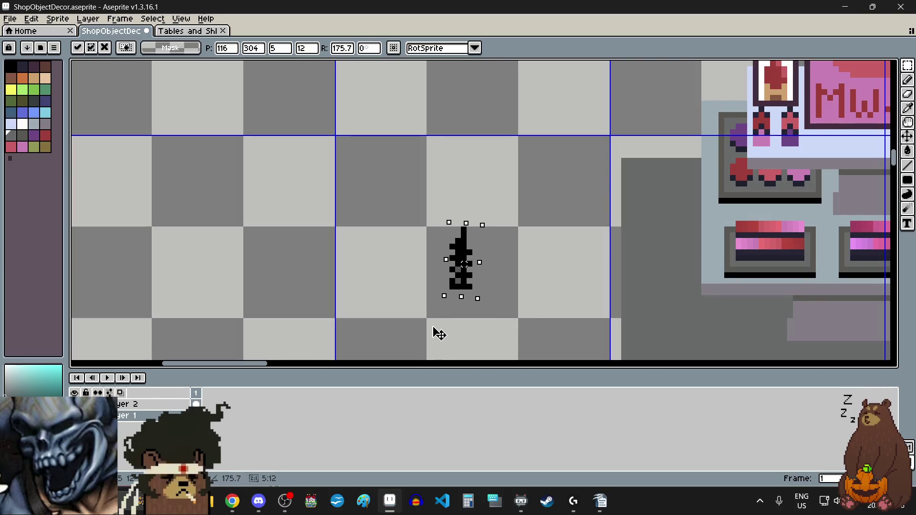
left_click_drag(438, 334, 447, 333)
key("Return")
scroll(415, 321, "up", 2)
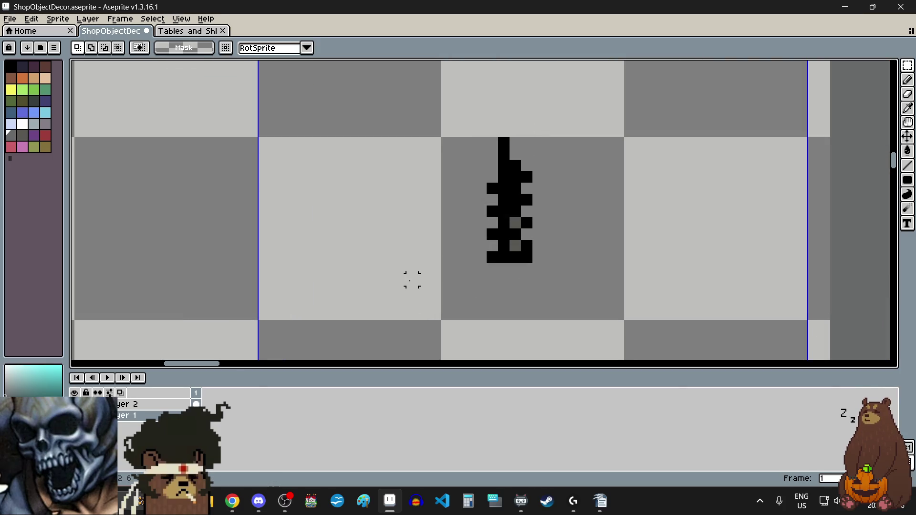
key("ctrl+z")
key("ctrl+z")
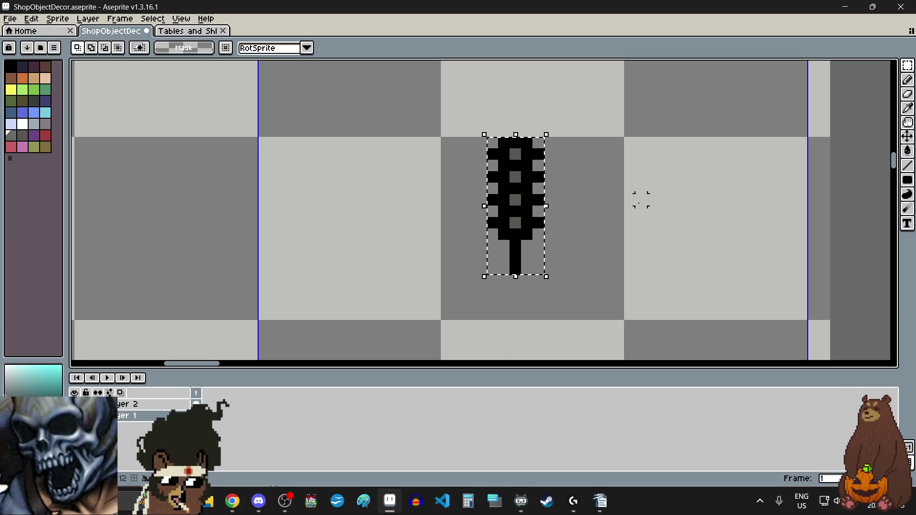
Step: Select the brush and move it beside the shop counter, nudged one pixel right
left_click(388, 245)
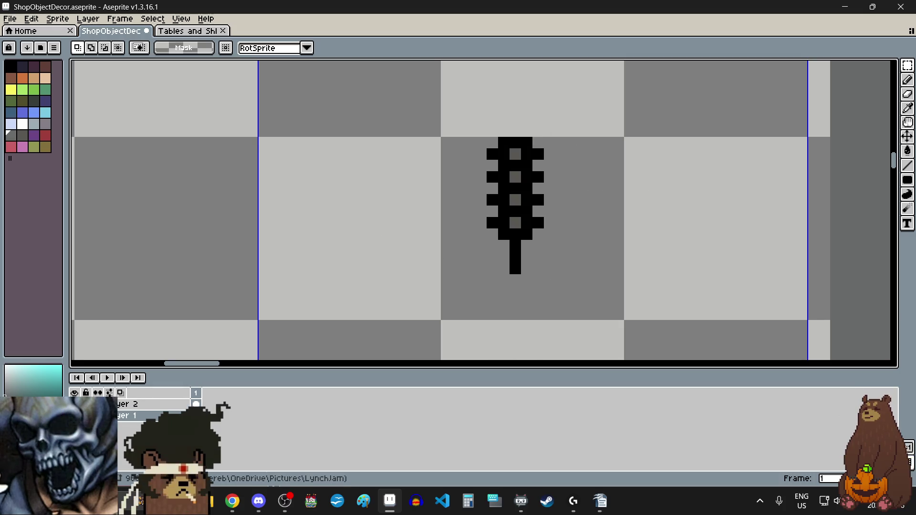
left_click(232, 501)
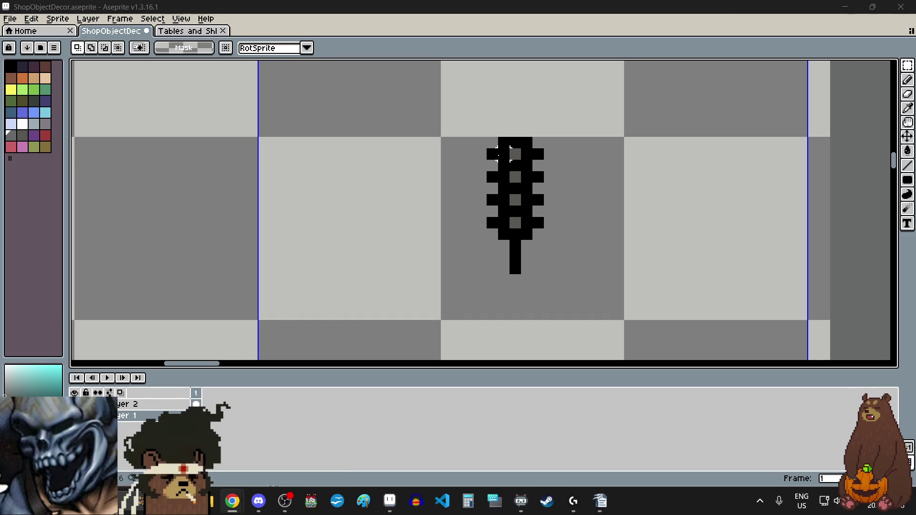
left_click_drag(504, 153, 537, 267)
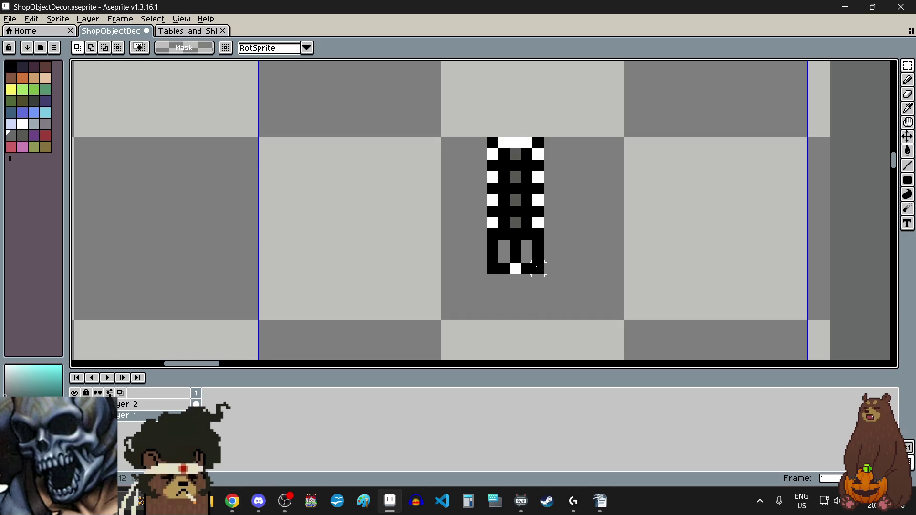
scroll(439, 218, "down", 4)
left_click_drag(626, 188, 670, 187)
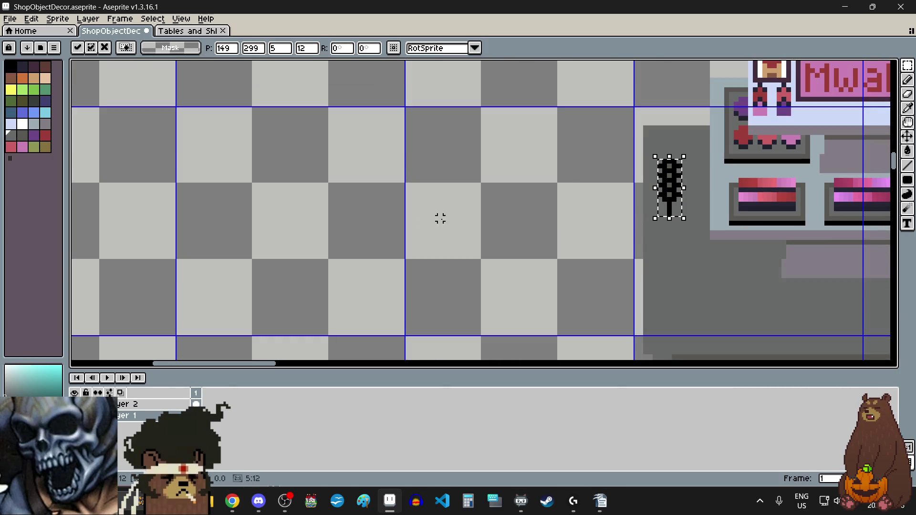
scroll(699, 190, "up", 1)
scroll(699, 189, "up", 3)
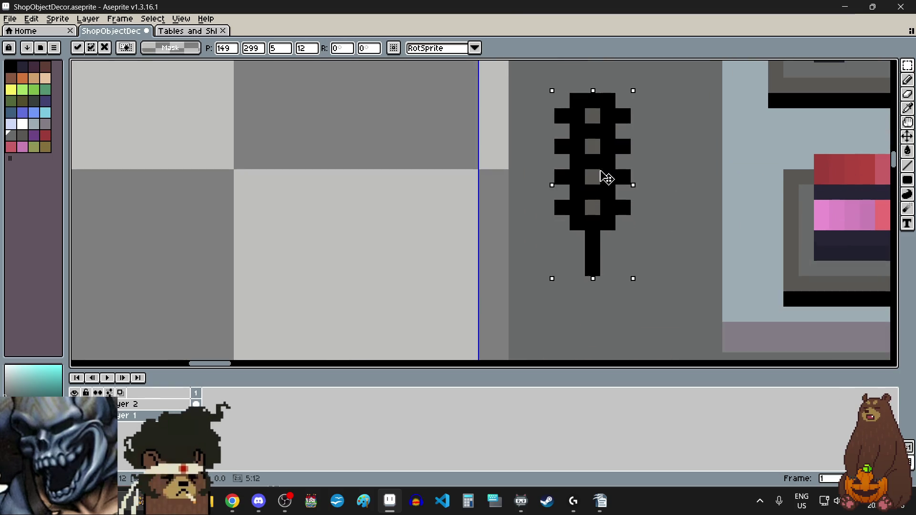
key("Right")
Step: Move the notched piece left onto the empty checkerboard and marquee-select it there
scroll(439, 178, "down", 2)
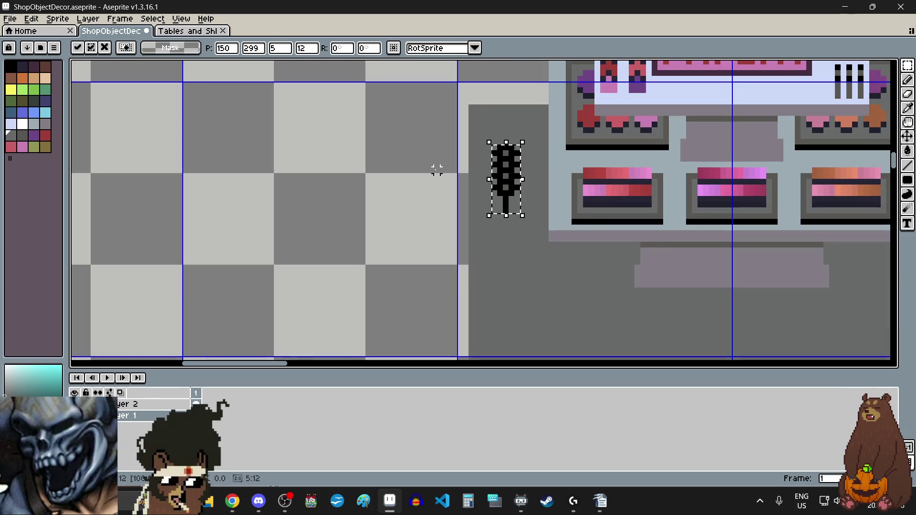
scroll(396, 160, "down", 2)
scroll(448, 164, "up", 1)
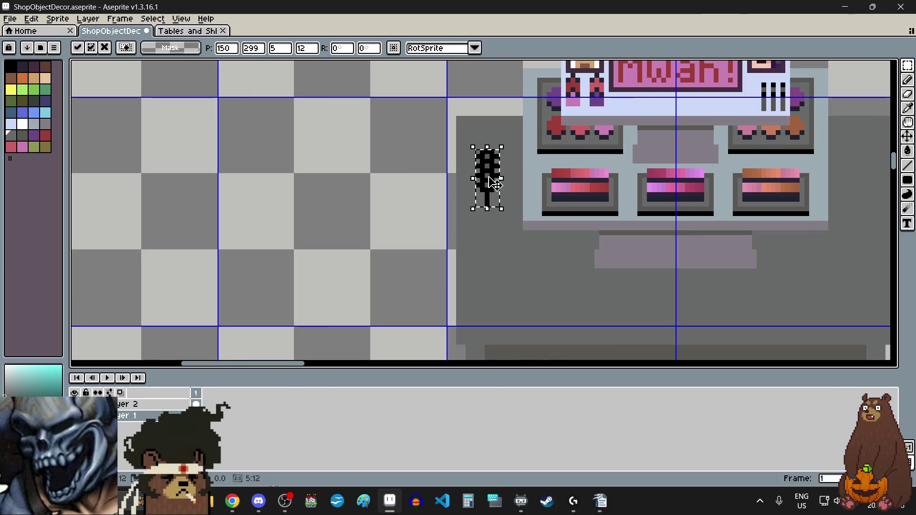
left_click_drag(493, 184, 330, 210)
left_click(258, 227)
scroll(284, 209, "up", 2)
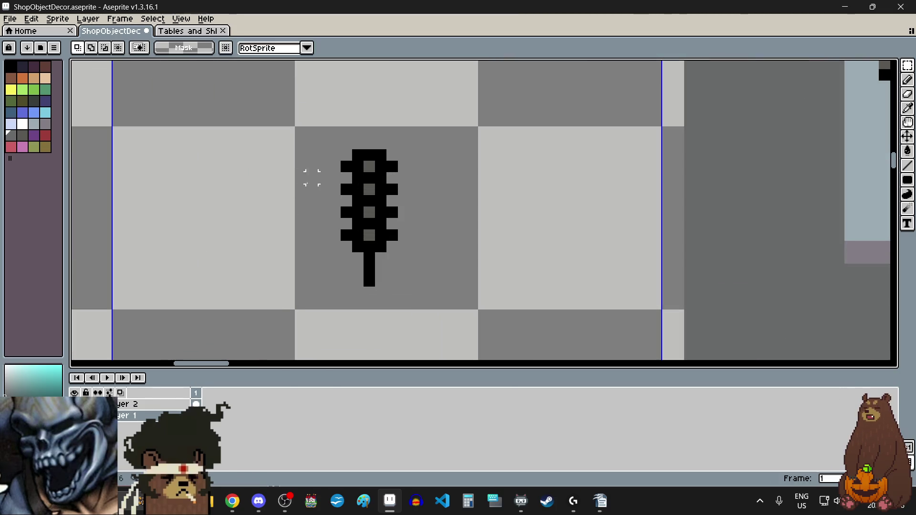
left_click_drag(315, 147, 431, 301)
Step: Delete the selected notched piece and switch to the black single-pixel Pencil
key("Delete")
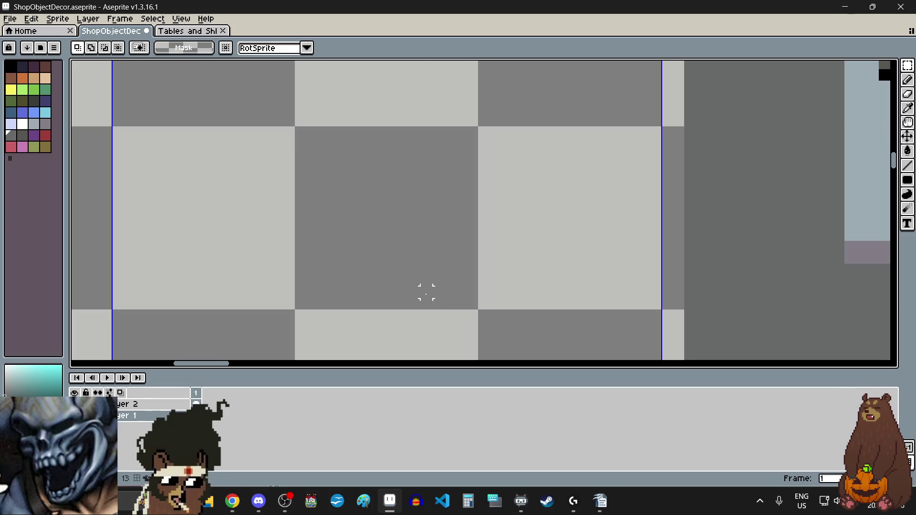
left_click(11, 66)
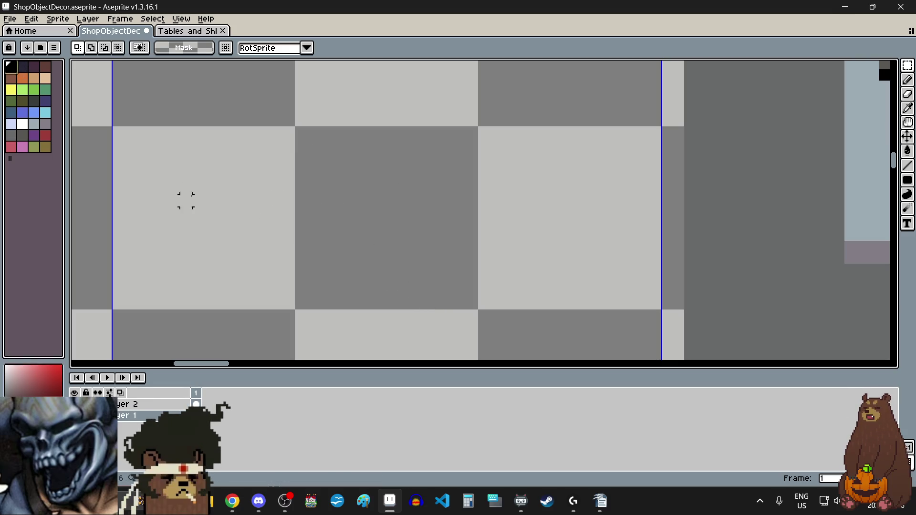
left_click(907, 80)
scroll(345, 245, "up", 1)
Step: Draw the comb's black tooth columns and the top bar joining them
mouse_move(346, 245)
left_mouse_down()
mouse_move(346, 230)
mouse_move(441, 232)
left_mouse_up()
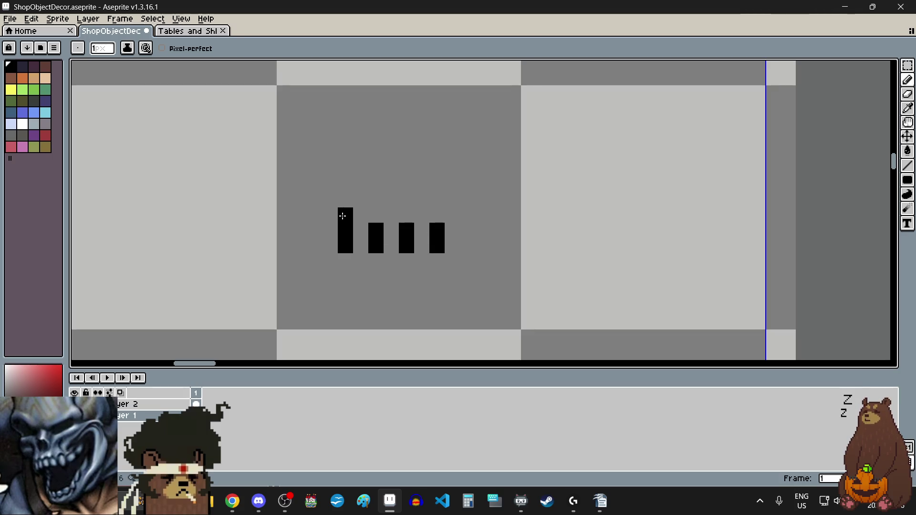
left_click_drag(342, 216, 374, 215)
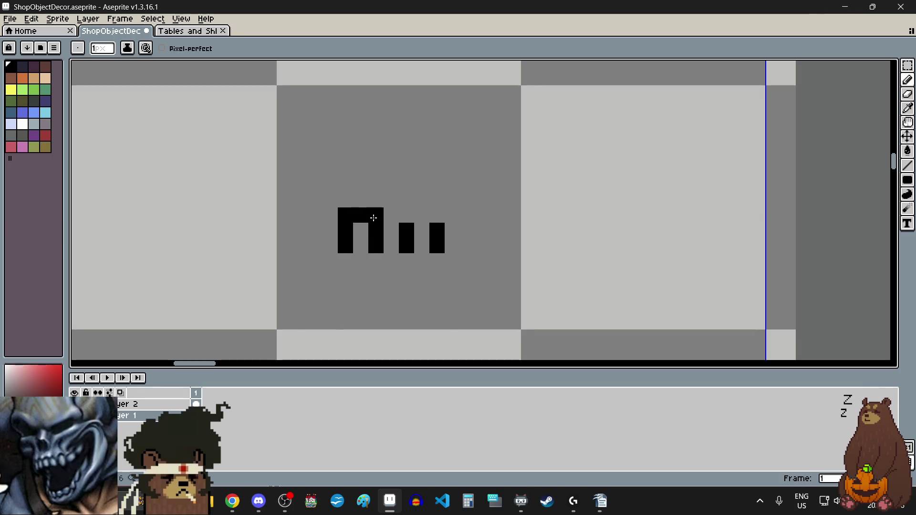
left_click(433, 218)
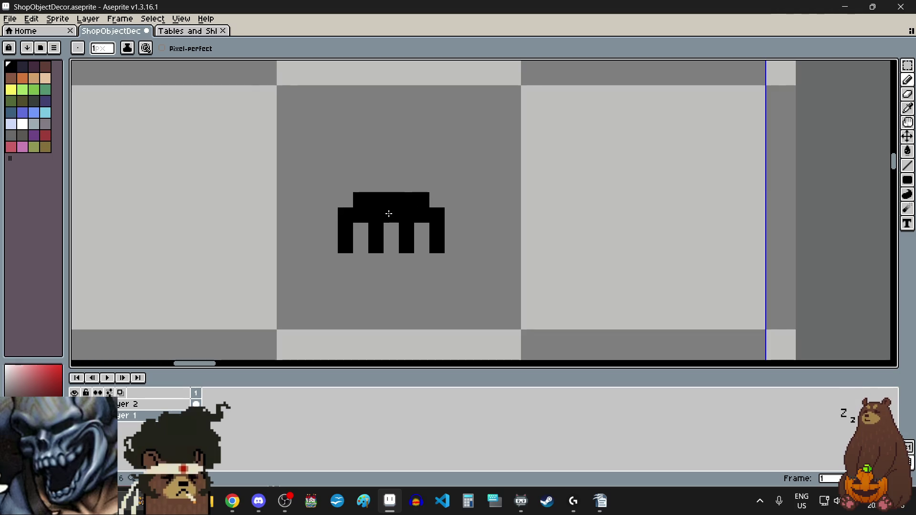
scroll(507, 251, "down", 5)
scroll(473, 258, "up", 2)
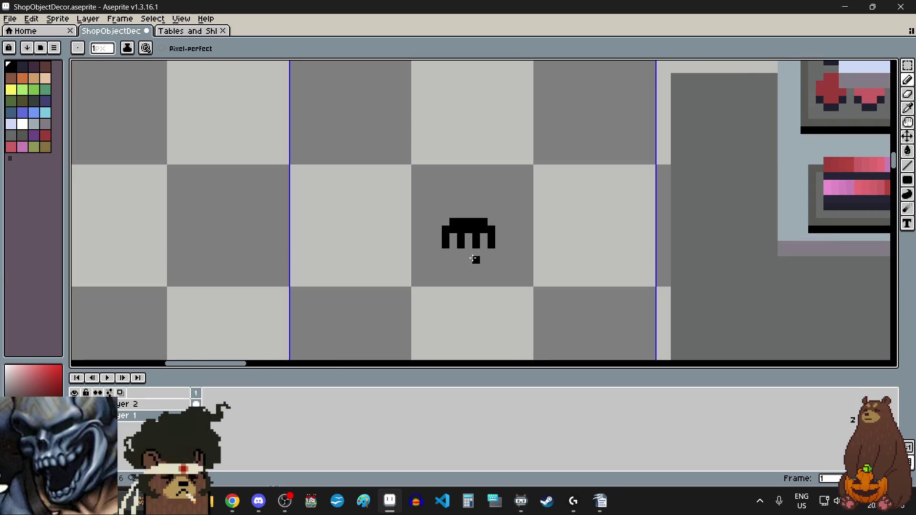
scroll(472, 258, "up", 2)
Step: Marquee-select the black comb head and commit it in its new spot
left_click(907, 66)
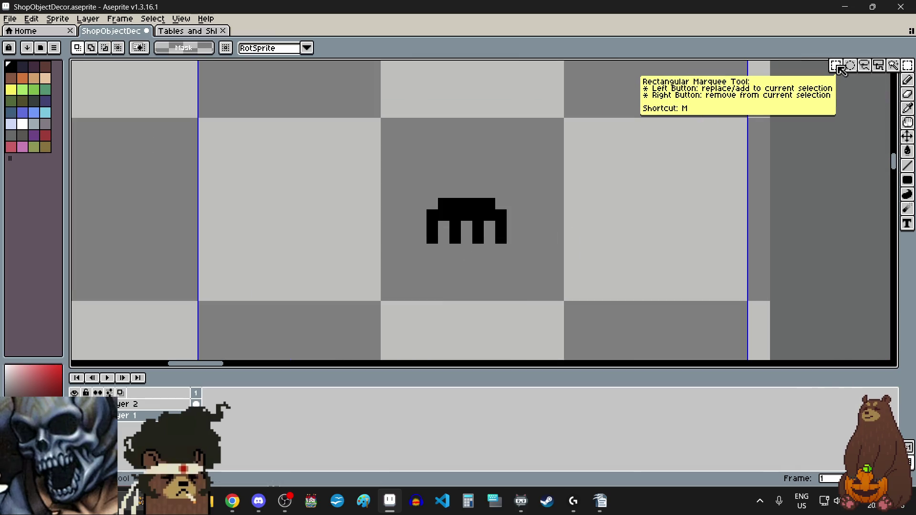
mouse_move(428, 199)
left_mouse_down()
mouse_move(505, 243)
mouse_move(587, 176)
mouse_move(397, 216)
left_mouse_up()
scroll(477, 219, "down", 2)
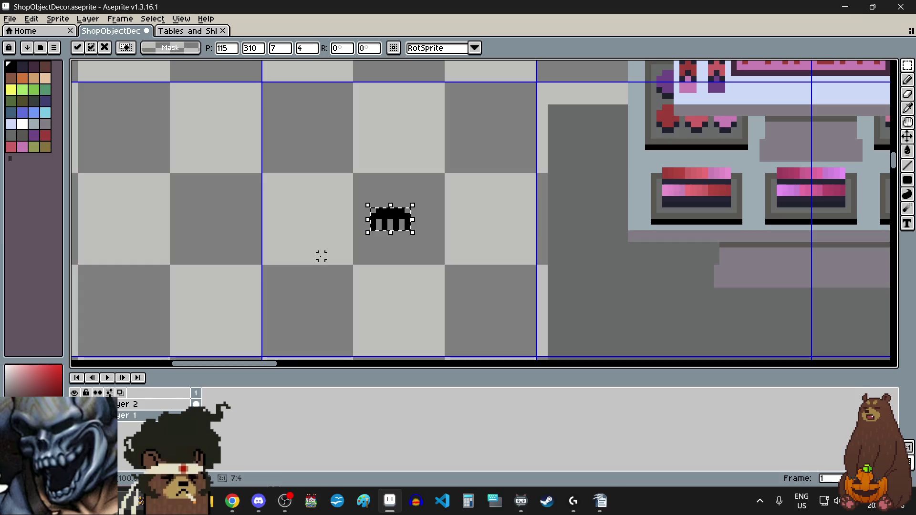
left_click(348, 255)
scroll(348, 256, "up", 1)
scroll(351, 233, "up", 1)
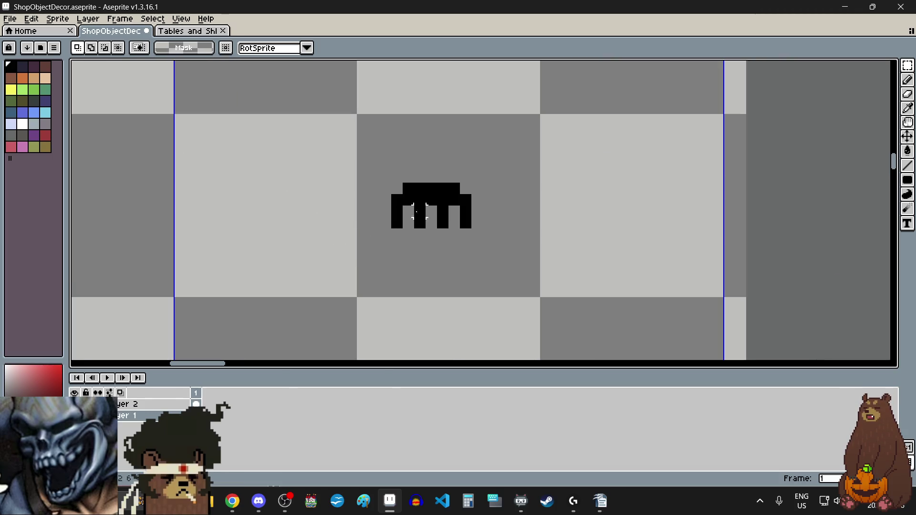
scroll(428, 215, "up", 1)
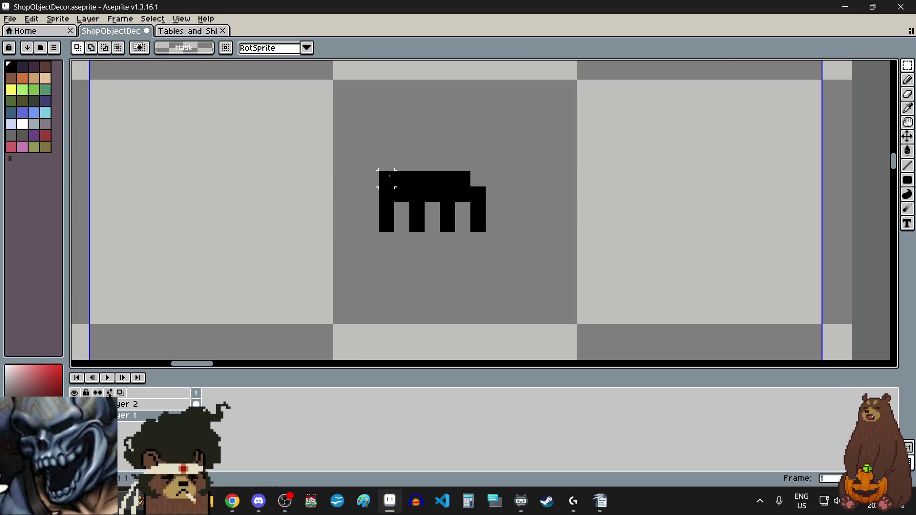
Step: Reselect the comb, shift it up and right, and place a duplicate to its lower left
left_click_drag(389, 175, 480, 228)
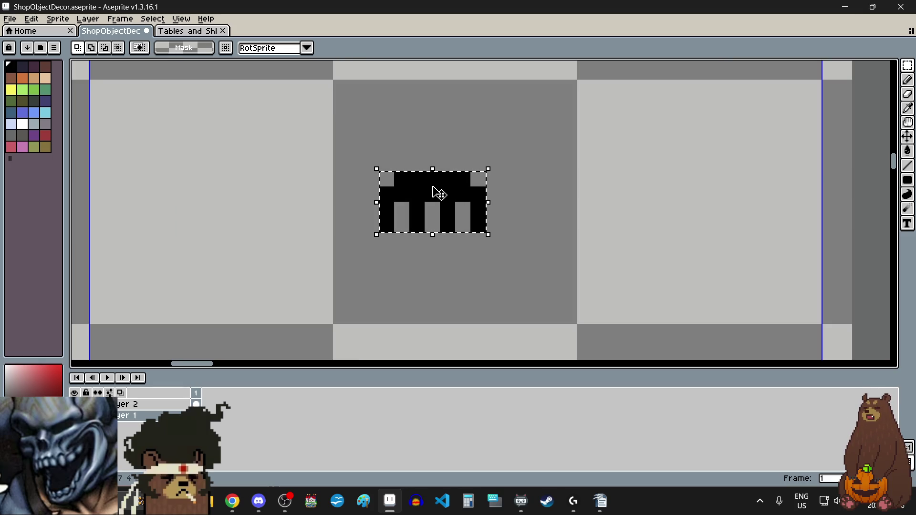
mouse_move(438, 192)
left_mouse_down()
mouse_move(494, 181)
mouse_move(490, 165)
left_mouse_up()
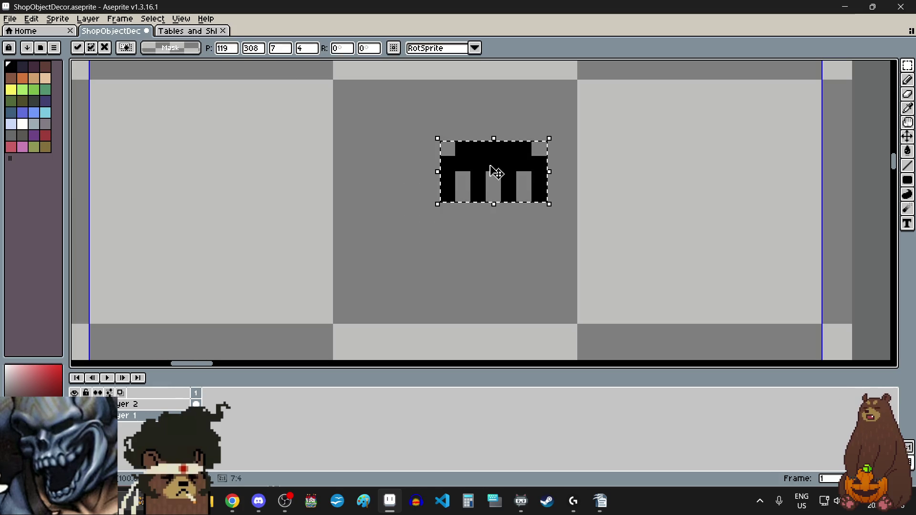
left_click_drag(494, 171, 250, 217, "ctrl")
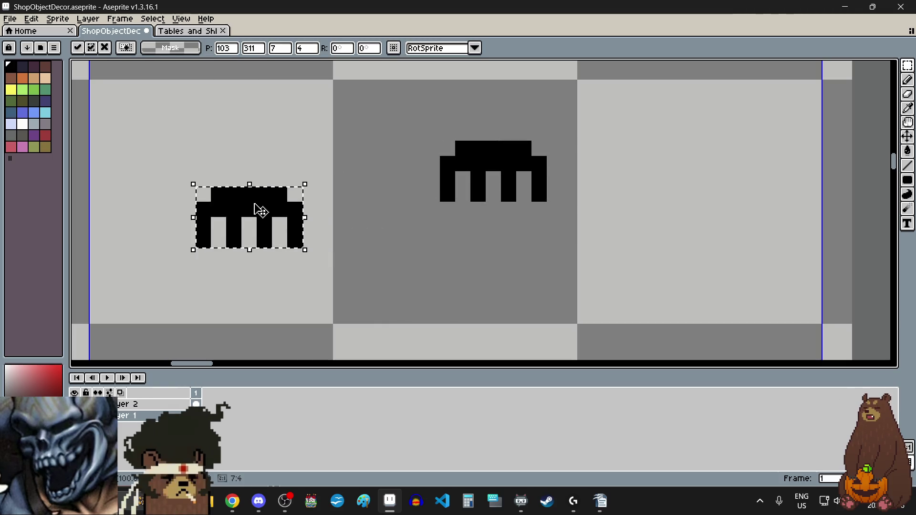
left_click(31, 19)
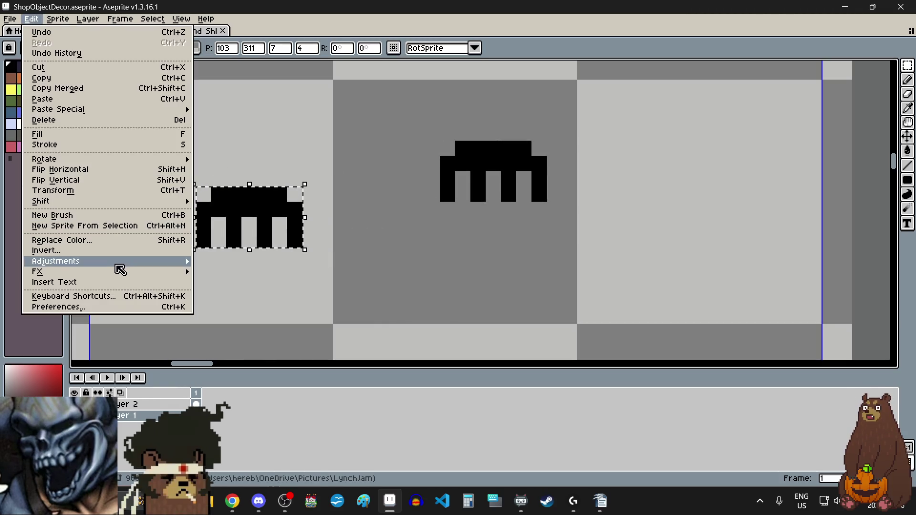
Step: Rotate the copied comb 90° counter-clockwise
mouse_move(109, 162)
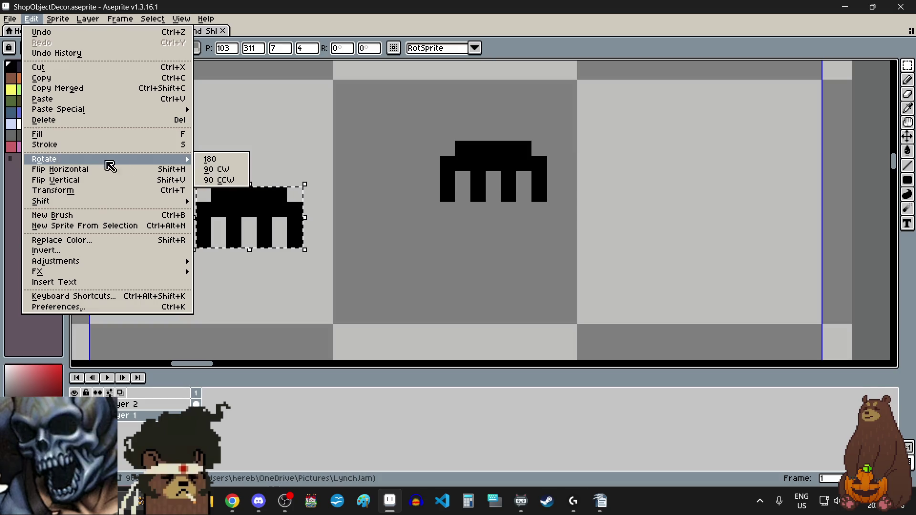
left_click(218, 179)
scroll(348, 278, "down", 3)
scroll(374, 310, "up", 3)
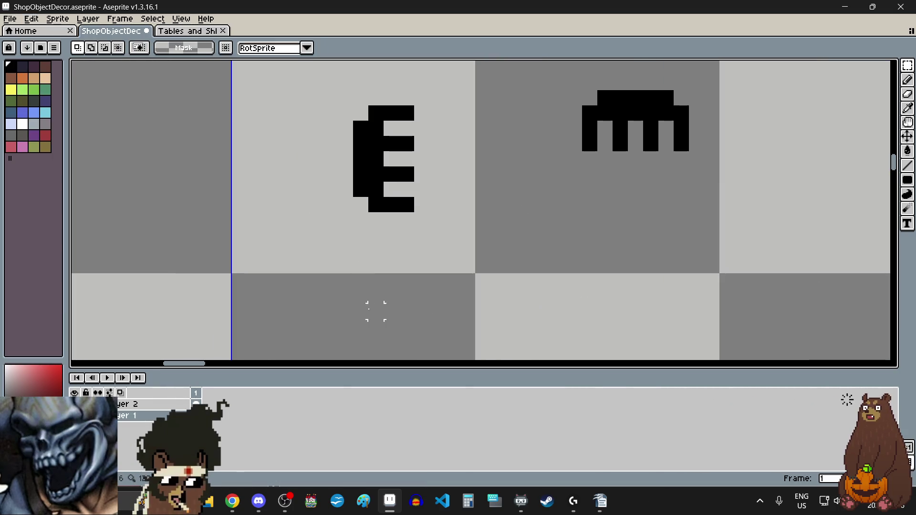
Step: Extend the comb's spine downward into a handle with a widened foot
left_click(906, 108)
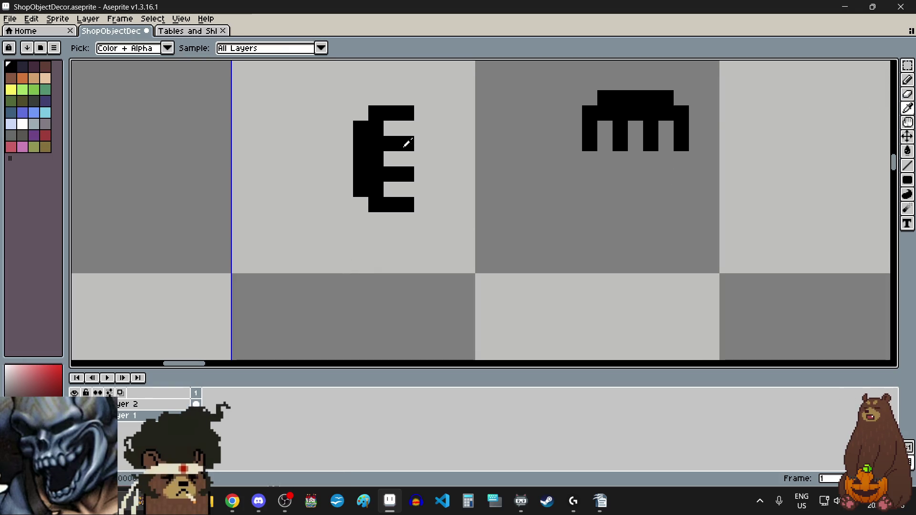
left_click(908, 86)
left_click(361, 210)
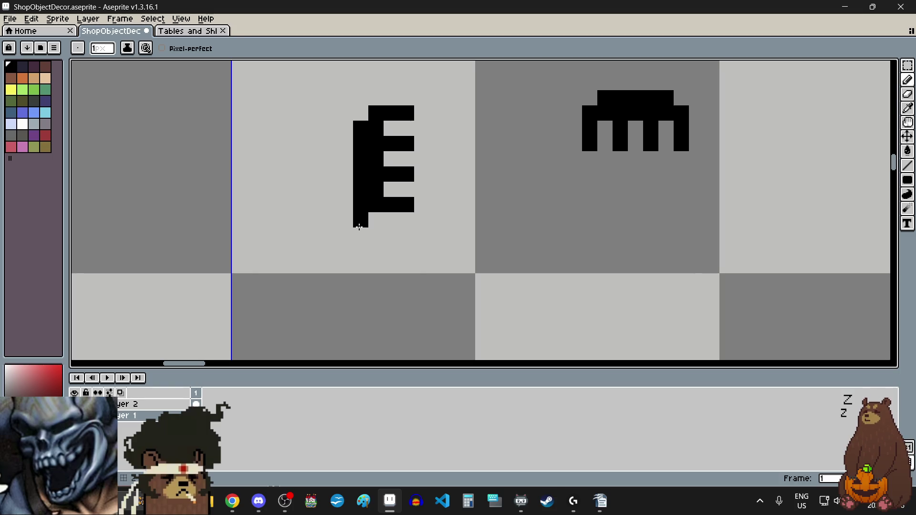
left_click_drag(377, 225, 376, 250)
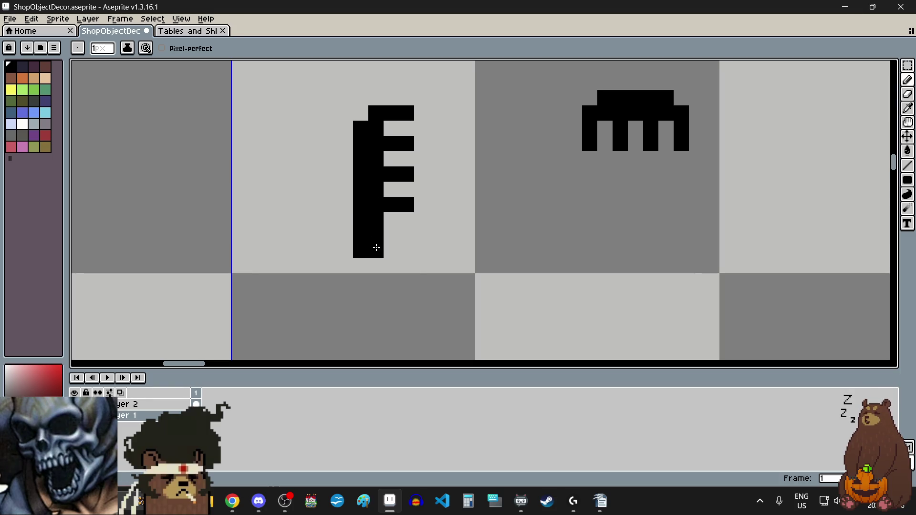
left_click(360, 266)
left_click(376, 266)
left_click(350, 255)
left_click(390, 250)
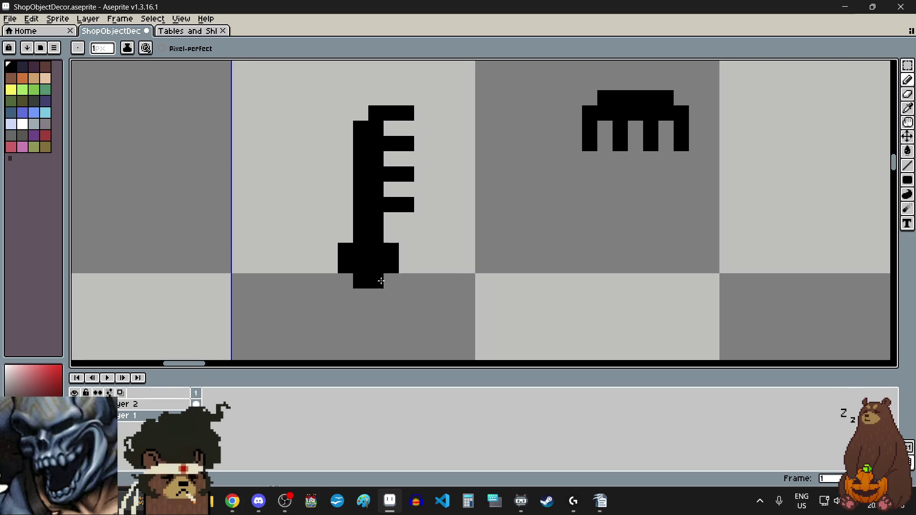
Step: Erase the wide foot blocks beside the handle
scroll(380, 281, "down", 3)
scroll(394, 284, "up", 5)
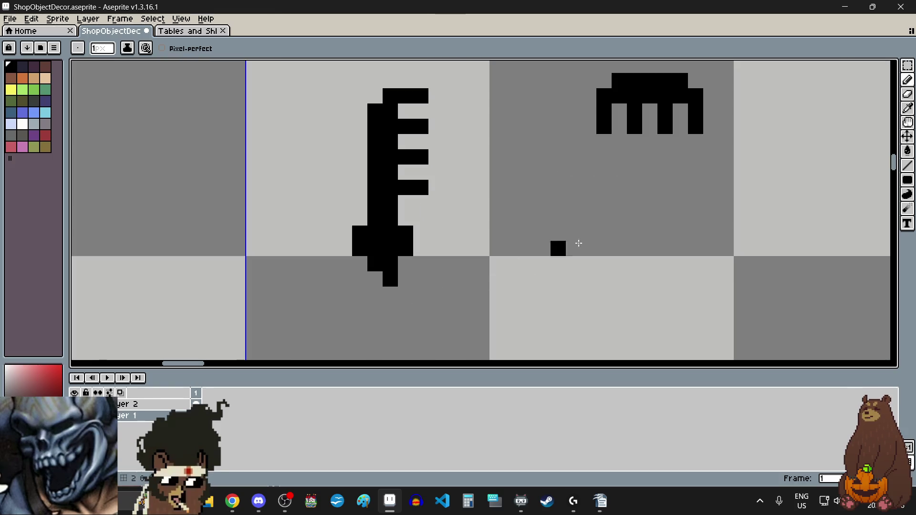
left_click(907, 94)
mouse_move(405, 249)
left_mouse_down()
mouse_move(406, 234)
mouse_move(359, 233)
left_mouse_up()
scroll(452, 280, "down", 3)
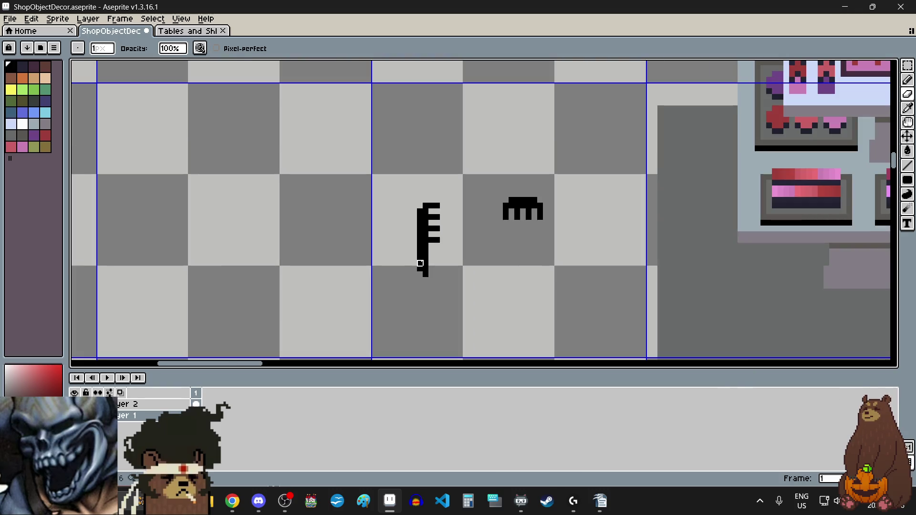
scroll(419, 264, "up", 5)
scroll(430, 310, "down", 4)
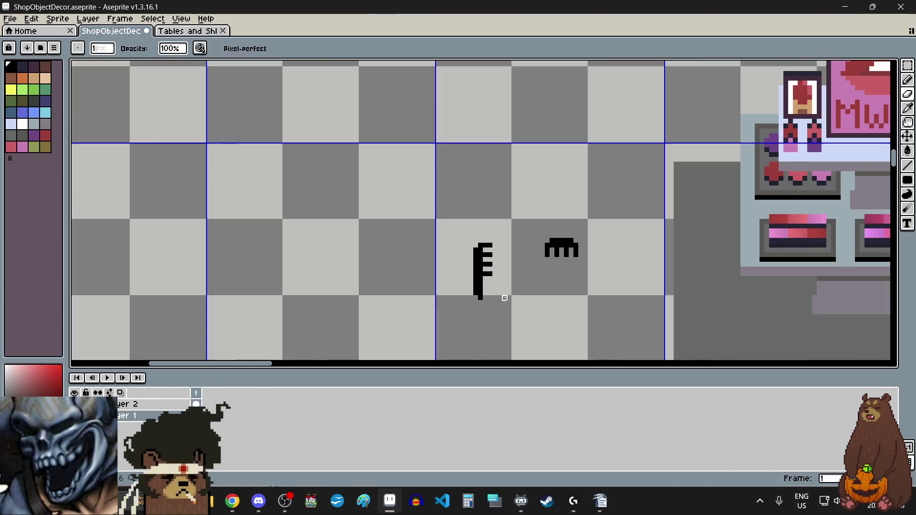
scroll(492, 303, "up", 3)
scroll(485, 286, "down", 3)
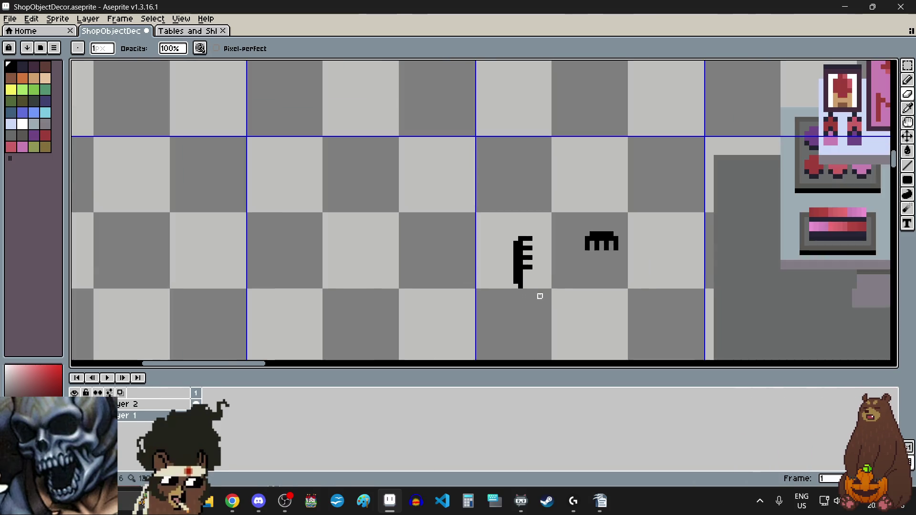
scroll(538, 293, "up", 2)
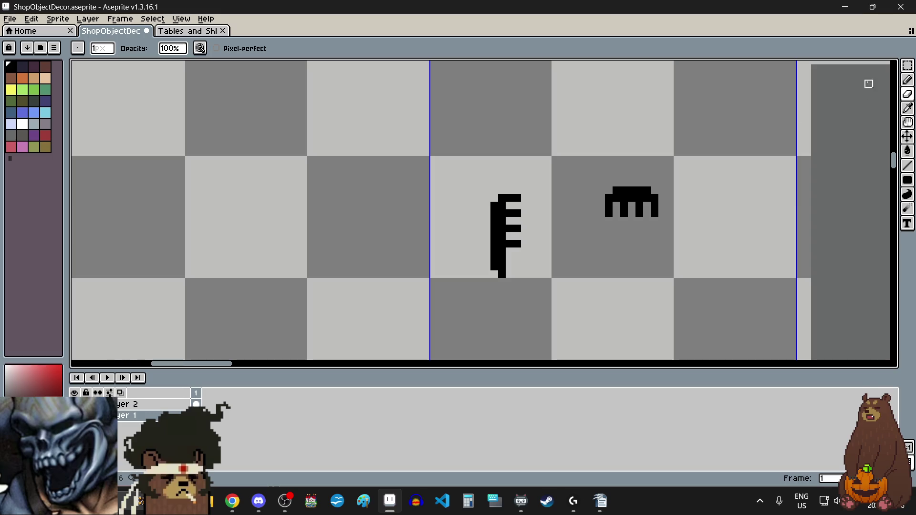
Step: Thicken the comb's stem and top with extra pixels, undoing one stray pixel
left_click(906, 80)
scroll(482, 201, "up", 1)
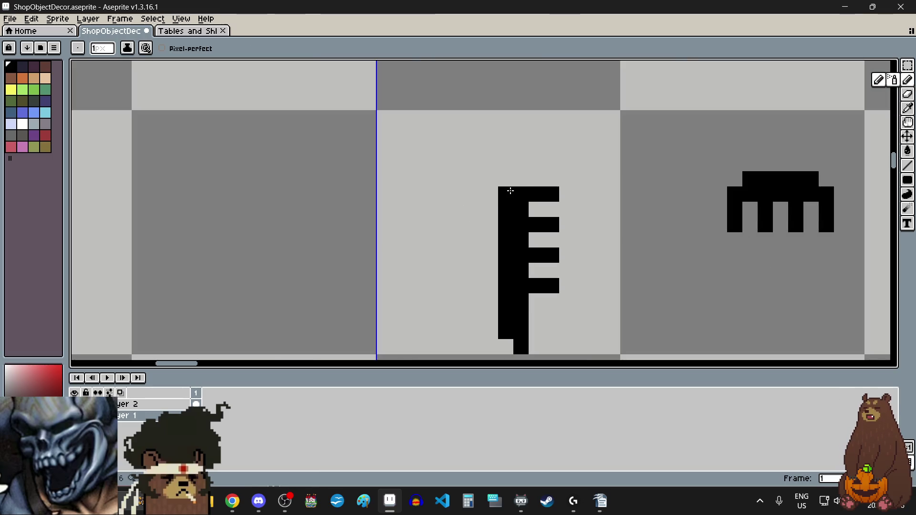
scroll(505, 210, "down", 1)
scroll(500, 224, "up", 1)
left_click_drag(506, 179, 554, 164)
scroll(496, 250, "up", 1)
left_click(491, 196)
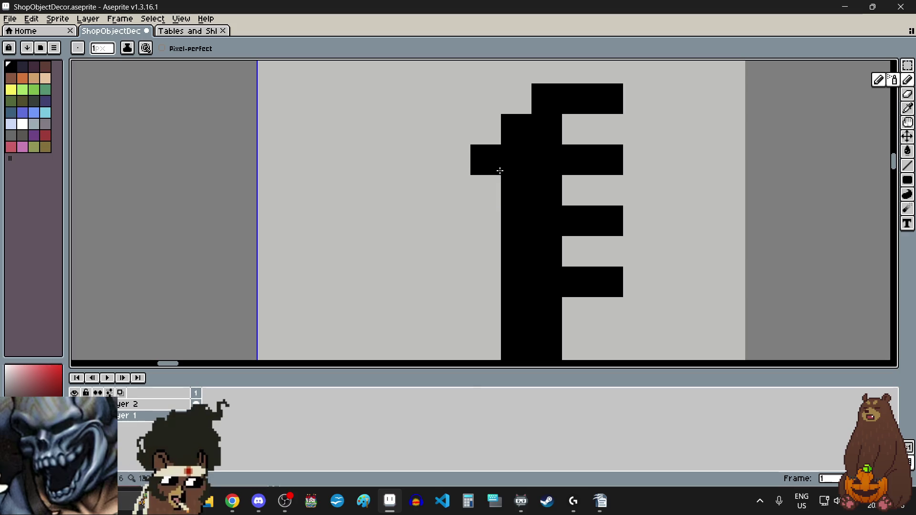
left_click_drag(497, 169, 493, 214)
left_click(509, 104)
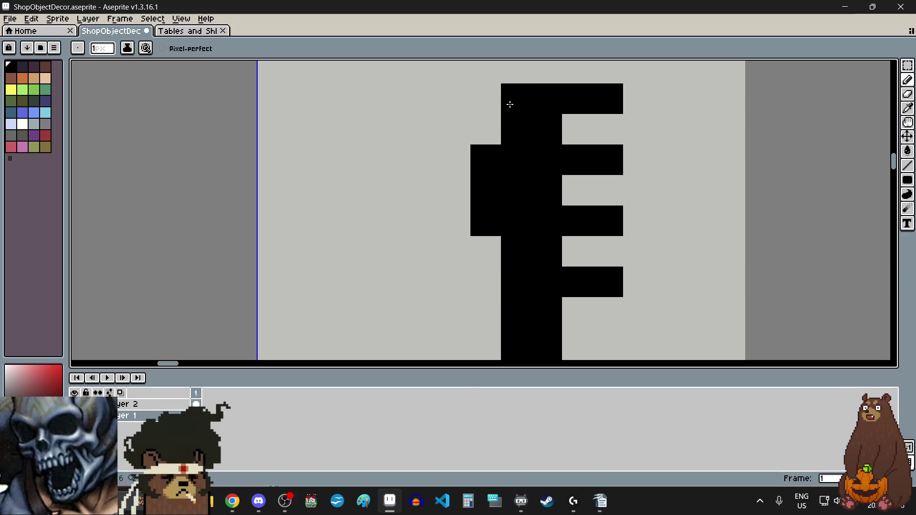
key("ctrl+z")
scroll(563, 215, "down", 2)
scroll(615, 279, "down", 1)
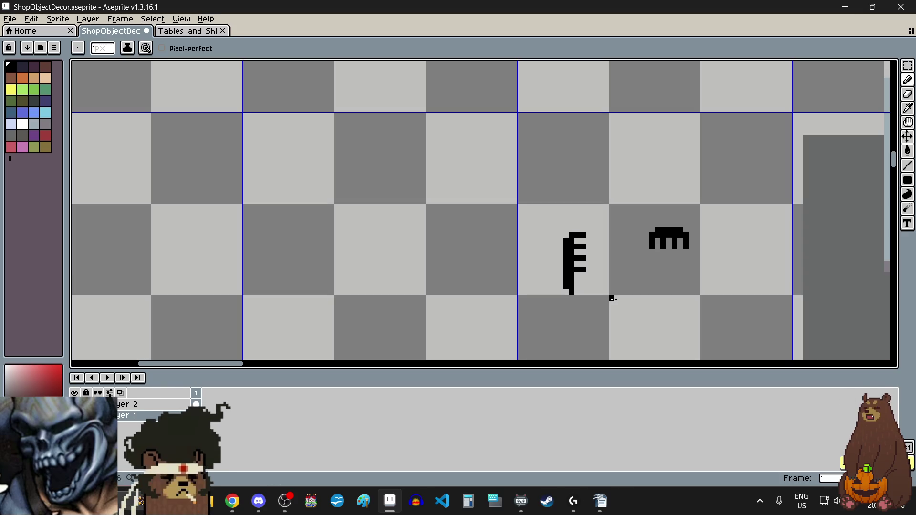
scroll(610, 298, "up", 1)
scroll(620, 303, "up", 1)
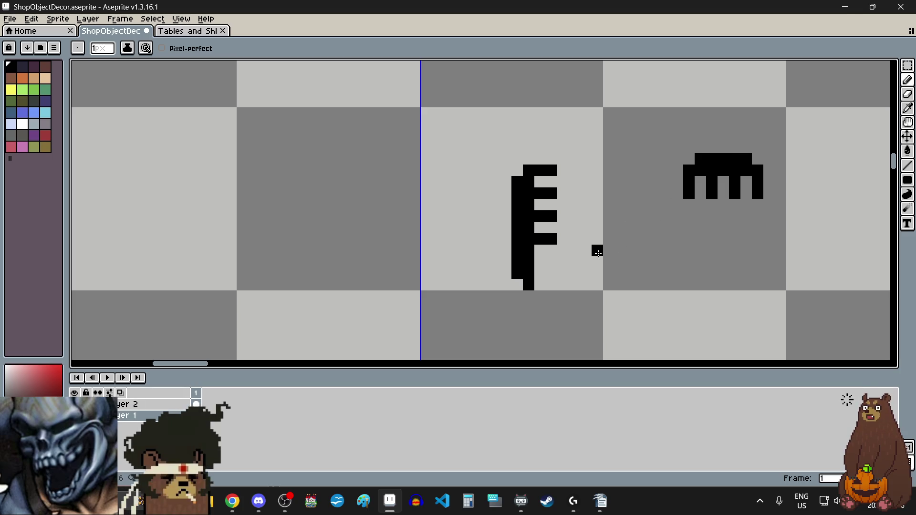
Step: Marquee-select the finished comb and move it up beside the counter table
left_click(907, 65)
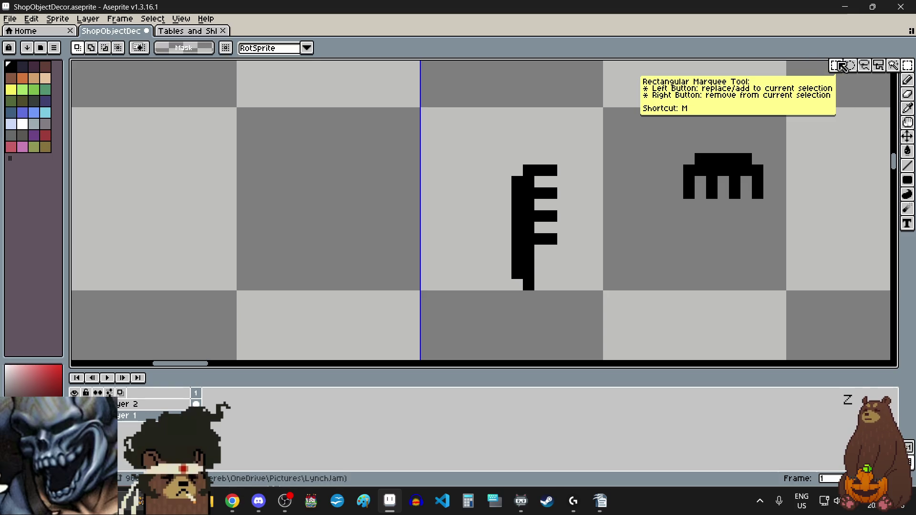
left_click_drag(510, 165, 556, 291)
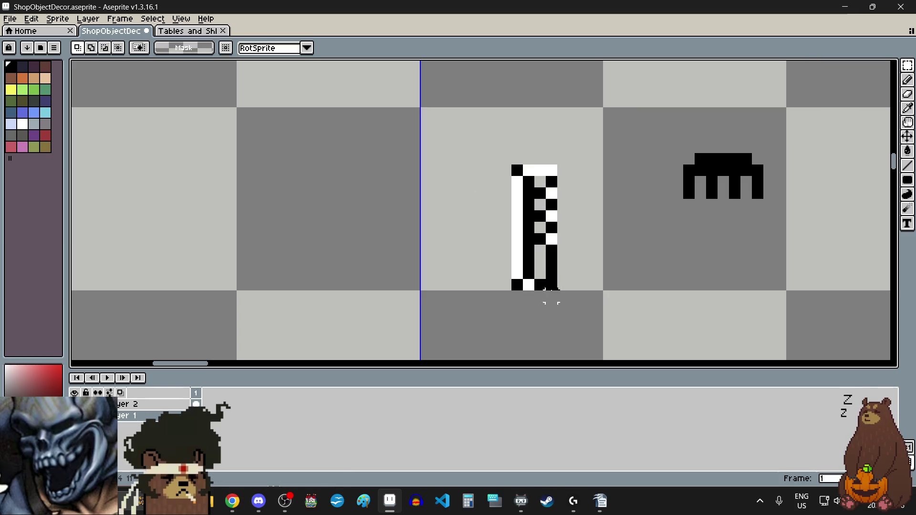
scroll(525, 229, "down", 2)
left_click_drag(529, 231, 708, 141)
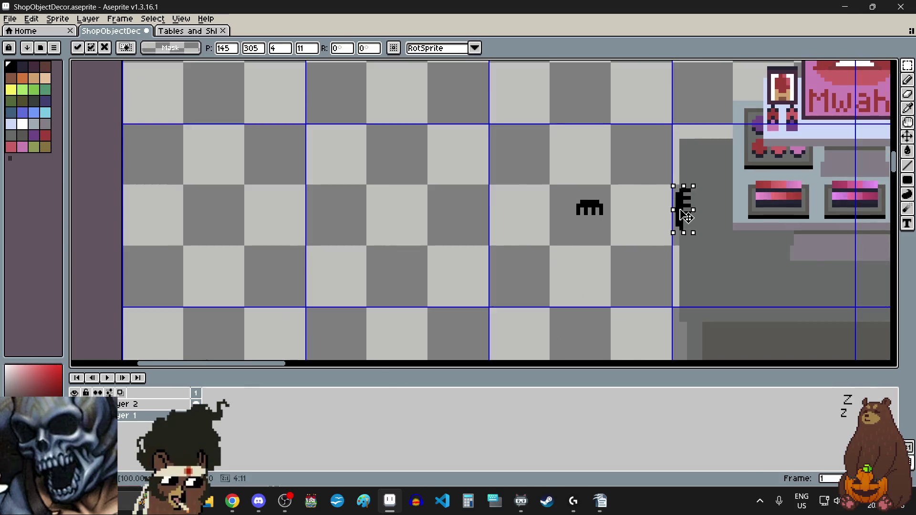
scroll(684, 214, "up", 2)
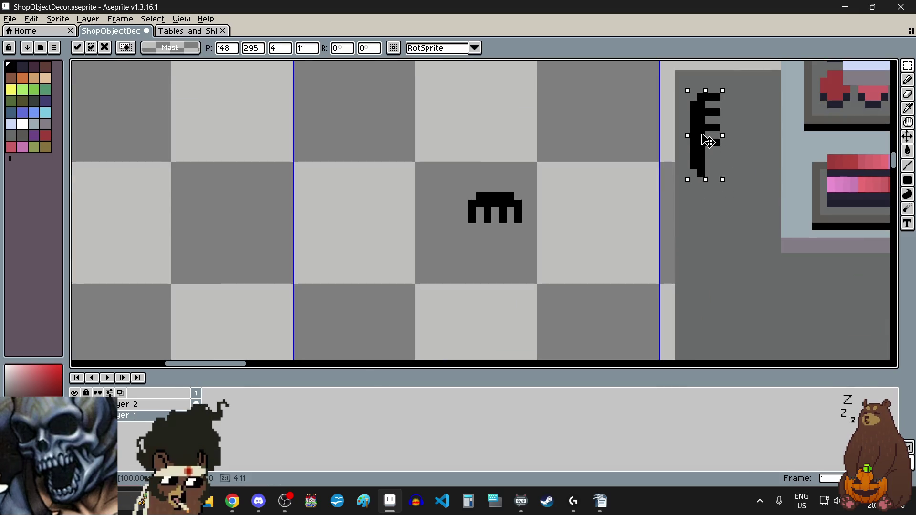
left_click(472, 210)
Step: Move the brush beside the comb and nudge it down just below it
mouse_move(465, 189)
left_mouse_down()
mouse_move(524, 224)
mouse_move(763, 161)
mouse_move(756, 180)
mouse_move(768, 115)
left_mouse_up()
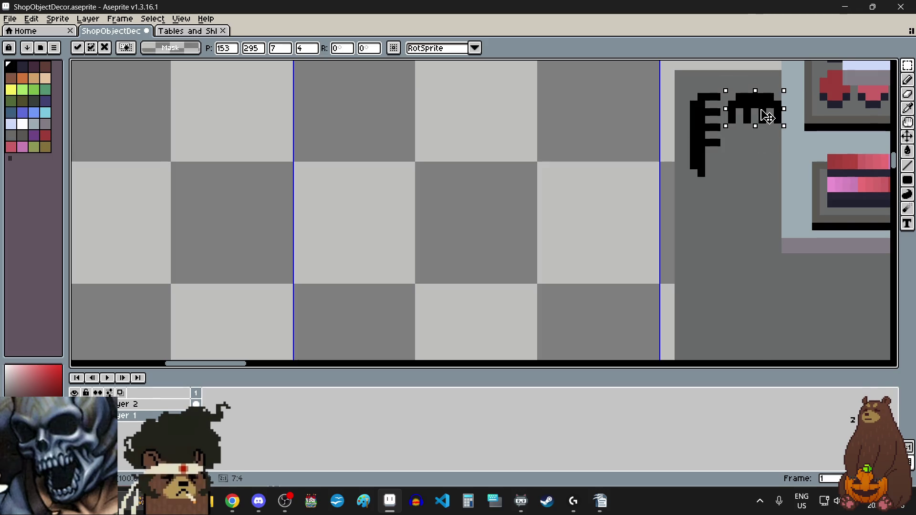
scroll(731, 173, "up", 1)
scroll(706, 176, "up", 1)
scroll(678, 179, "up", 1)
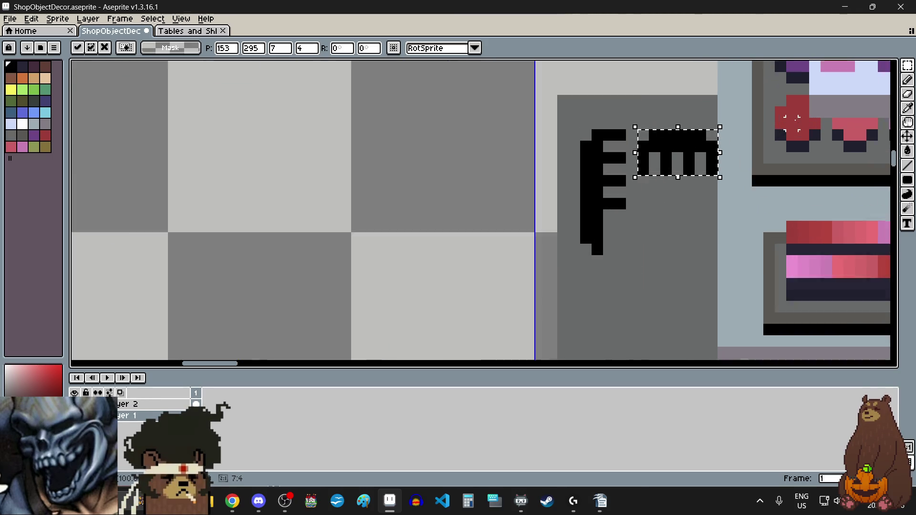
scroll(640, 183, "up", 1)
scroll(640, 183, "down", 3)
scroll(636, 172, "down", 1)
mouse_move(637, 164)
left_mouse_down()
mouse_move(632, 217)
mouse_move(639, 190)
left_mouse_up()
scroll(632, 217, "up", 3)
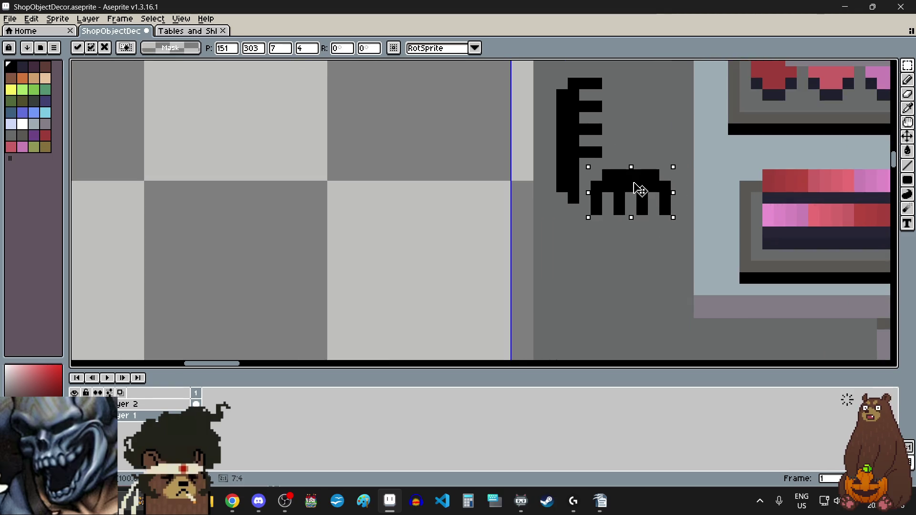
left_click(447, 209)
scroll(437, 208, "down", 2)
scroll(432, 224, "down", 1)
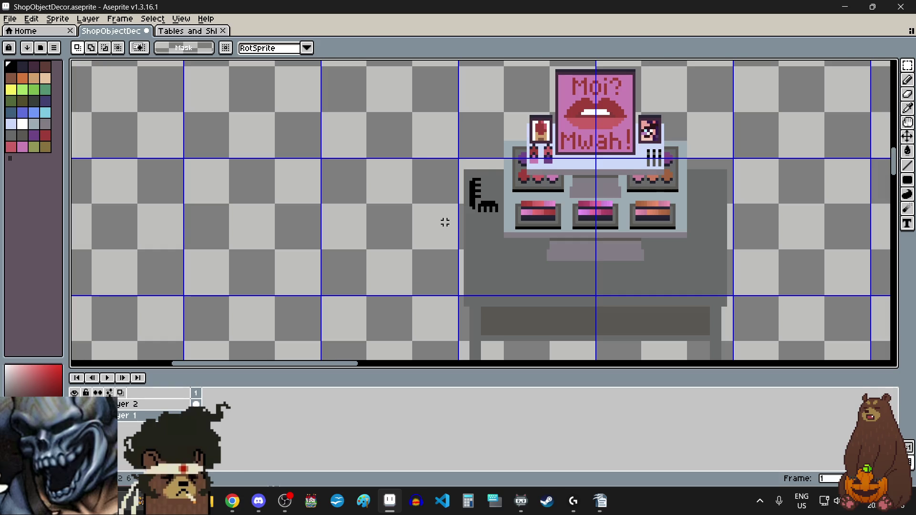
scroll(431, 216, "up", 1)
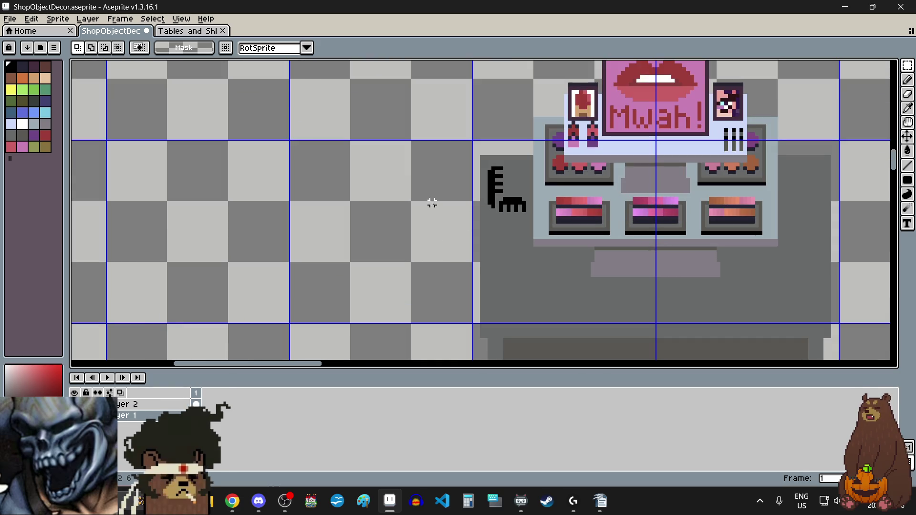
scroll(435, 239, "up", 1)
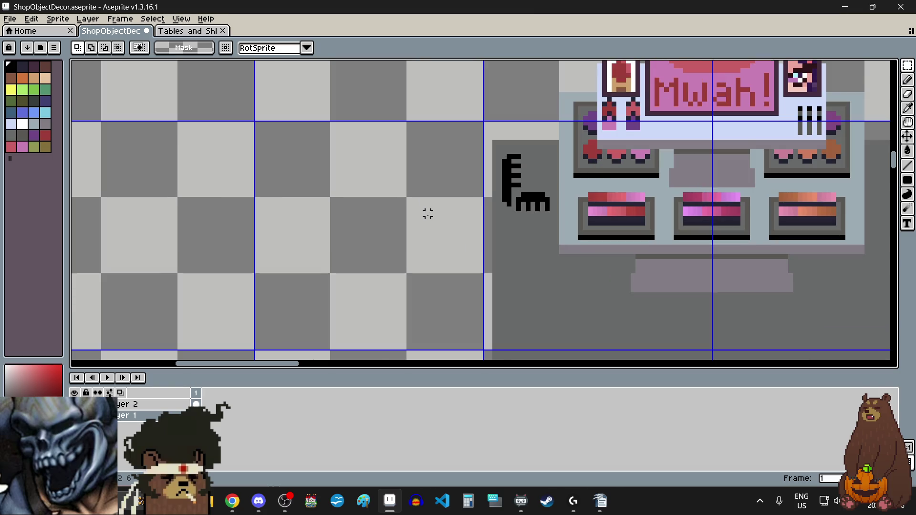
scroll(437, 238, "up", 1)
scroll(439, 236, "down", 2)
scroll(438, 236, "down", 1)
scroll(438, 236, "up", 1)
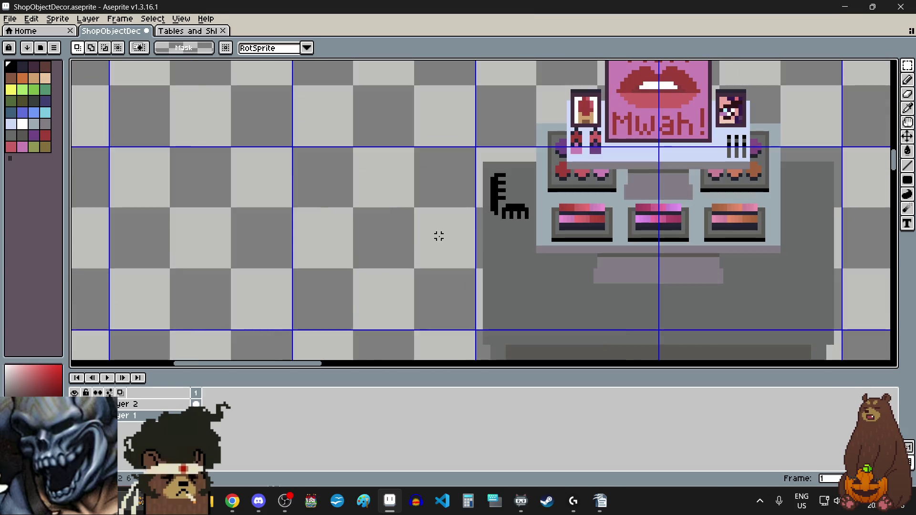
scroll(439, 236, "down", 2)
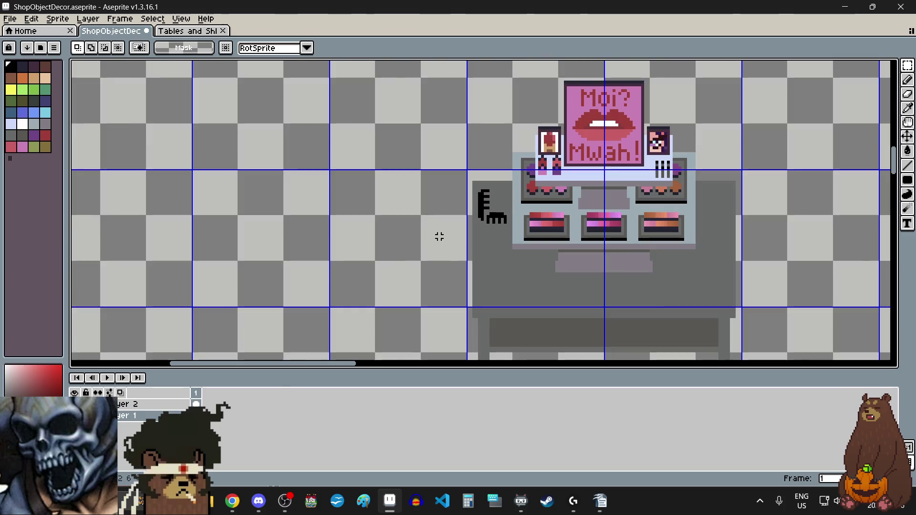
scroll(454, 262, "up", 3)
scroll(453, 264, "down", 2)
scroll(453, 265, "down", 1)
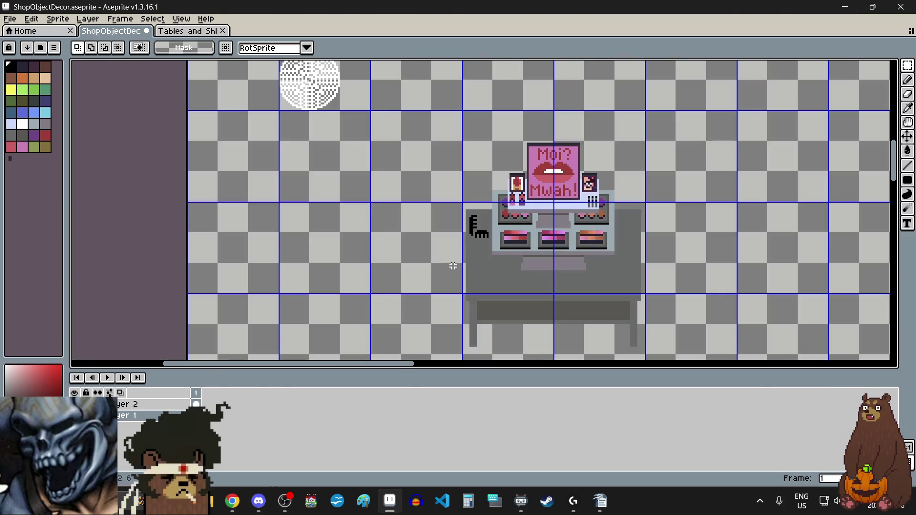
scroll(457, 228, "up", 1)
scroll(456, 227, "up", 1)
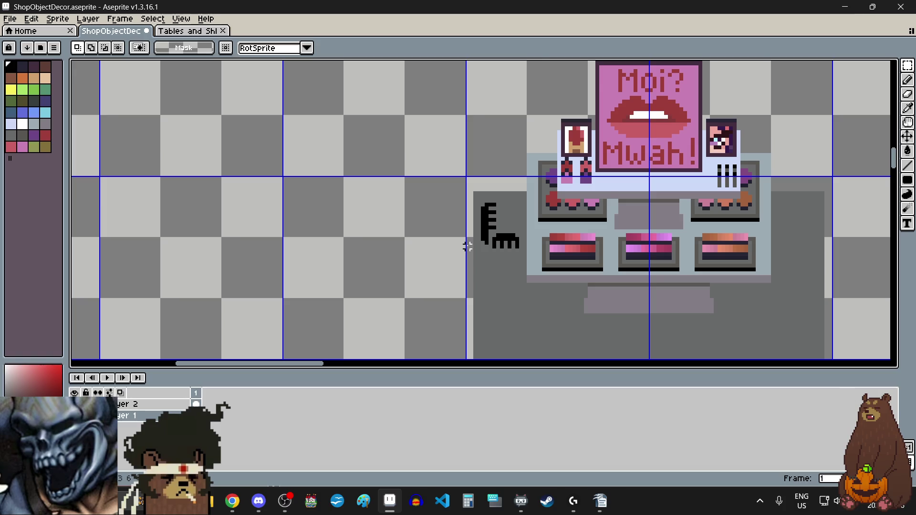
scroll(468, 246, "up", 1)
scroll(467, 247, "up", 2)
scroll(468, 247, "up", 3)
scroll(467, 246, "down", 1)
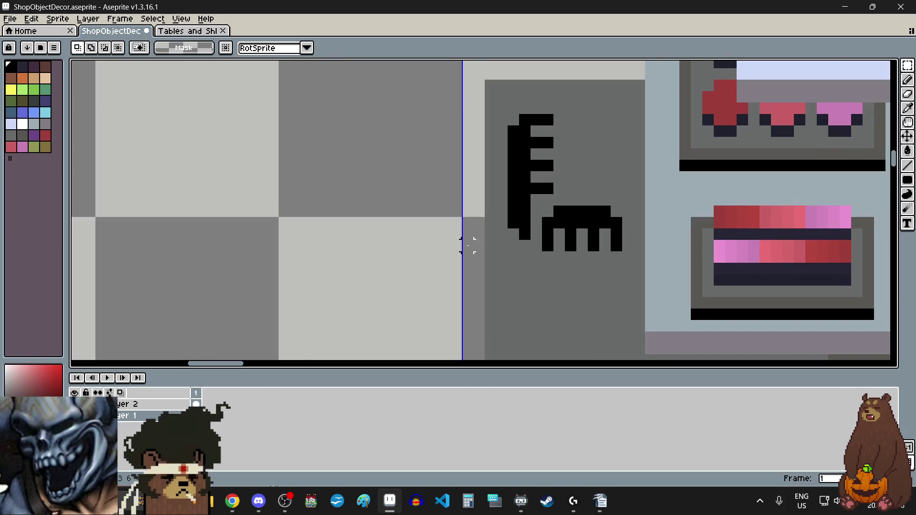
scroll(433, 234, "down", 2)
scroll(329, 199, "right", 1)
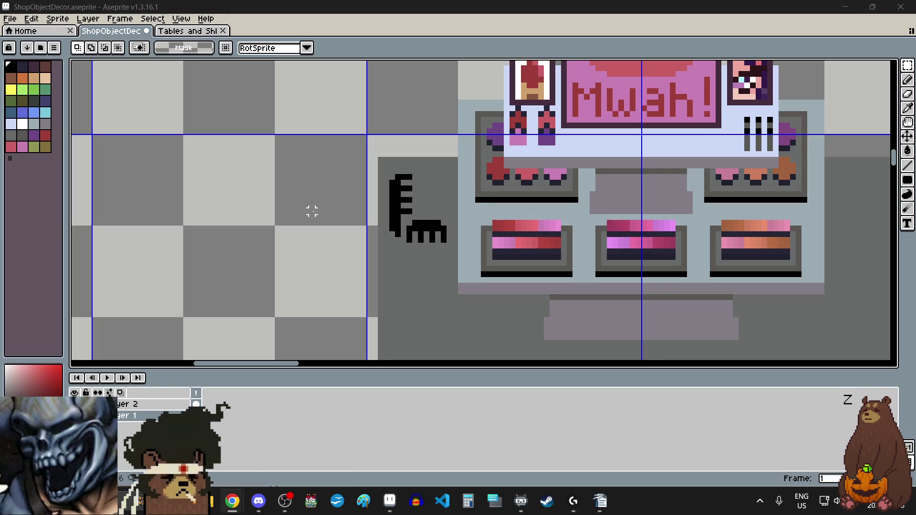
scroll(311, 211, "left", 1)
scroll(317, 212, "left", 1)
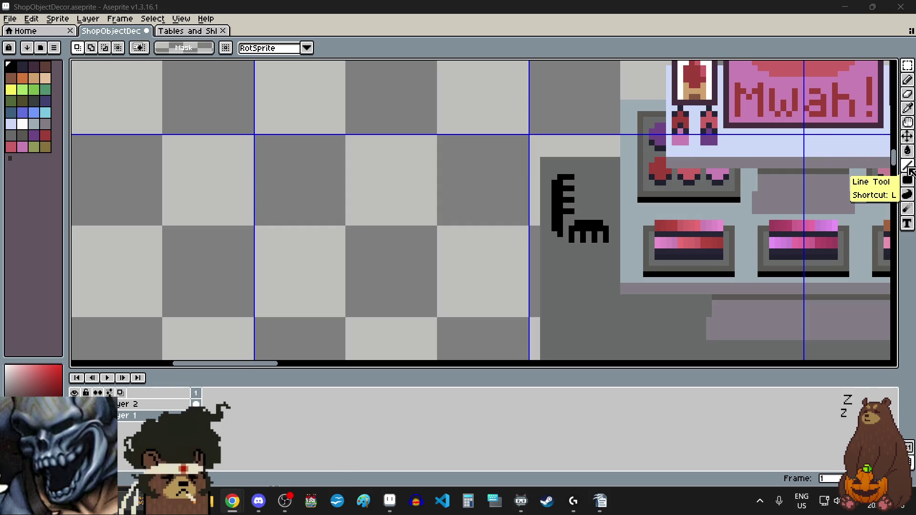
Step: Draw the tweezers' two parallel diagonal arms with the Line tool, joined by a short bridge
left_click(907, 165)
scroll(432, 157, "up", 3)
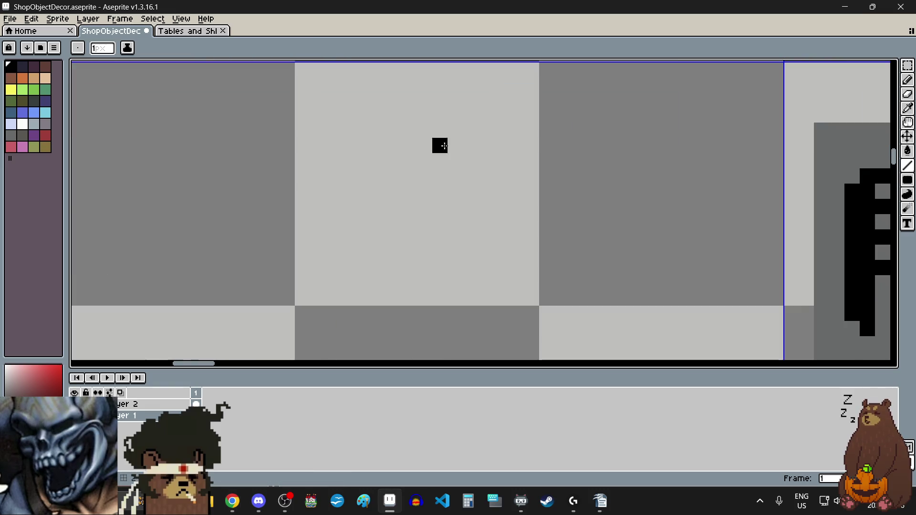
mouse_move(455, 145)
left_mouse_down()
mouse_move(387, 191)
mouse_move(399, 203)
left_mouse_up()
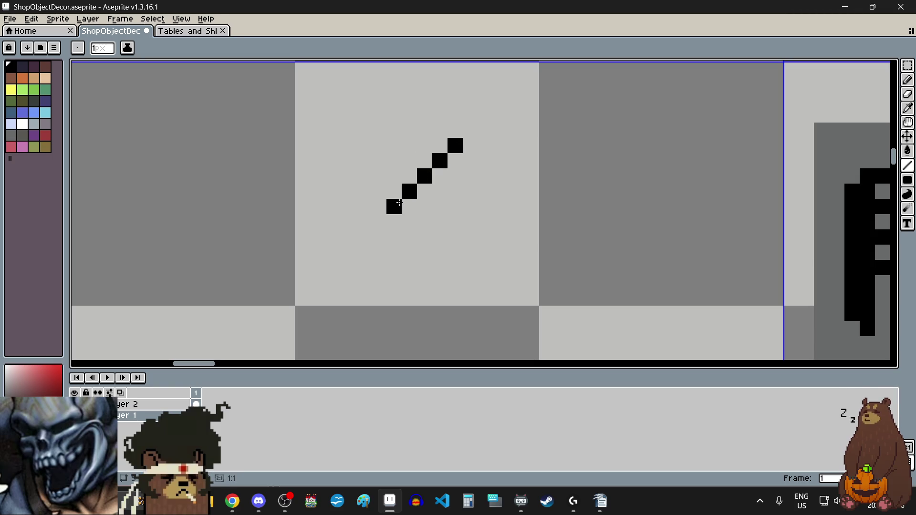
left_click_drag(481, 170, 424, 235)
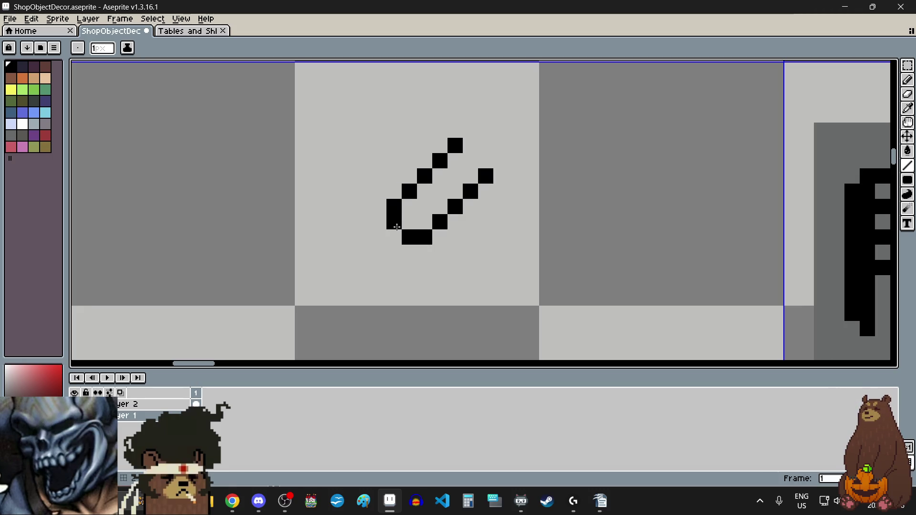
left_click_drag(455, 191, 426, 193)
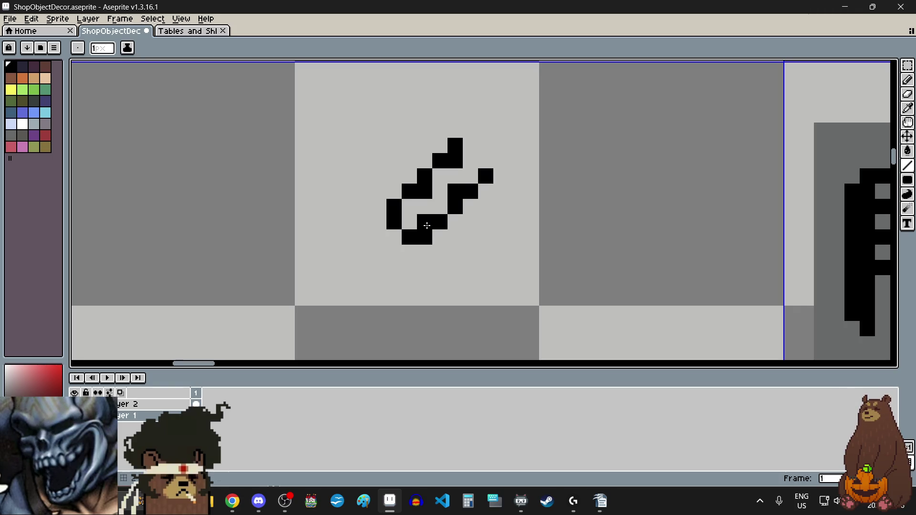
Step: Fill in pixels along the tweezers' handle and thicken its lower-left end
scroll(485, 252, "down", 4)
scroll(429, 246, "up", 7)
left_click(462, 174)
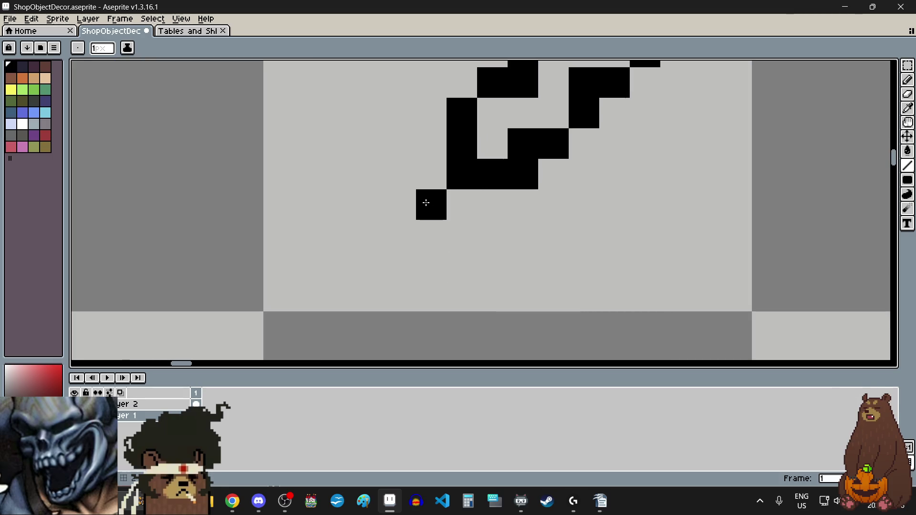
left_click(401, 235)
left_click(434, 171)
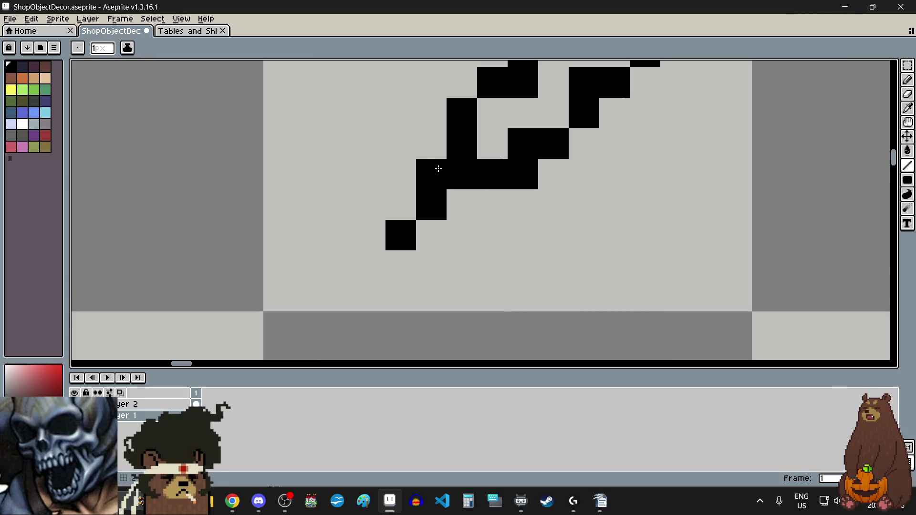
left_click(462, 200)
left_click(401, 205)
left_click(431, 235)
Step: Add single pixels to the tweezers' arm and near its upper-right tips
scroll(477, 261, "down", 4)
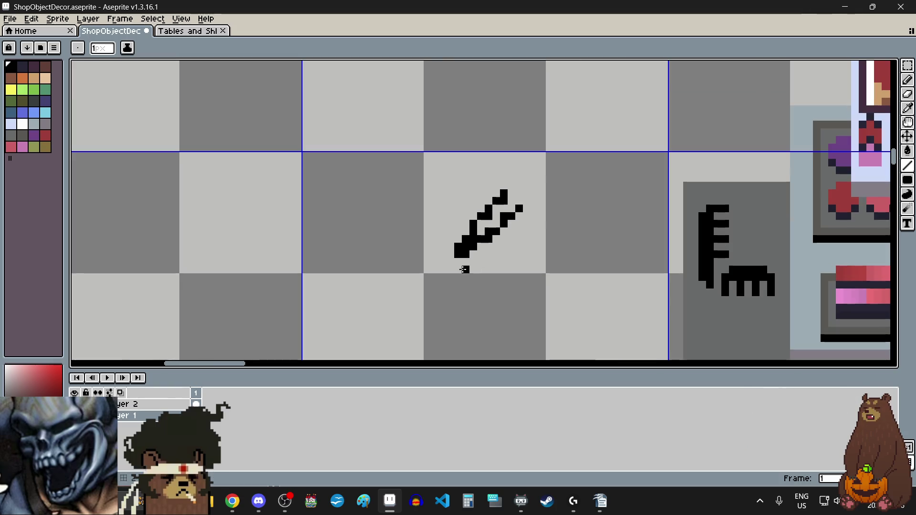
scroll(503, 247, "up", 2)
scroll(503, 247, "up", 3)
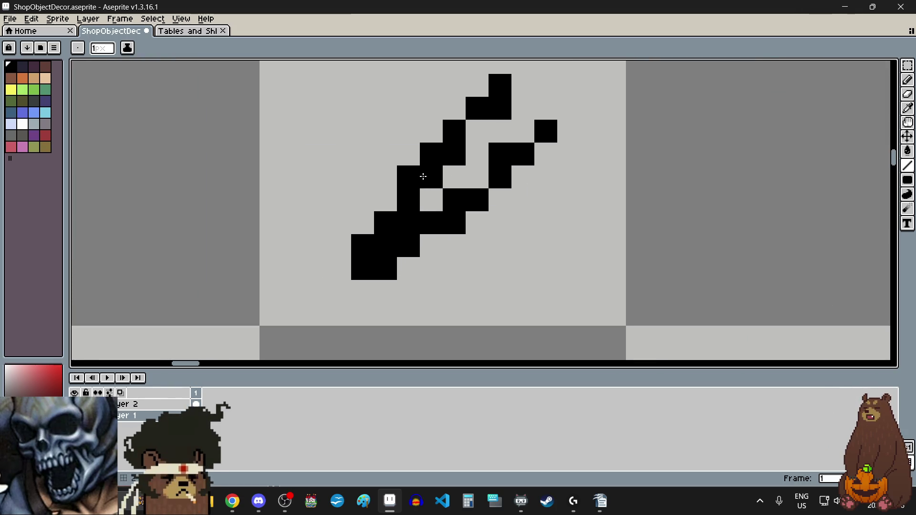
left_click(447, 171)
left_click(477, 131)
left_click(523, 178)
left_click(522, 131)
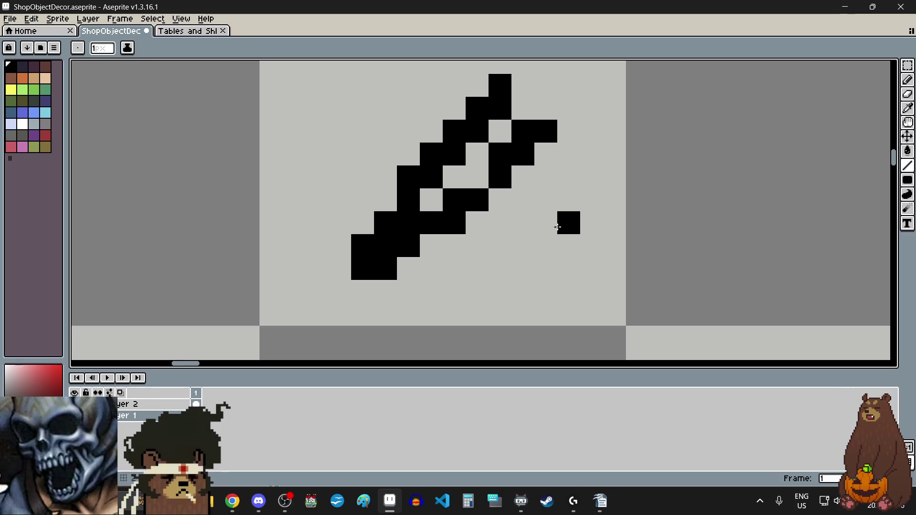
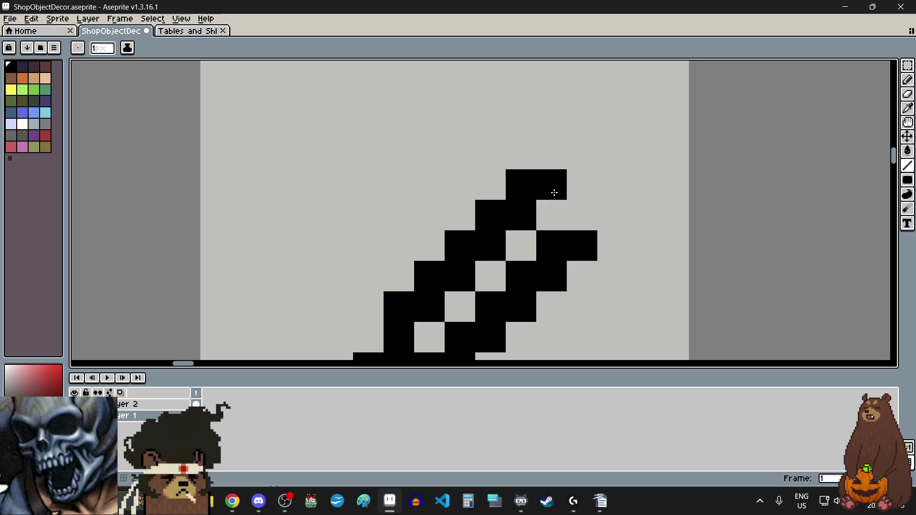
Step: Erase the stroke's top-right pixel and add a black pixel beside its tip
right_click(553, 193)
left_click(586, 184)
scroll(599, 231, "down", 7)
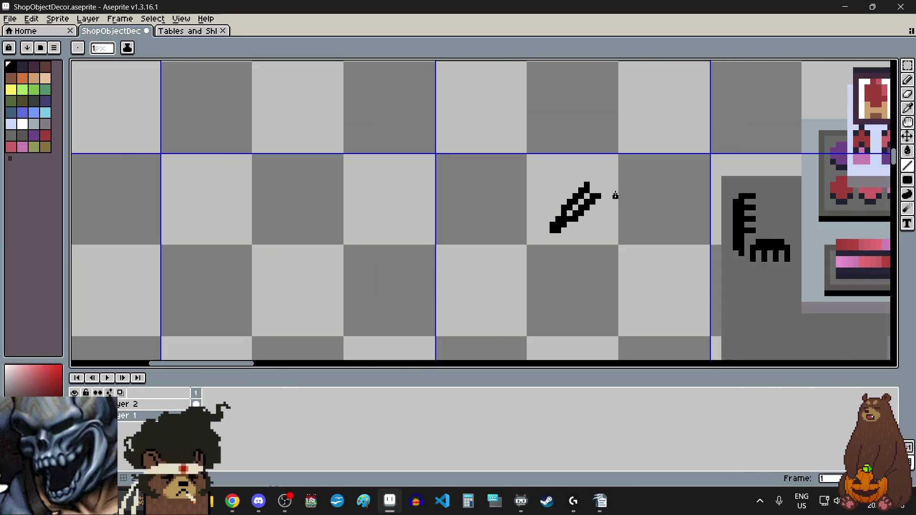
scroll(596, 195, "up", 3)
scroll(578, 176, "up", 2)
scroll(579, 177, "up", 2)
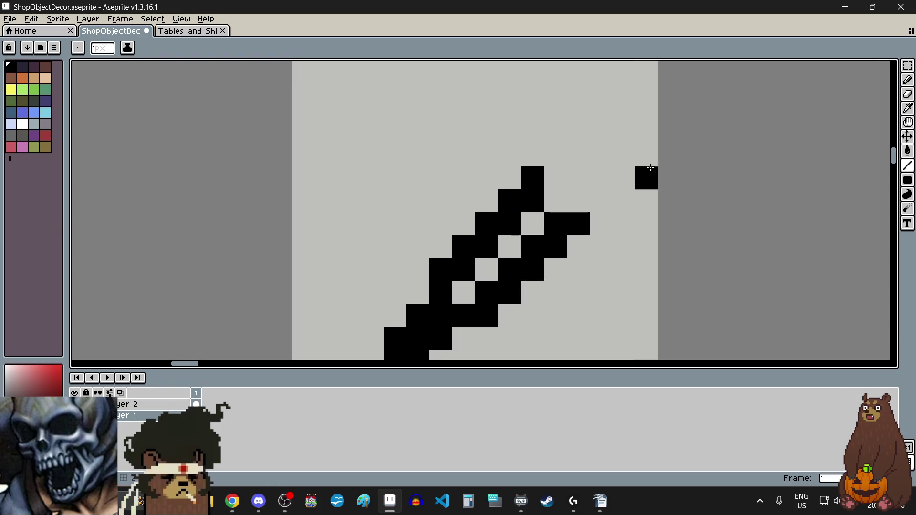
scroll(527, 212, "down", 6)
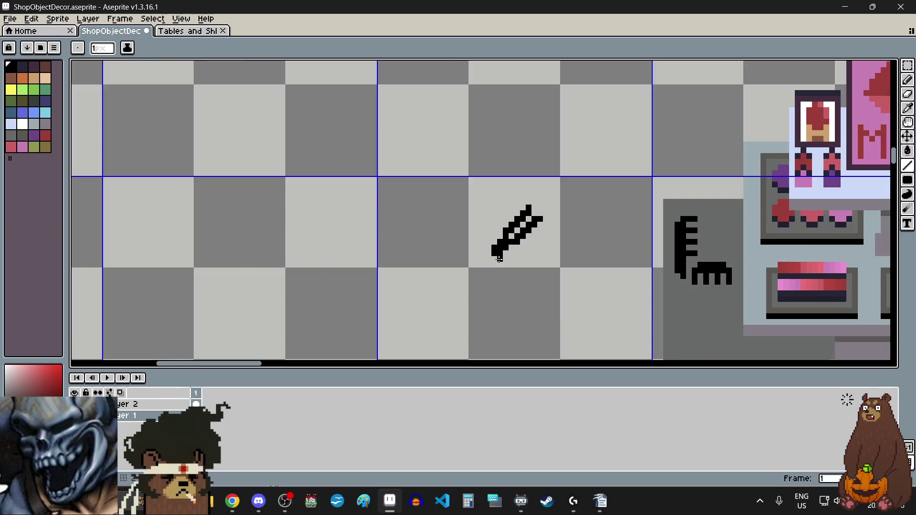
scroll(499, 259, "down", 1)
scroll(499, 288, "down", 1)
scroll(499, 288, "down", 1)
scroll(499, 288, "up", 3)
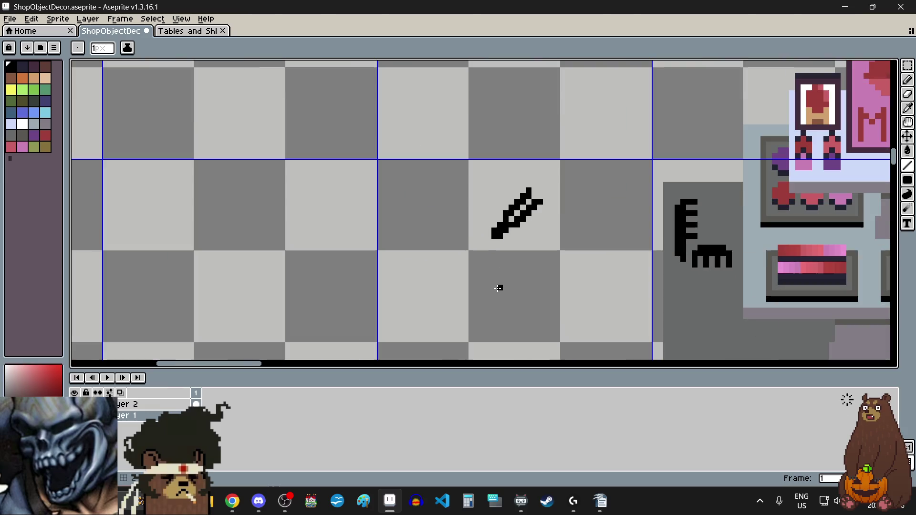
scroll(506, 241, "up", 3)
scroll(505, 241, "up", 2)
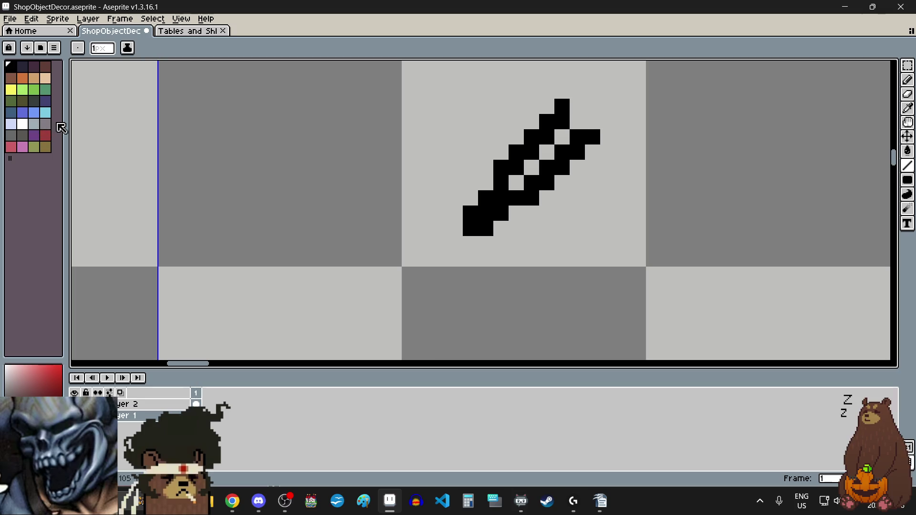
Step: Repaint the brush's diagonal stroke light grey-blue up to its upper-right end, leaving the handle black
left_click(33, 123)
left_click(530, 170)
scroll(529, 173, "up", 1)
scroll(523, 173, "up", 1)
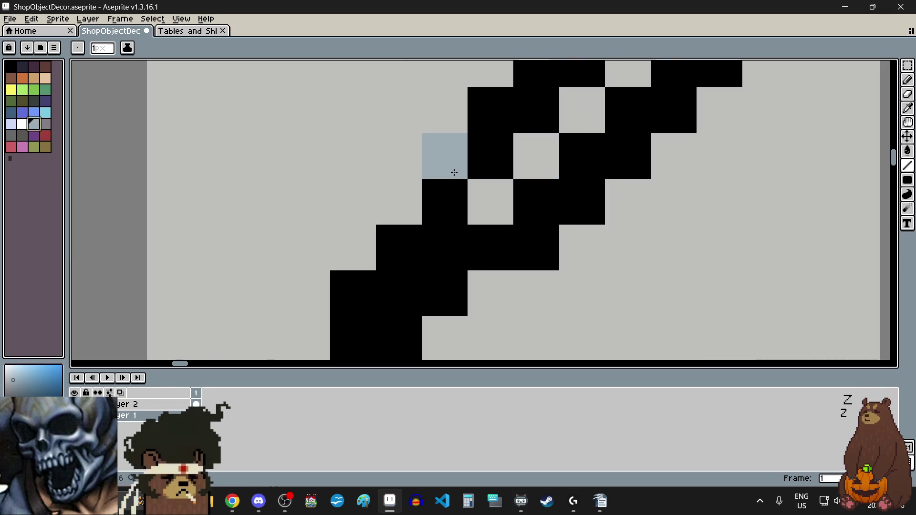
left_click(453, 172)
left_click(507, 157)
left_click(534, 111)
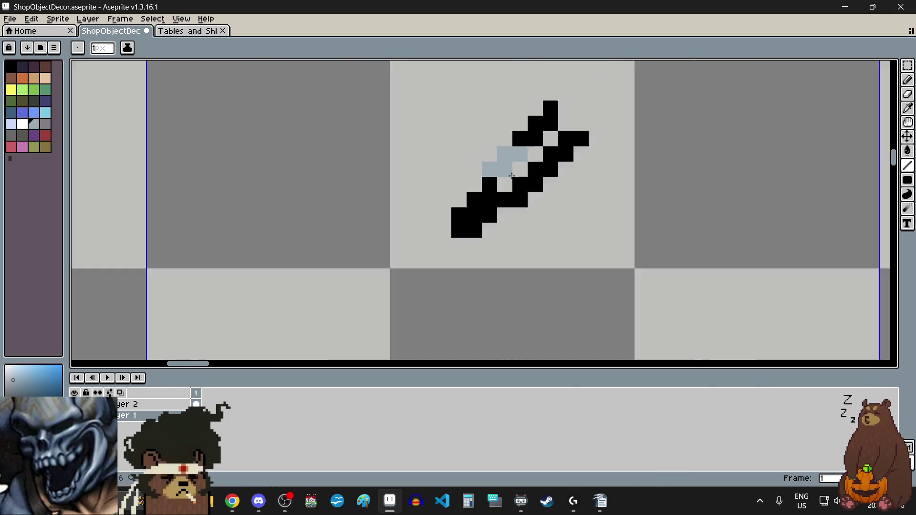
scroll(534, 111, "down", 2)
scroll(517, 161, "up", 1)
left_click(487, 168)
left_click_drag(517, 162, 543, 135)
left_click(546, 107)
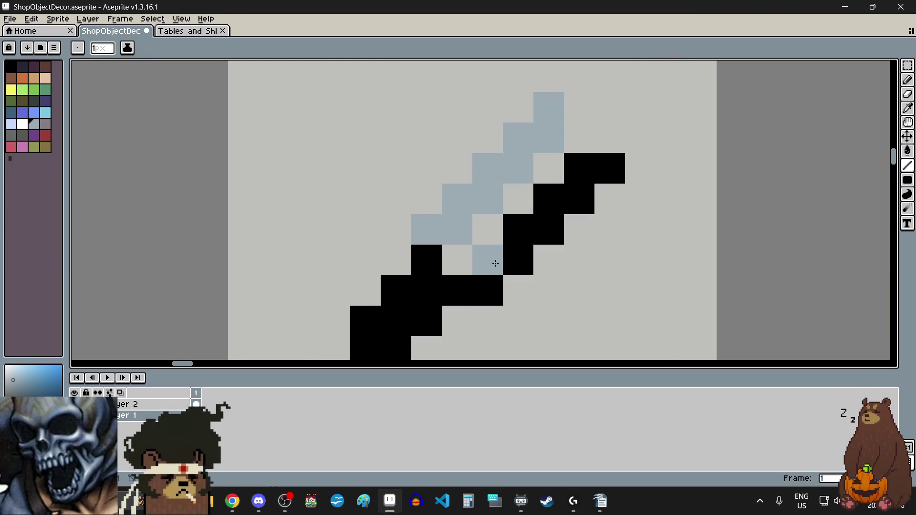
mouse_move(487, 286)
left_mouse_down()
mouse_move(576, 164)
mouse_move(589, 177)
left_mouse_up()
scroll(556, 233, "down", 5)
scroll(563, 238, "up", 1)
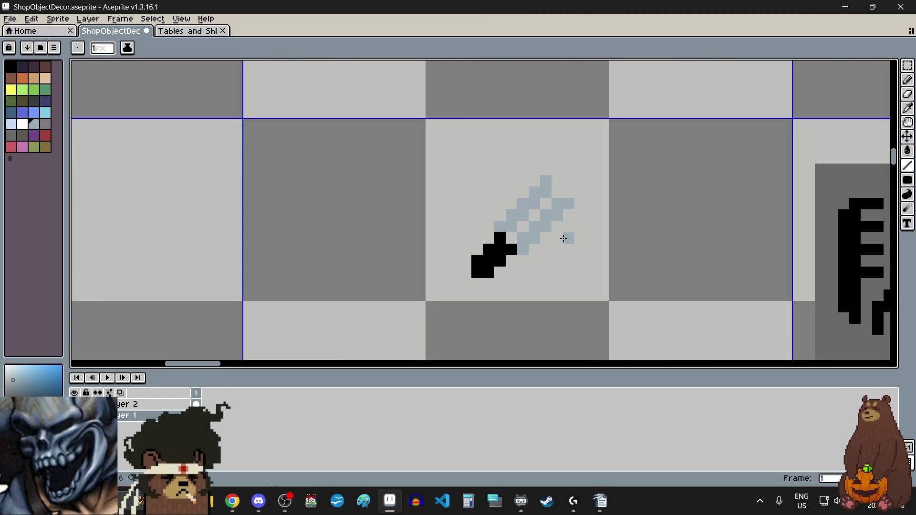
Step: Add two black pixels at the brush's upper-right tip
left_click(11, 66)
scroll(522, 170, "up", 1)
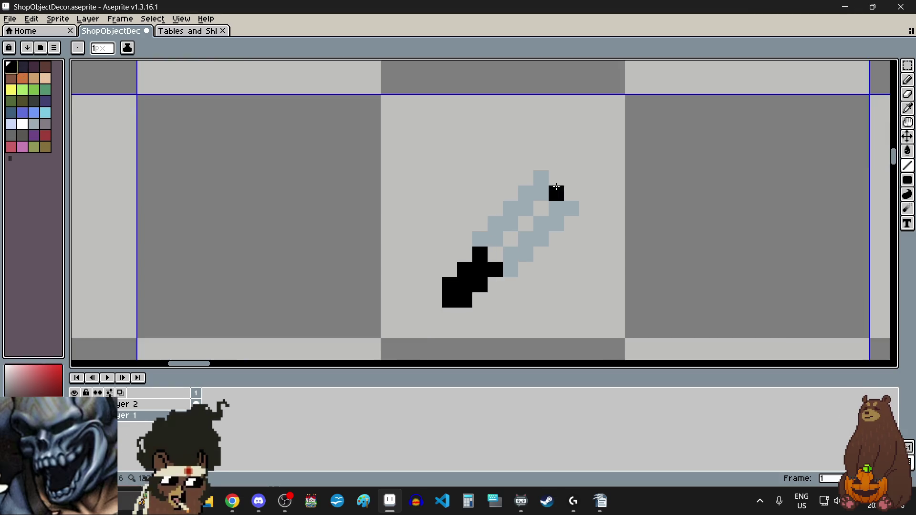
scroll(554, 190, "up", 1)
left_click_drag(553, 173, 578, 196)
scroll(643, 208, "down", 4)
scroll(643, 208, "down", 2)
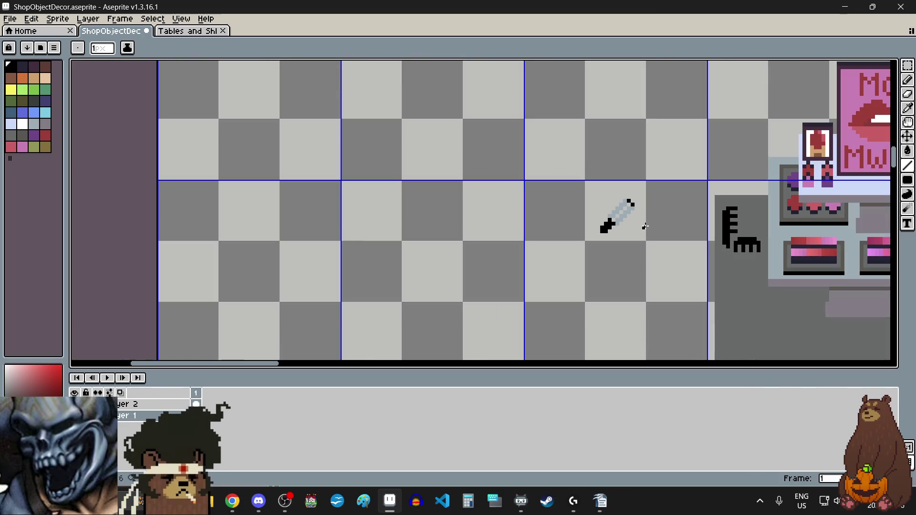
scroll(640, 227, "up", 3)
scroll(650, 230, "up", 2)
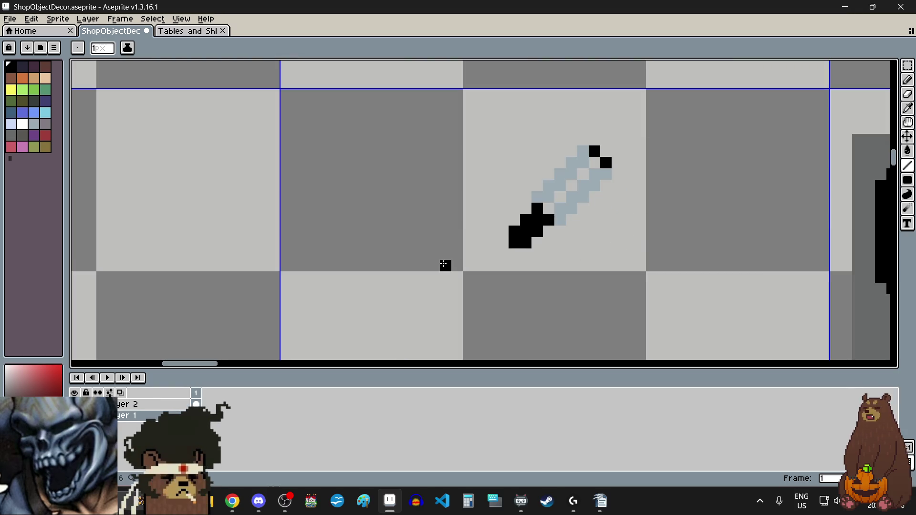
scroll(547, 265, "down", 3)
scroll(547, 265, "down", 1)
scroll(610, 262, "up", 2)
scroll(620, 245, "up", 1)
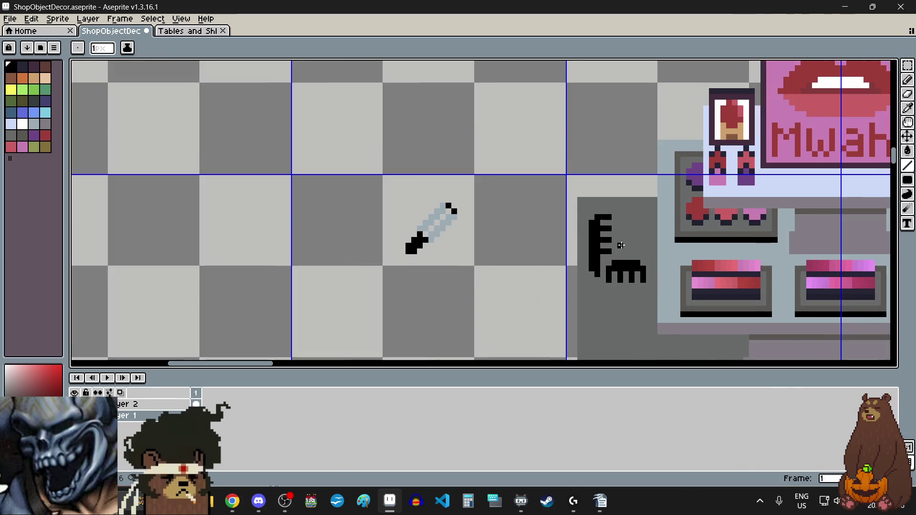
scroll(527, 237, "down", 1)
scroll(487, 256, "up", 1)
scroll(486, 256, "up", 1)
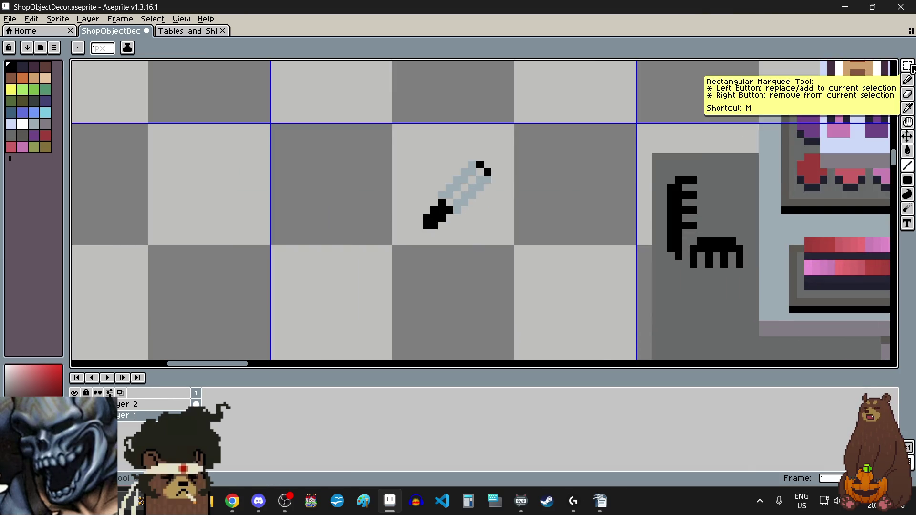
Step: Select the whole brush drawing with a rectangle and move it next to the comb
left_click(907, 66)
scroll(420, 187, "up", 3)
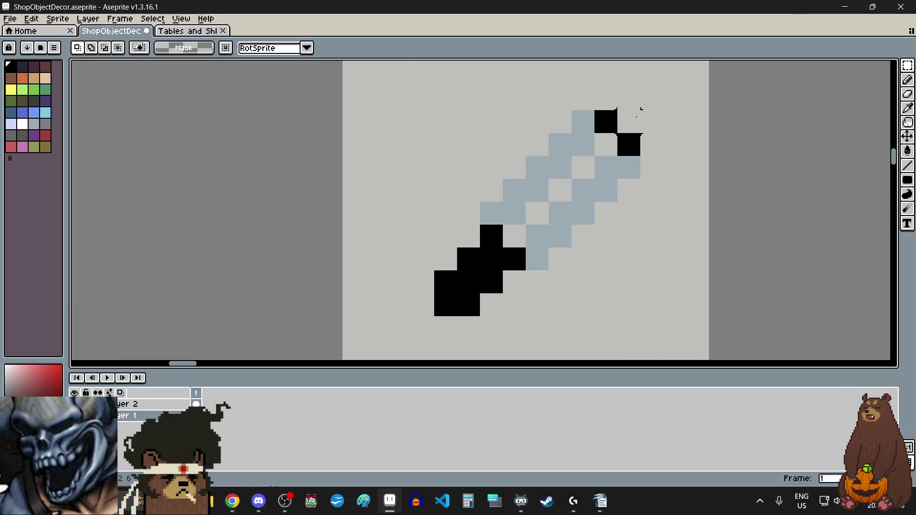
left_click_drag(640, 110, 433, 317)
scroll(548, 213, "down", 3)
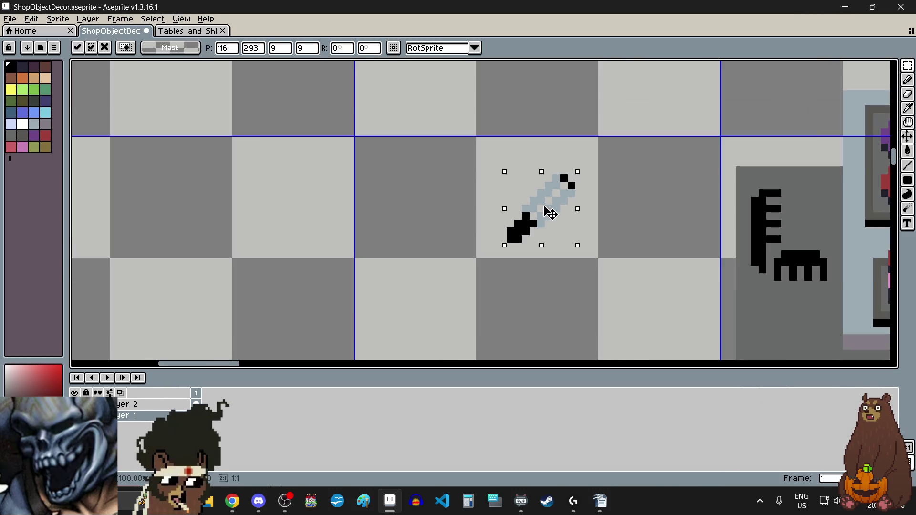
scroll(550, 214, "down", 3)
mouse_move(550, 213)
left_mouse_down()
mouse_move(692, 262)
mouse_move(651, 265)
left_mouse_up()
scroll(691, 262, "up", 3)
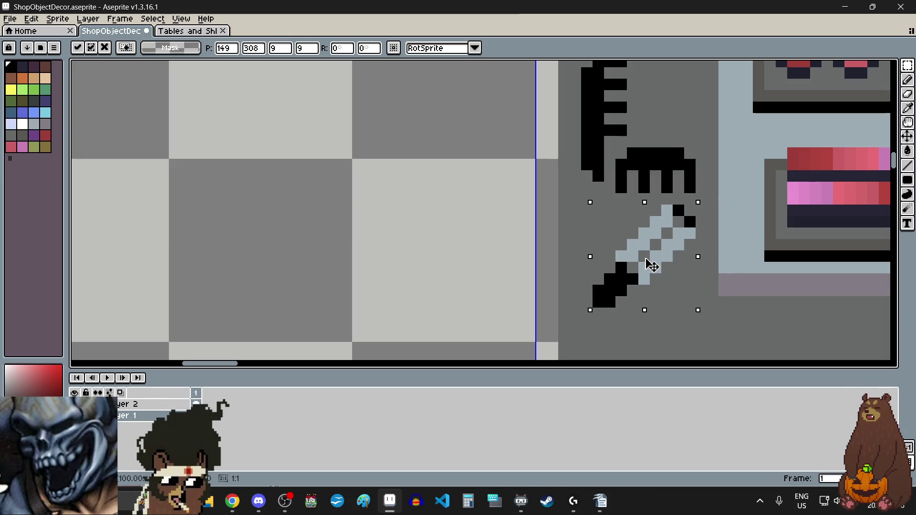
Step: Commit the rotated brush below the comb and deselect it
scroll(550, 242, "down", 2)
scroll(552, 241, "down", 1)
scroll(527, 254, "down", 1)
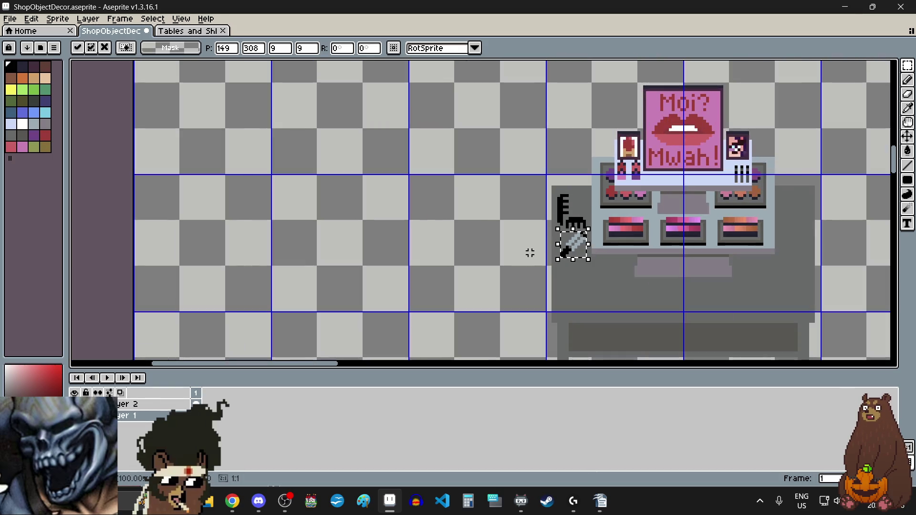
scroll(528, 252, "up", 1)
left_click(487, 232)
scroll(487, 233, "down", 2)
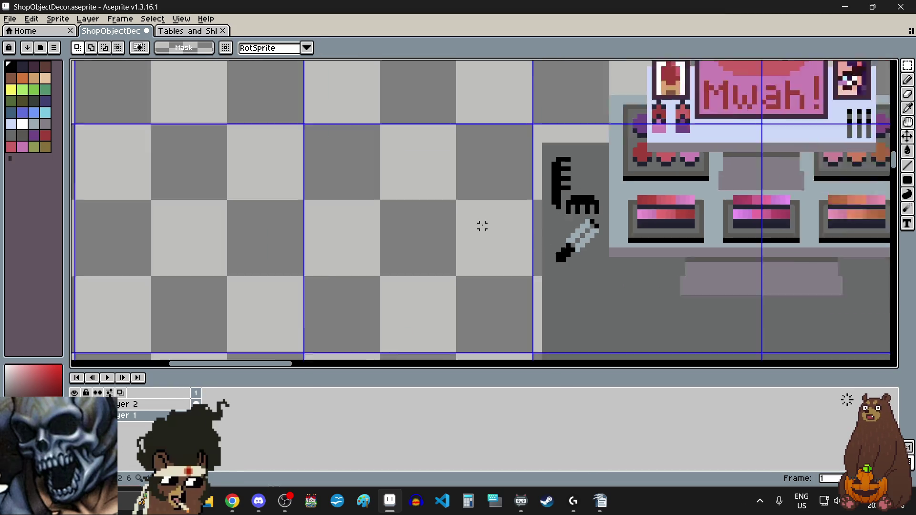
Step: Set the drawing colour to the white palette swatch, after briefly choosing pink
scroll(487, 251, "up", 1)
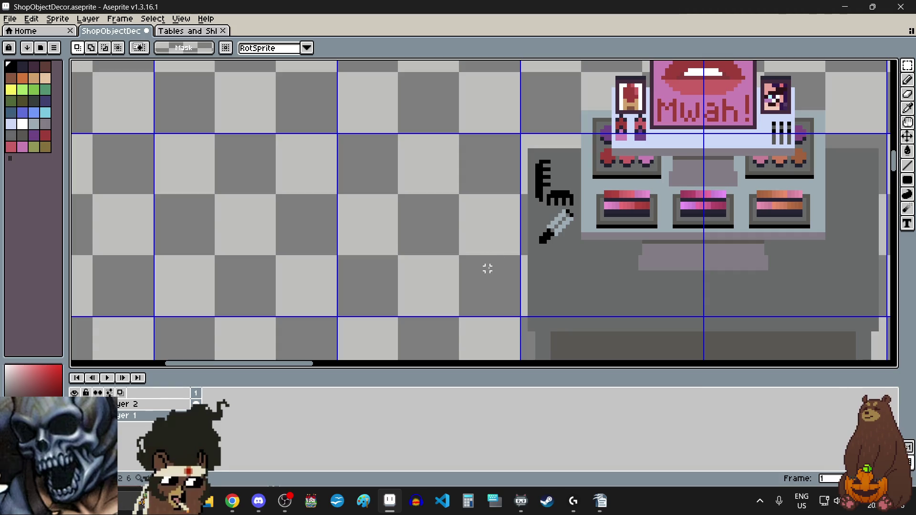
scroll(451, 215, "down", 3)
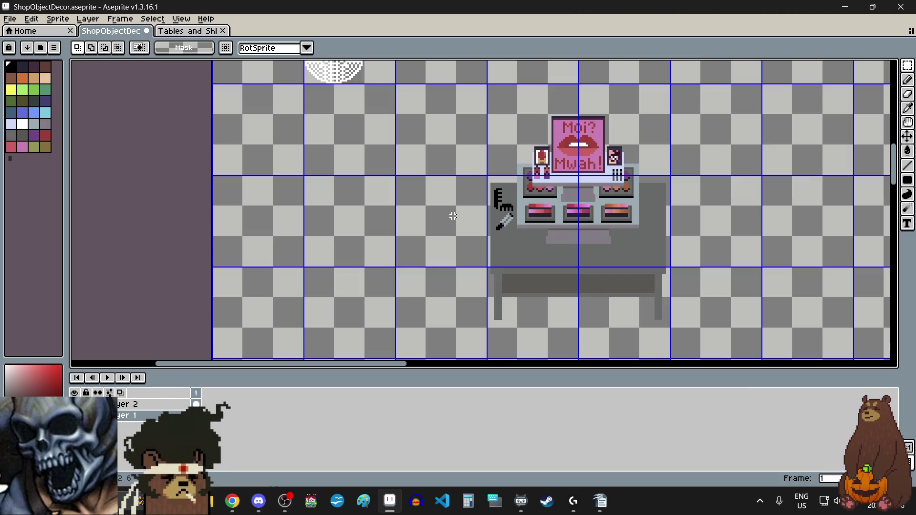
scroll(462, 256, "up", 2)
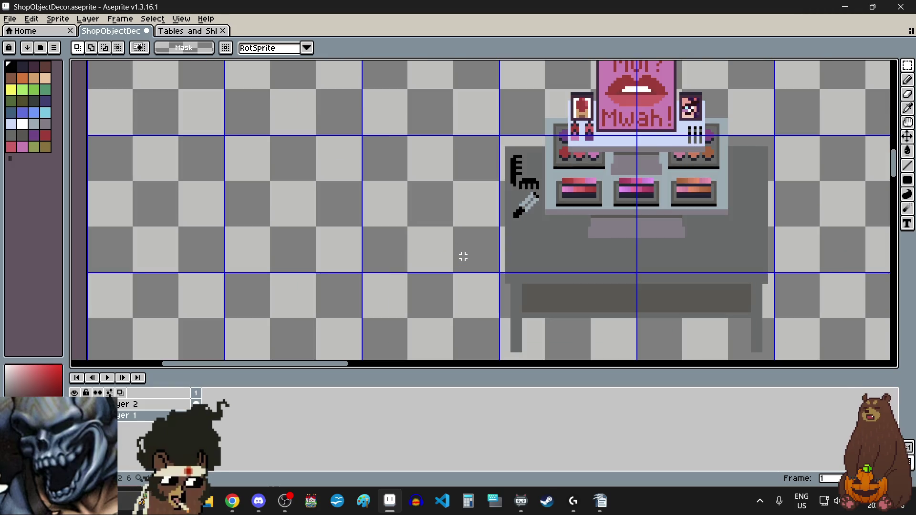
scroll(479, 178, "up", 1)
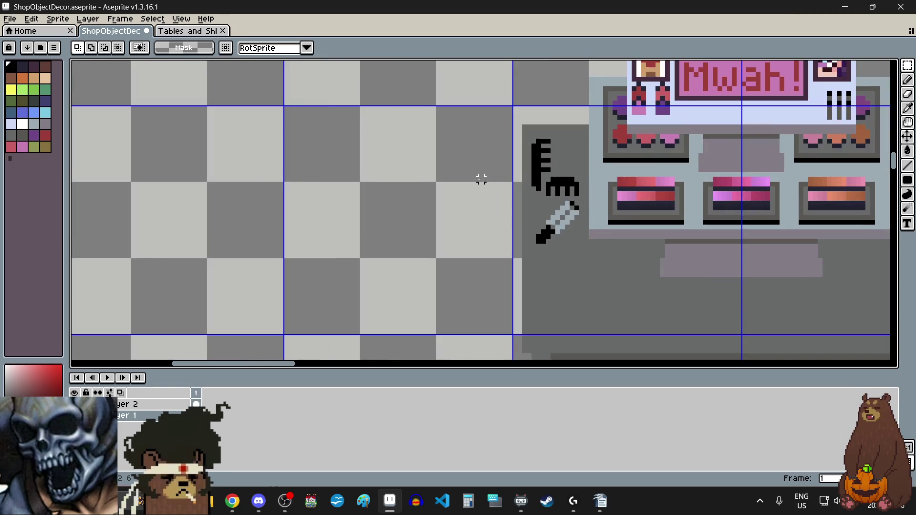
scroll(476, 178, "up", 1)
left_click(22, 147)
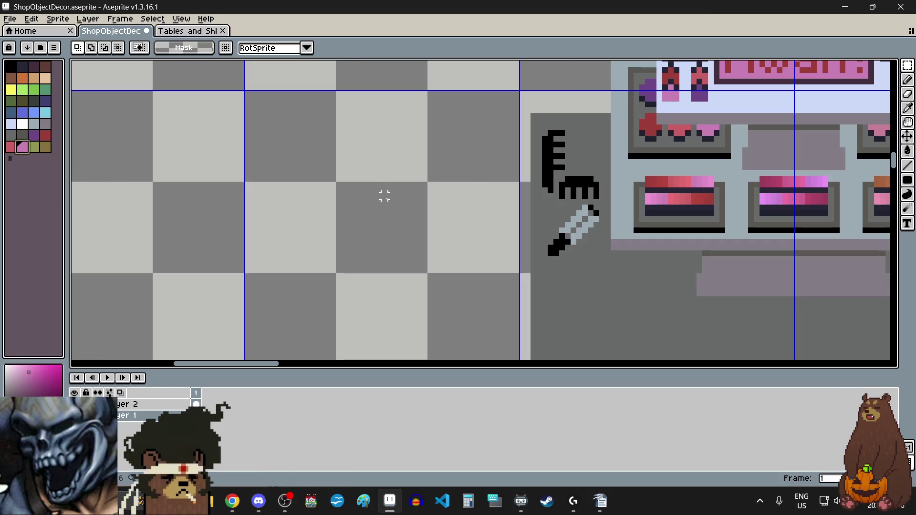
scroll(473, 269, "down", 1)
scroll(526, 250, "up", 1)
scroll(526, 251, "up", 1)
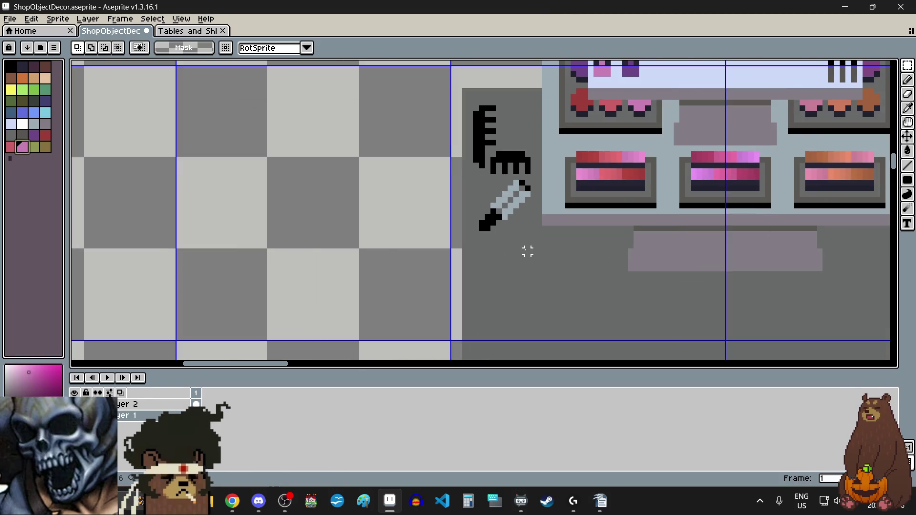
scroll(526, 251, "down", 1)
scroll(519, 133, "up", 2)
scroll(519, 133, "up", 1)
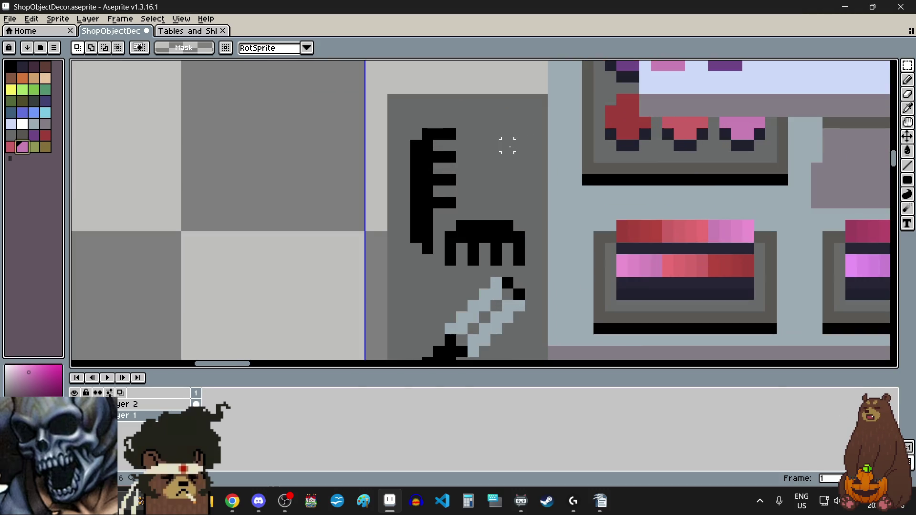
scroll(484, 168, "down", 2)
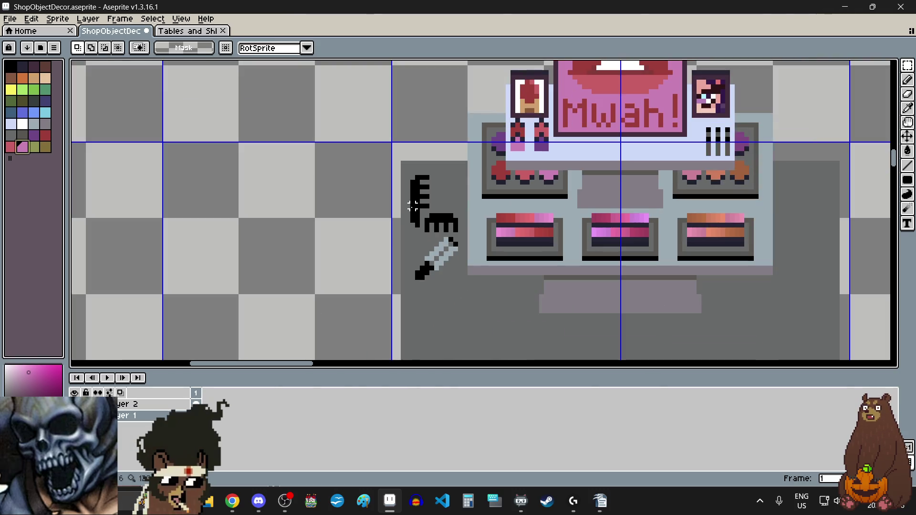
left_click(26, 124)
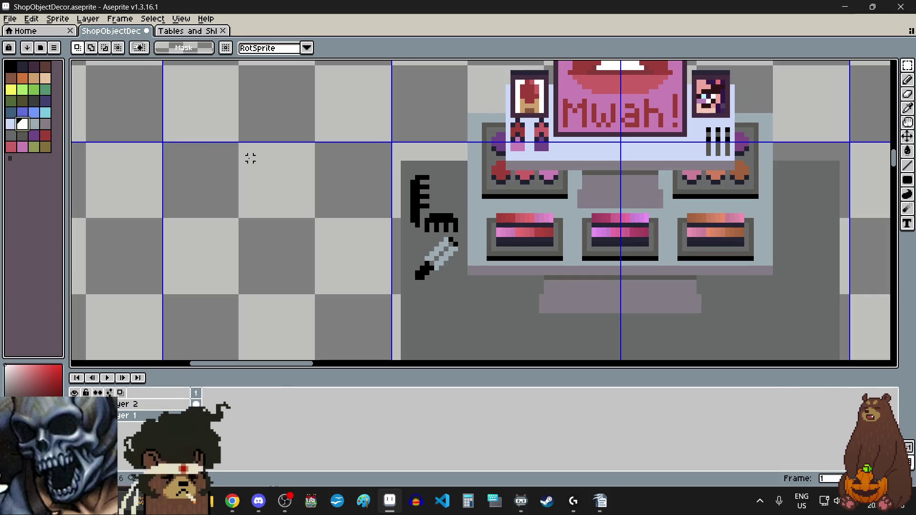
scroll(446, 172, "up", 1)
scroll(448, 219, "up", 1)
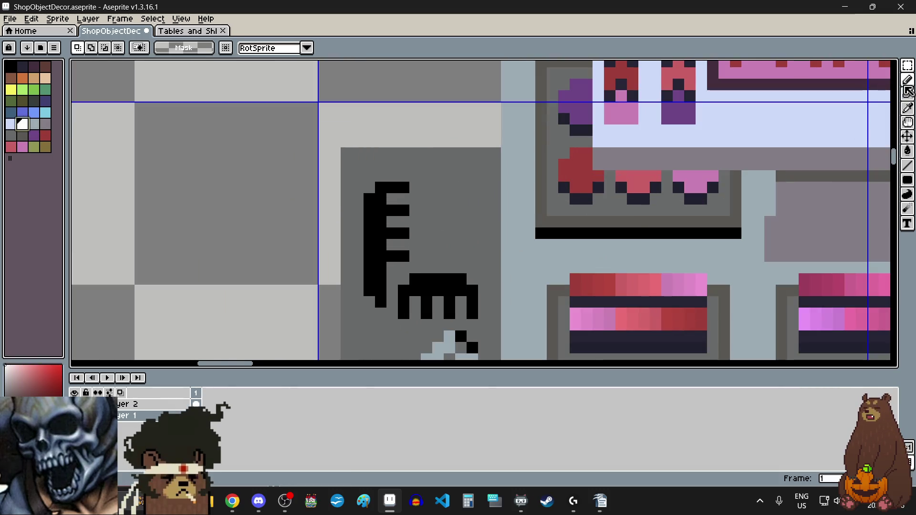
Step: With the Pencil, paint a small curved white base beside the comb, erasing a stray pixel
left_click(906, 79)
scroll(432, 251, "up", 2)
left_click(432, 229)
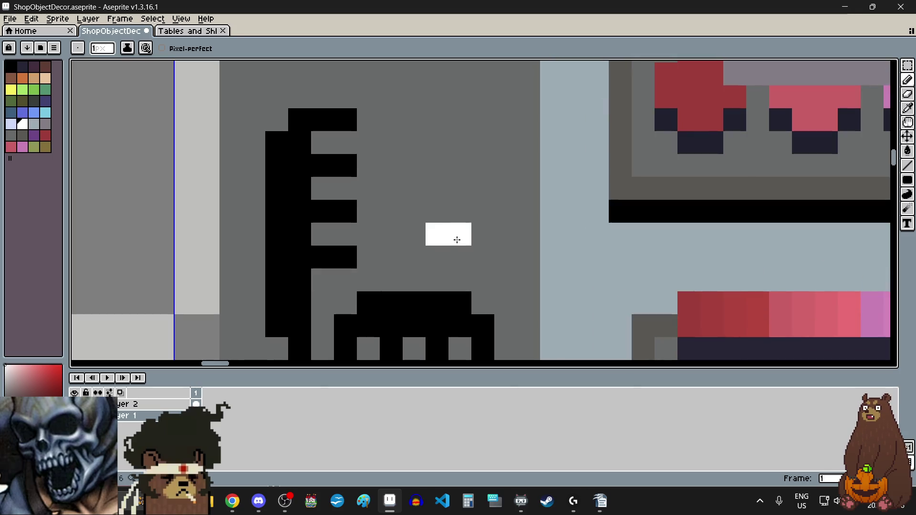
left_click_drag(458, 257, 481, 257)
left_click(505, 234)
right_click(473, 228)
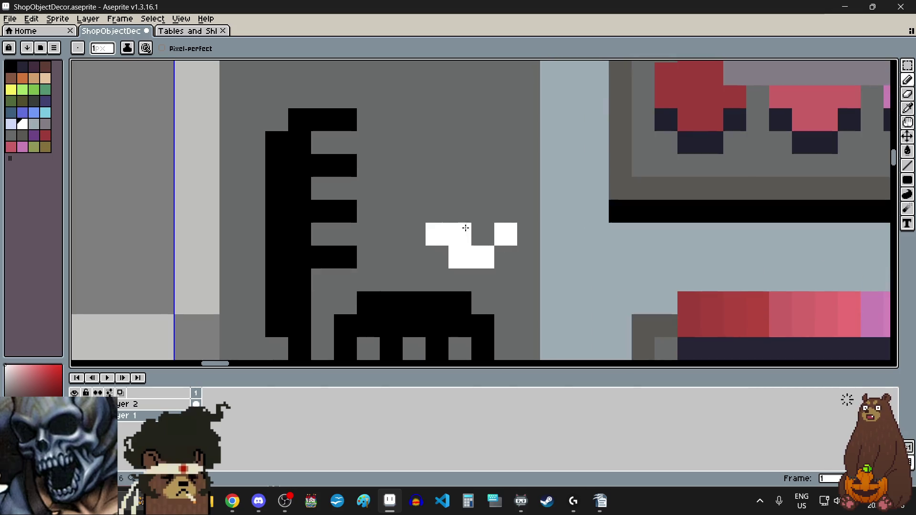
Step: Draw the white U's left and right sides upward from the base
left_click_drag(437, 224, 437, 158)
left_click(505, 209)
left_click_drag(504, 209, 504, 159)
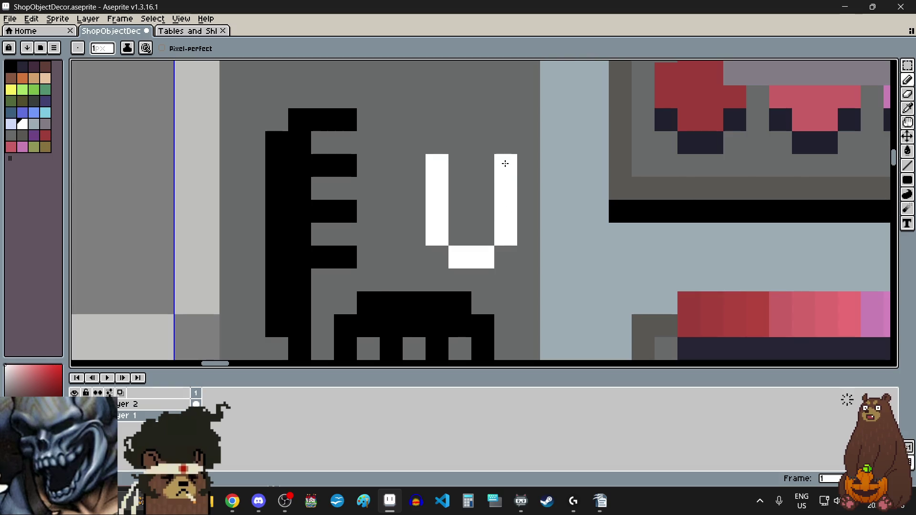
scroll(505, 159, "down", 2)
scroll(494, 88, "up", 2)
left_click_drag(447, 215, 449, 200)
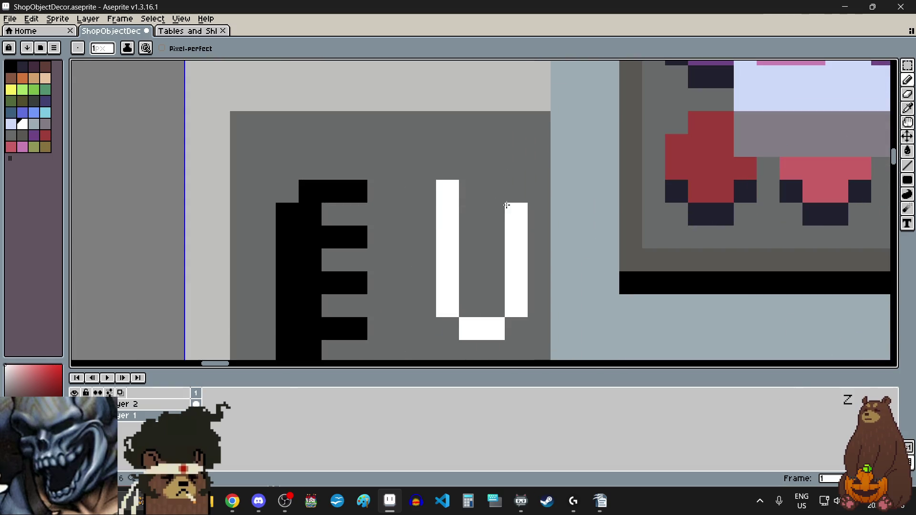
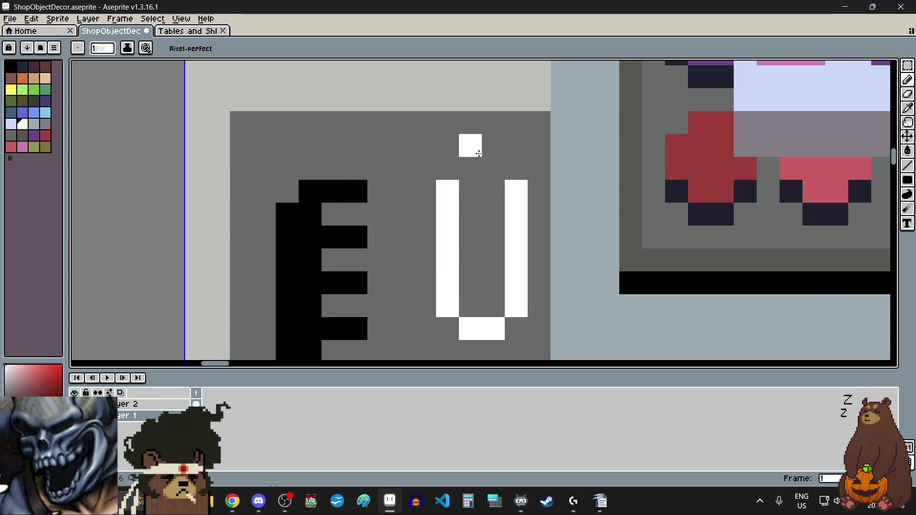
Step: Close the U into an O and paint the bottle's top bar and upper corners blue
left_click_drag(471, 169, 493, 169)
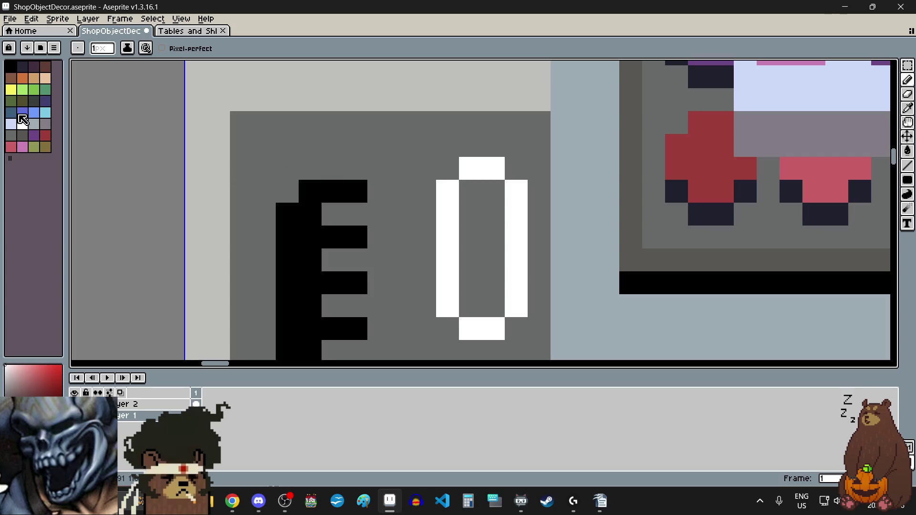
left_click(22, 112)
left_click_drag(473, 164, 493, 167)
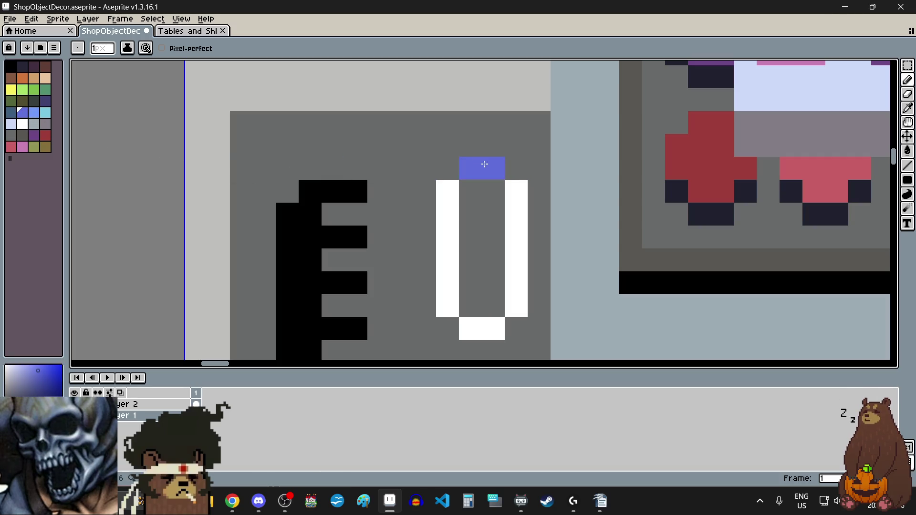
left_click(447, 191)
left_click(516, 191)
scroll(430, 195, "down", 2)
scroll(420, 237, "up", 1)
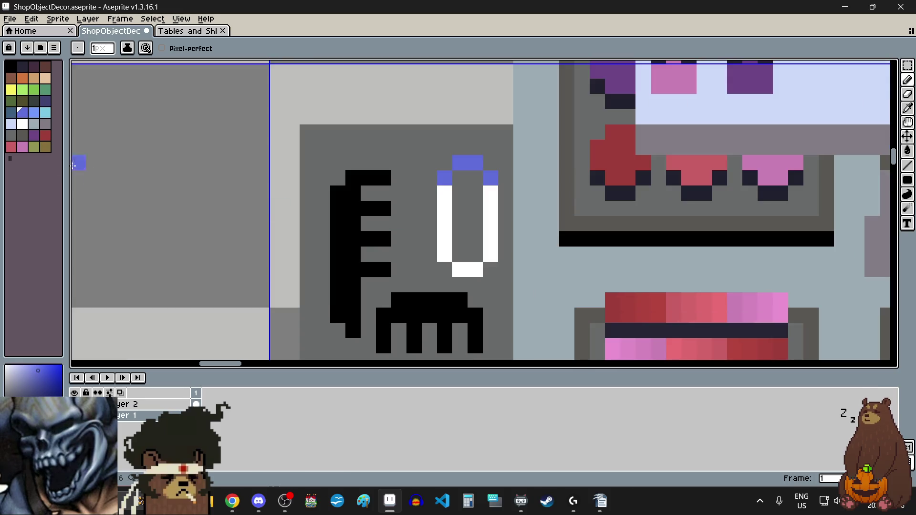
Step: Fill the bottle's grey interior with white
left_click(22, 124)
scroll(468, 255, "up", 1)
left_click_drag(468, 254, 475, 138)
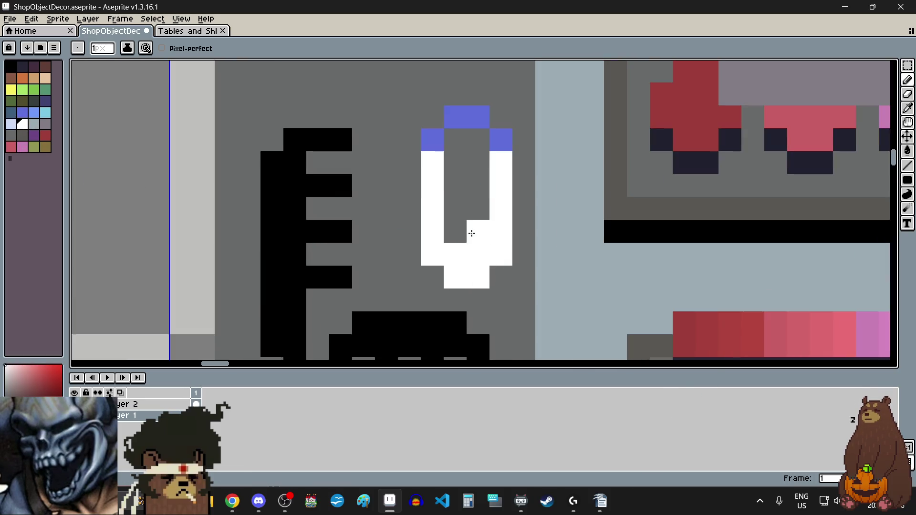
left_click_drag(455, 230, 462, 147)
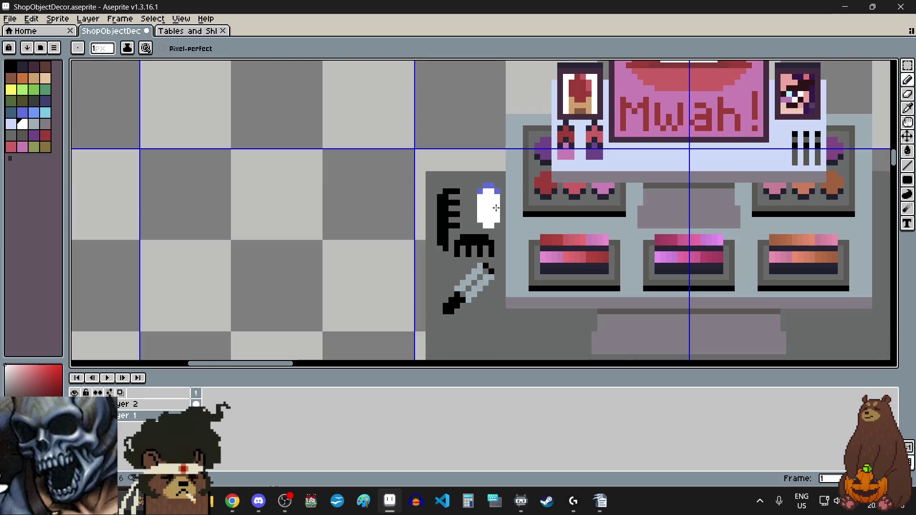
scroll(477, 181, "down", 4)
scroll(491, 205, "up", 3)
Step: Extend the blue cap down the bottle, painting its side, centre and middle-row pixels
left_click(22, 112)
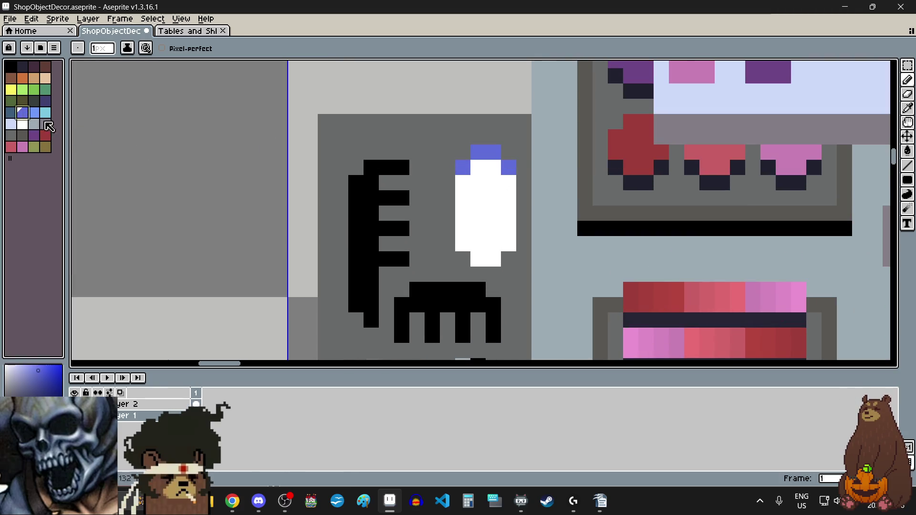
scroll(483, 180, "up", 3)
left_click_drag(437, 184, 467, 172)
left_click(394, 206)
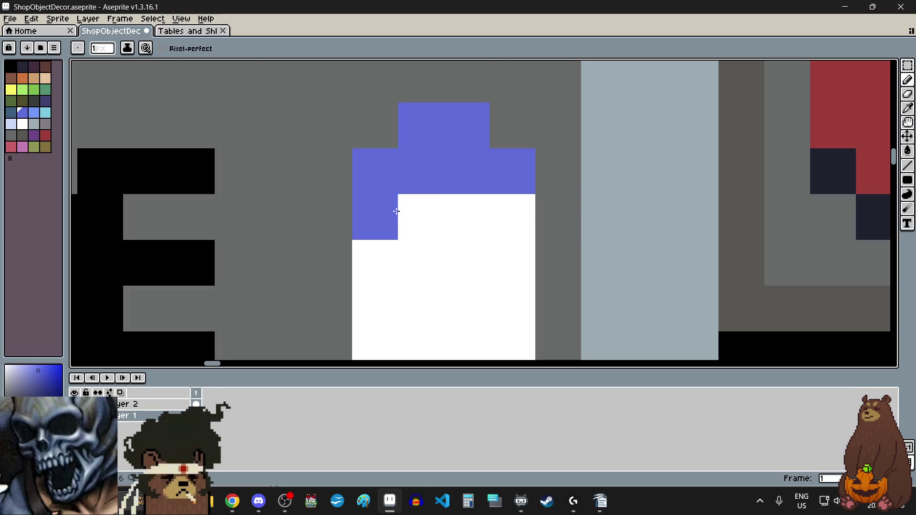
left_click(511, 213)
left_click(434, 253)
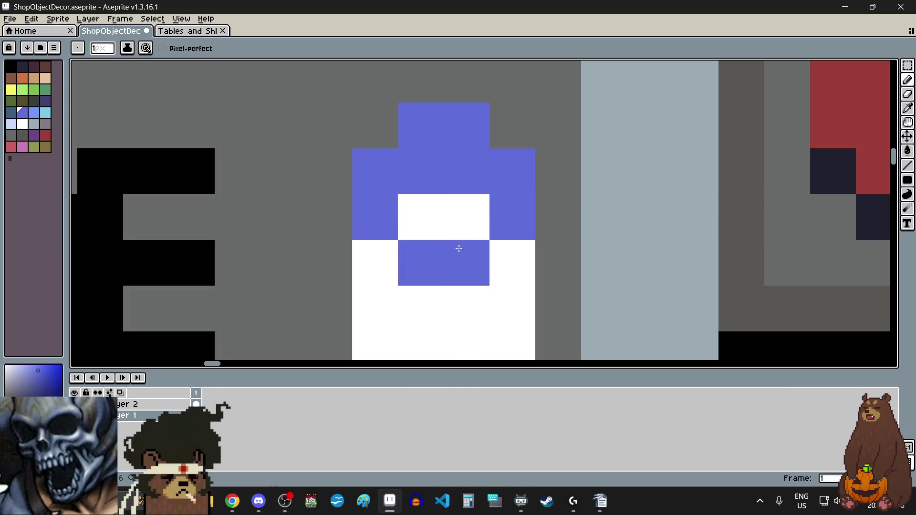
left_click(436, 214)
left_click(466, 217)
scroll(466, 216, "down", 5)
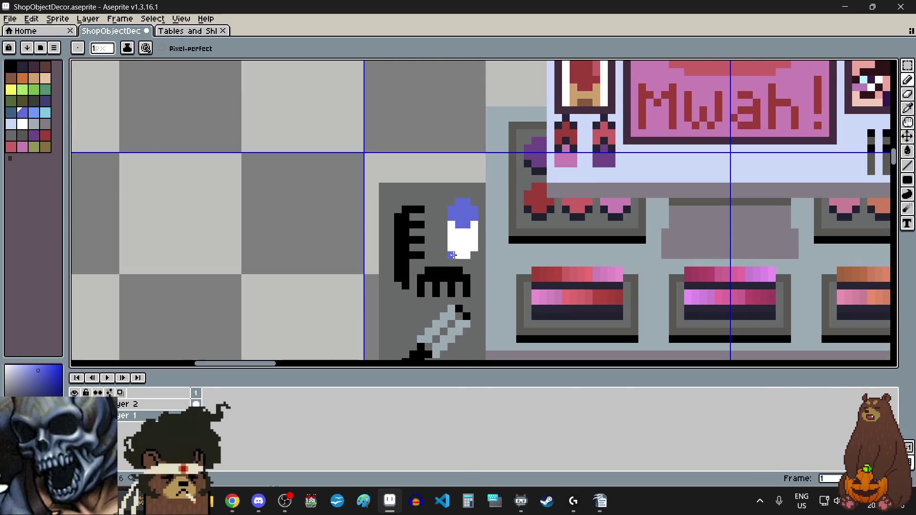
scroll(414, 227, "up", 2)
scroll(414, 226, "down", 4)
scroll(468, 205, "up", 2)
scroll(532, 183, "up", 1)
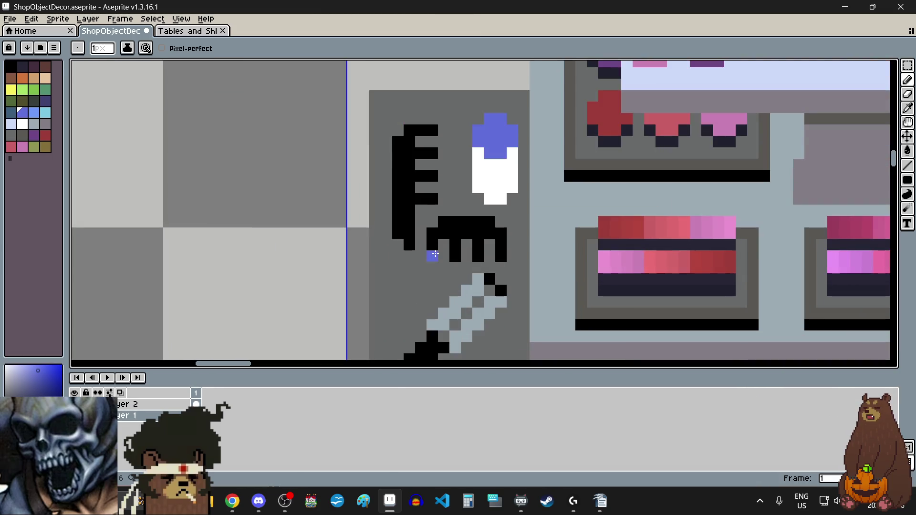
scroll(510, 119, "up", 1)
scroll(511, 119, "up", 1)
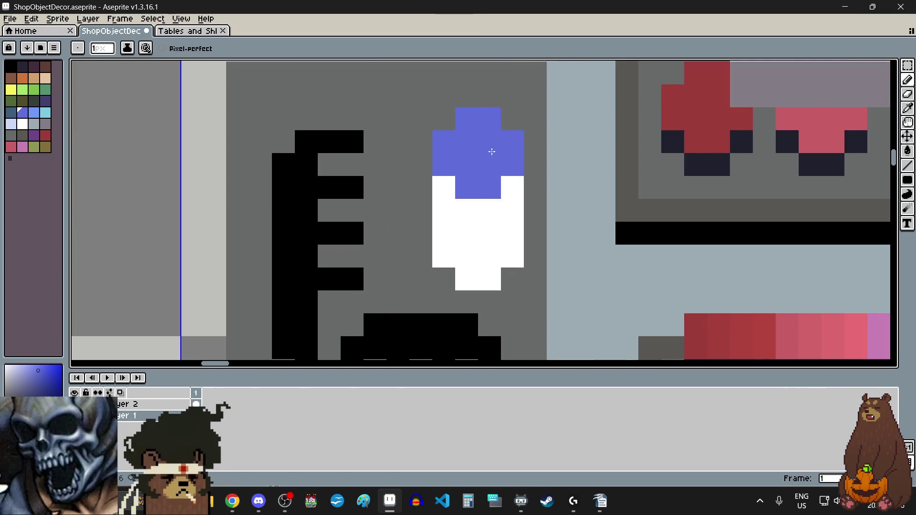
scroll(490, 149, "down", 4)
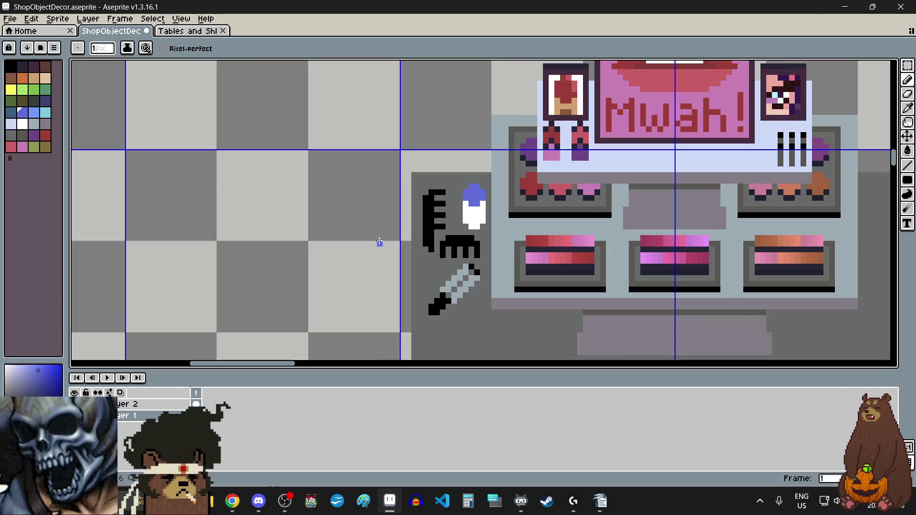
scroll(379, 241, "down", 2)
scroll(381, 231, "up", 1)
scroll(382, 230, "up", 1)
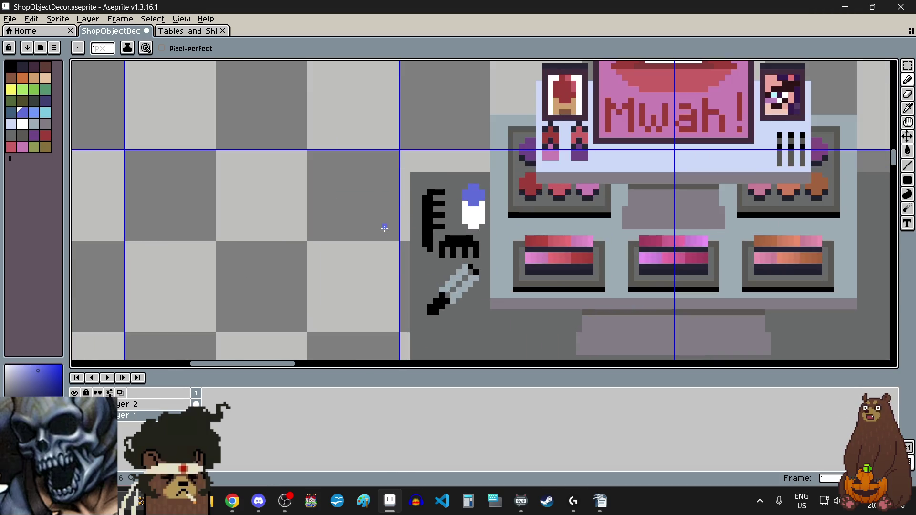
scroll(385, 229, "down", 3)
scroll(376, 268, "up", 1)
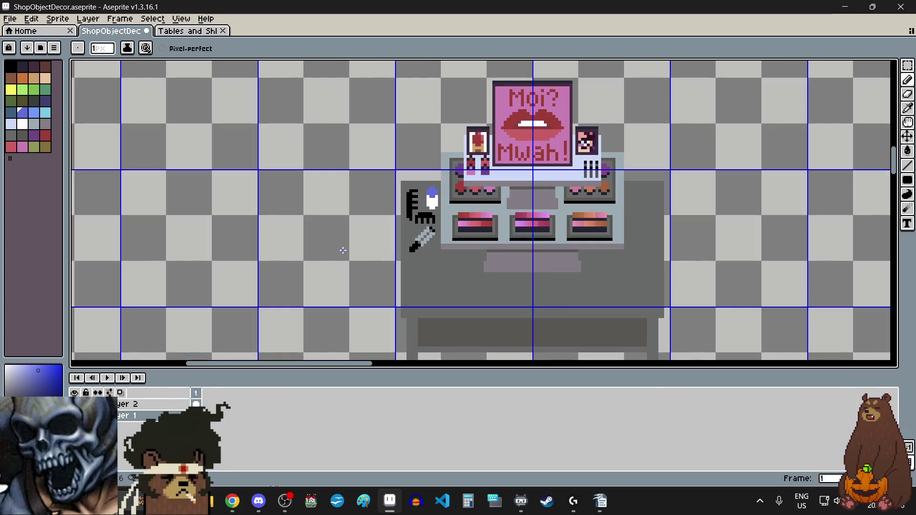
scroll(329, 227, "up", 1)
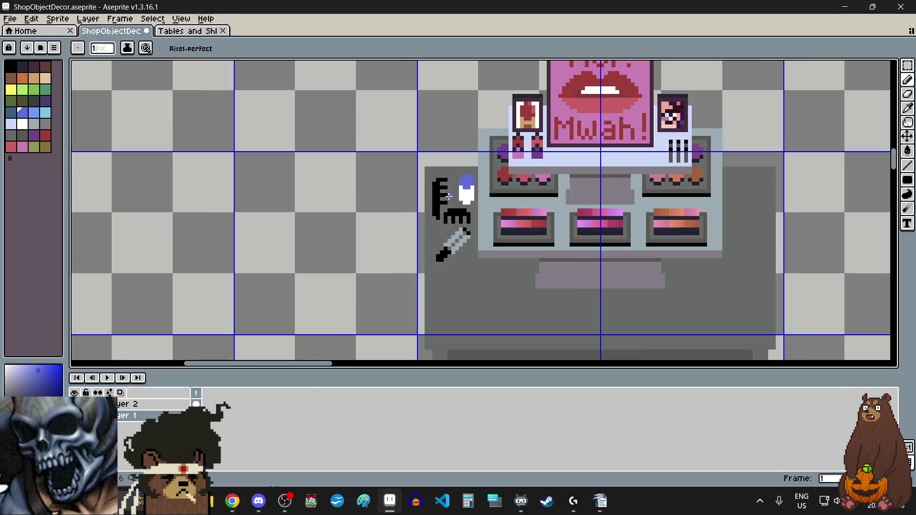
scroll(377, 196, "down", 1)
scroll(370, 199, "down", 1)
scroll(353, 225, "down", 2)
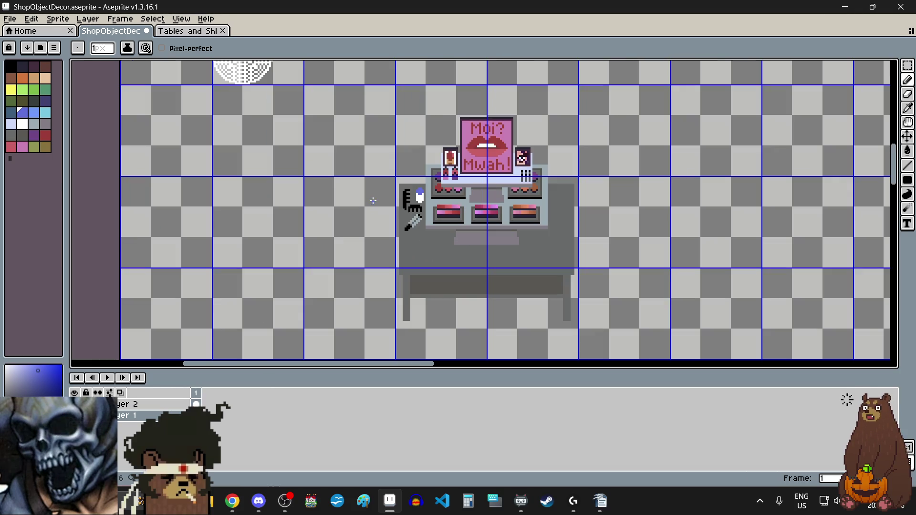
scroll(351, 238, "up", 1)
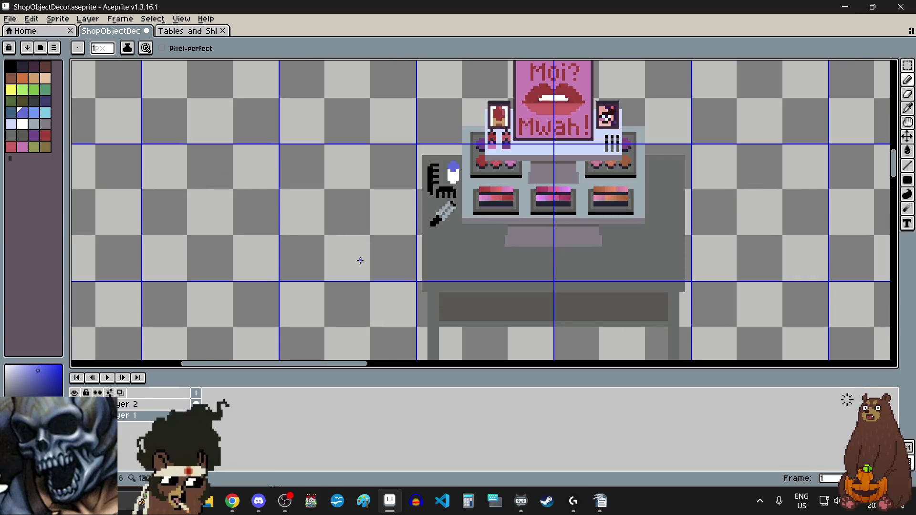
Step: Select the hand mirror sprite on the sheet with the Rectangular Marquee
left_click(907, 65)
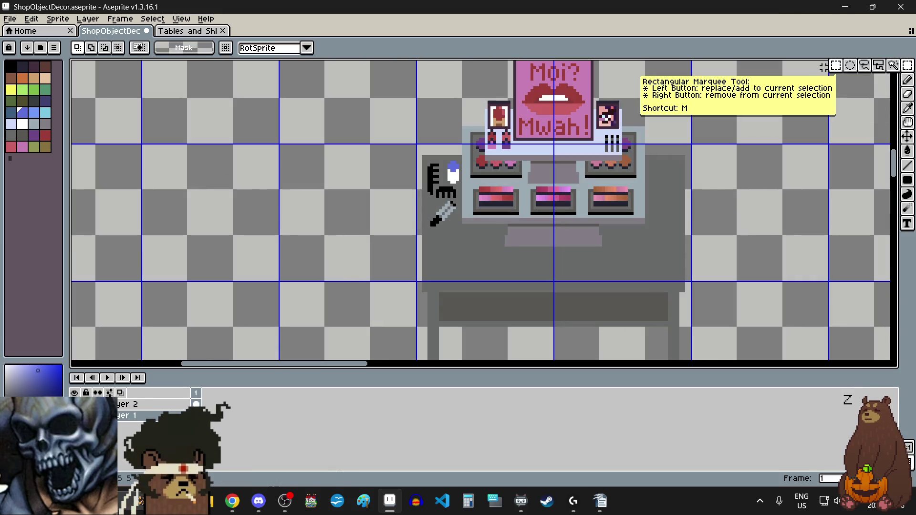
scroll(709, 123, "down", 3)
scroll(386, 191, "up", 2)
scroll(382, 193, "up", 2)
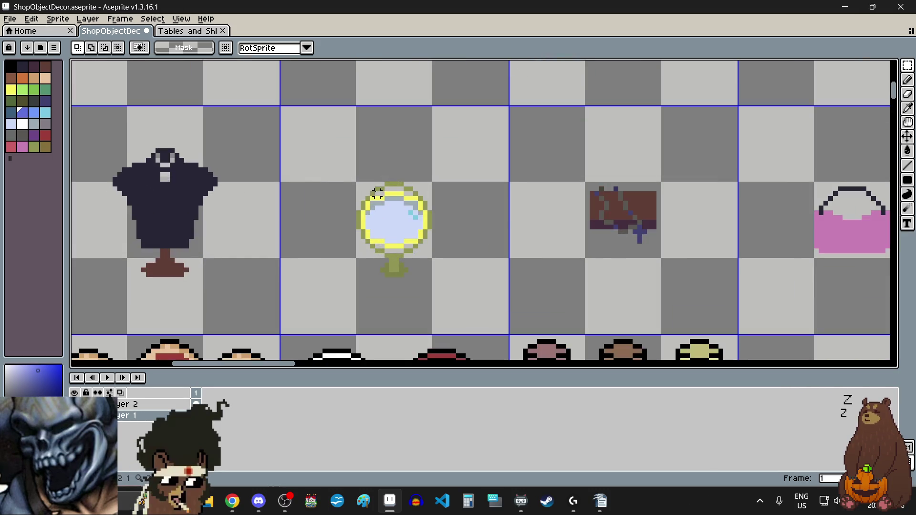
scroll(362, 186, "up", 1)
scroll(356, 186, "up", 2)
scroll(346, 190, "down", 3)
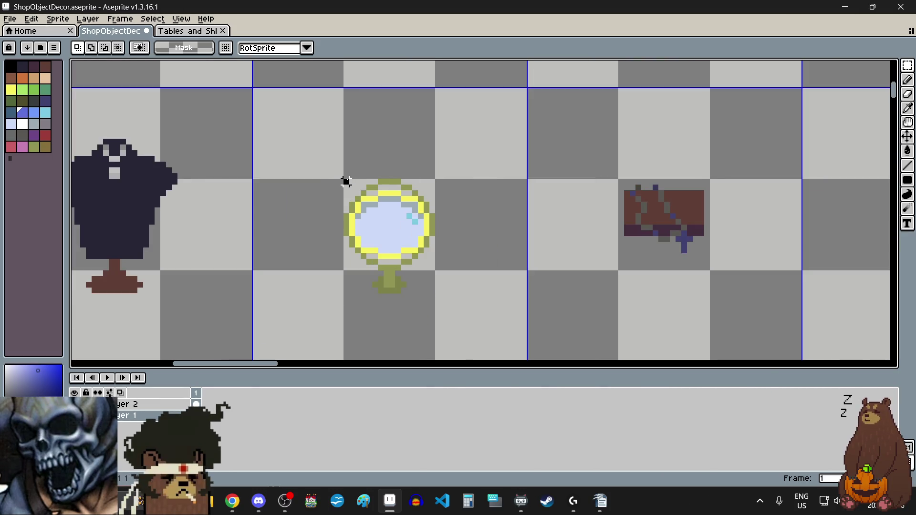
mouse_move(344, 180)
left_mouse_down()
mouse_move(425, 312)
mouse_move(454, 224)
left_mouse_up()
Step: Drag the selected mirror down onto the vanity table beside the comb
scroll(426, 312, "up", 2)
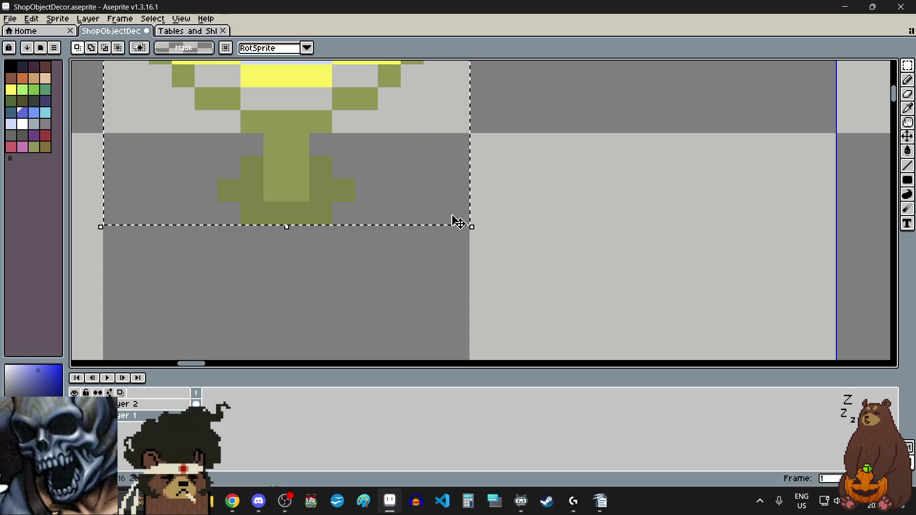
scroll(453, 220, "down", 3)
left_click(455, 218)
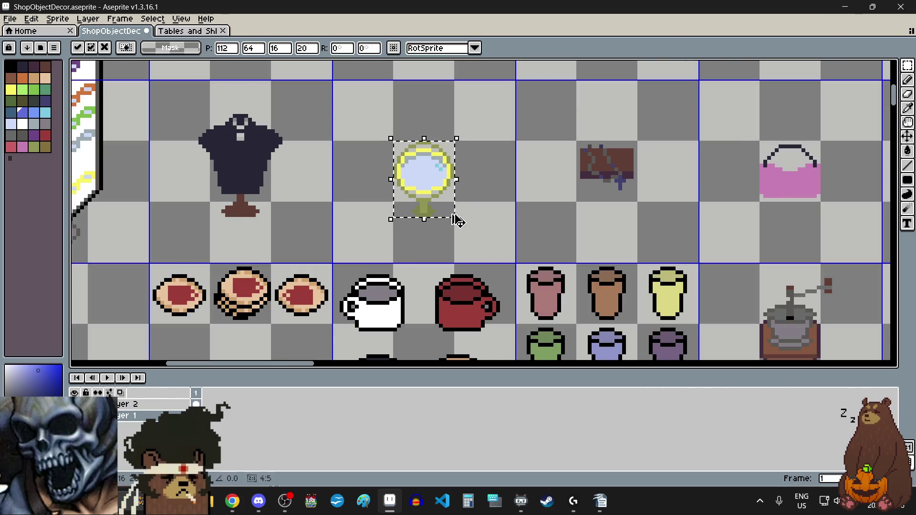
scroll(436, 168, "down", 3)
left_click_drag(436, 168, 437, 269)
Step: Nudge the mirror a few pixels down and right toward its spot under the brush
scroll(466, 311, "up", 3)
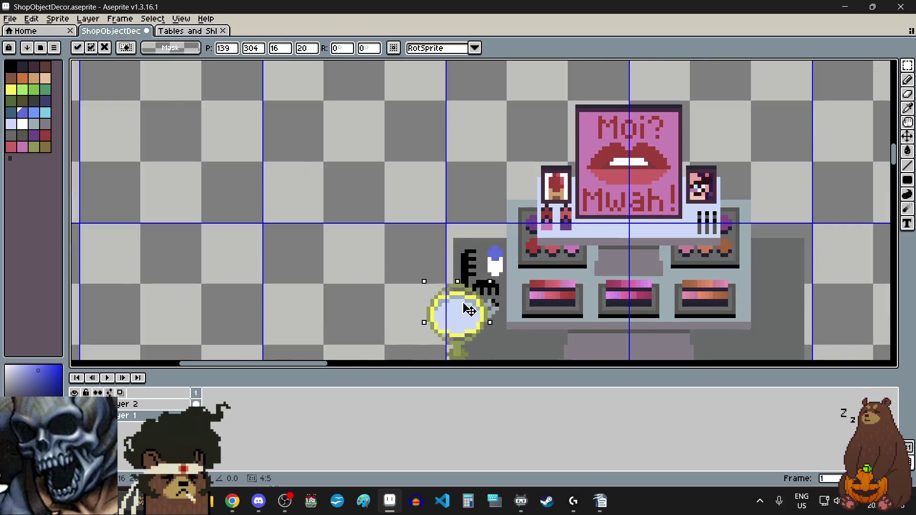
scroll(471, 321, "down", 3)
scroll(471, 193, "up", 3)
left_click_drag(471, 193, 481, 209)
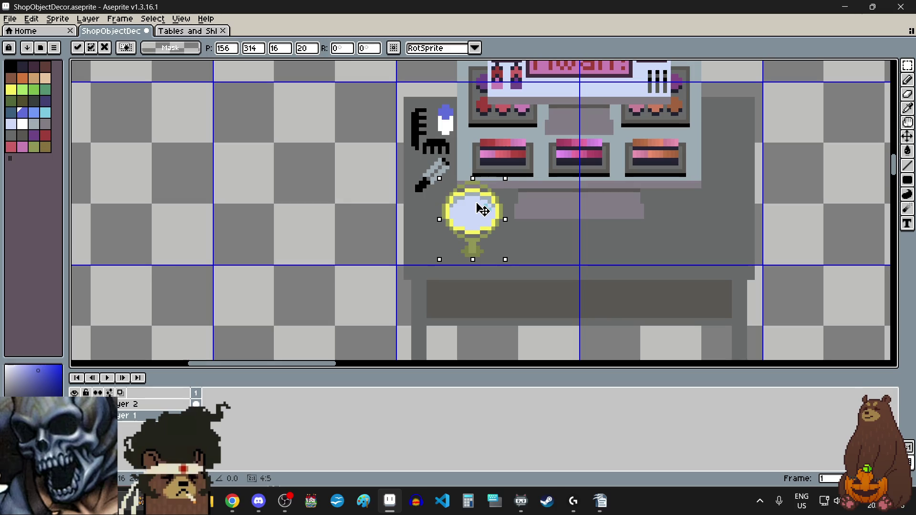
left_click_drag(481, 209, 480, 226)
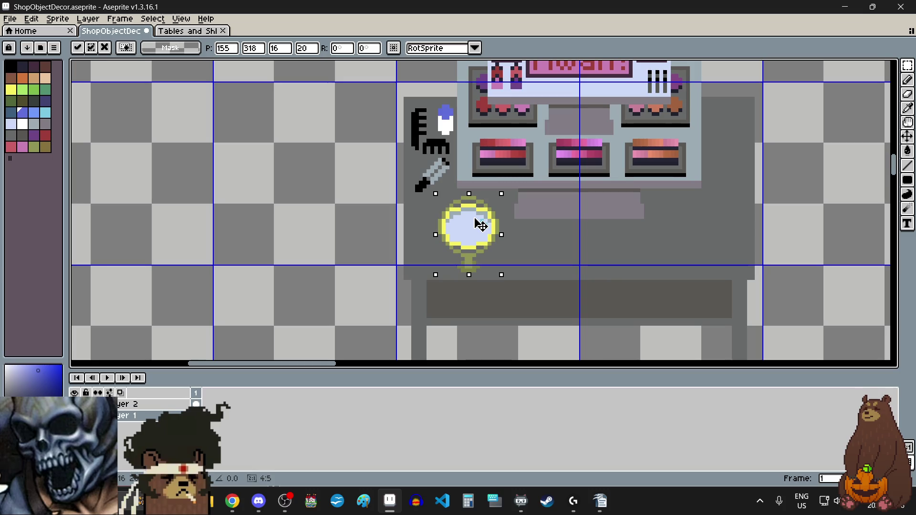
left_click_drag(480, 225, 475, 212)
scroll(471, 210, "up", 3)
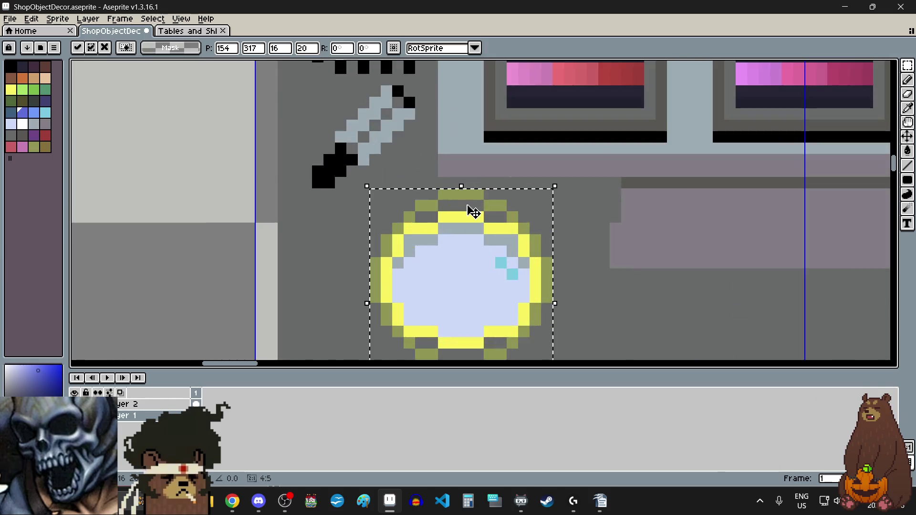
scroll(472, 210, "down", 3)
scroll(465, 286, "up", 2)
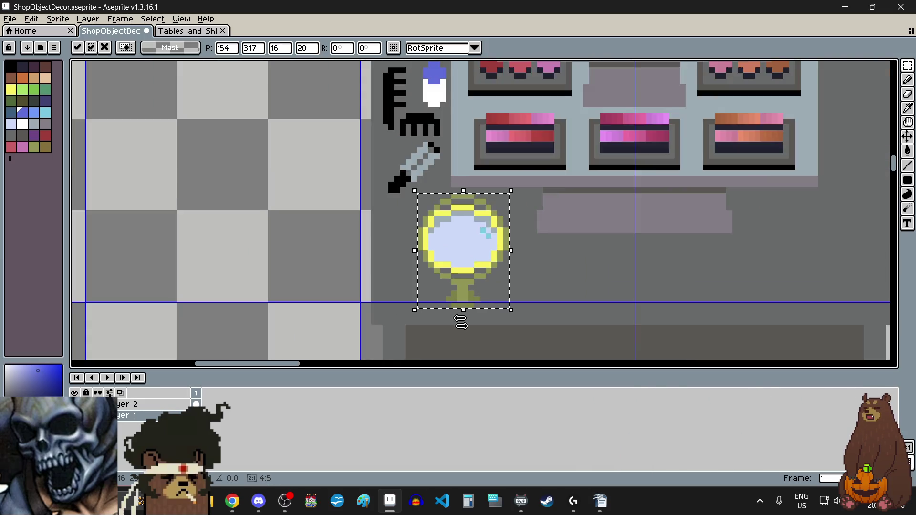
scroll(472, 319, "up", 2)
Step: Fine-tune the mirror by single pixels, then drop it in place with Ctrl+D
mouse_move(465, 143)
left_mouse_down()
mouse_move(469, 164)
mouse_move(458, 163)
left_mouse_up()
scroll(459, 164, "down", 5)
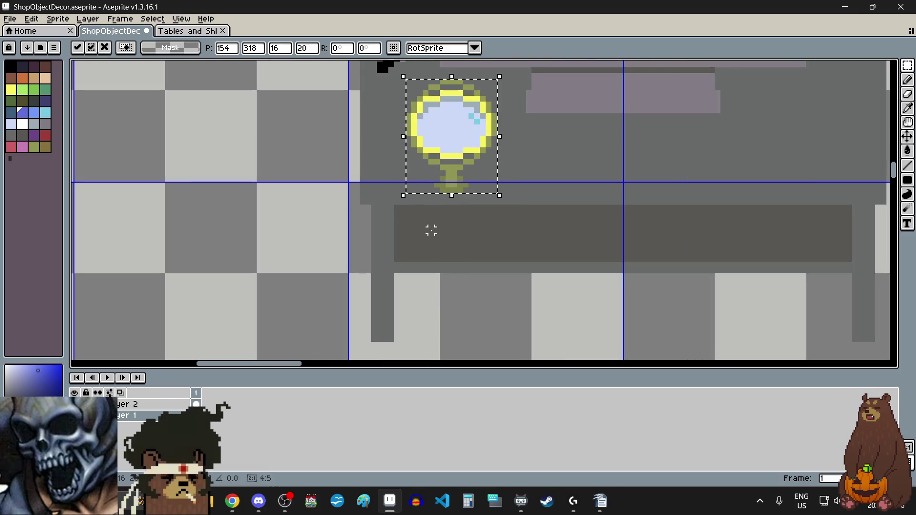
scroll(437, 207, "down", 2)
scroll(431, 163, "up", 2)
scroll(429, 174, "up", 3)
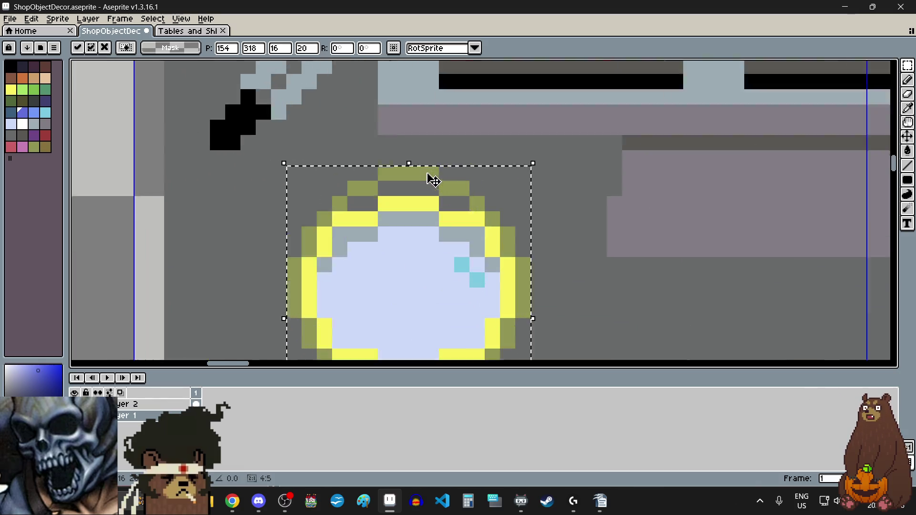
left_click_drag(402, 272, 388, 266)
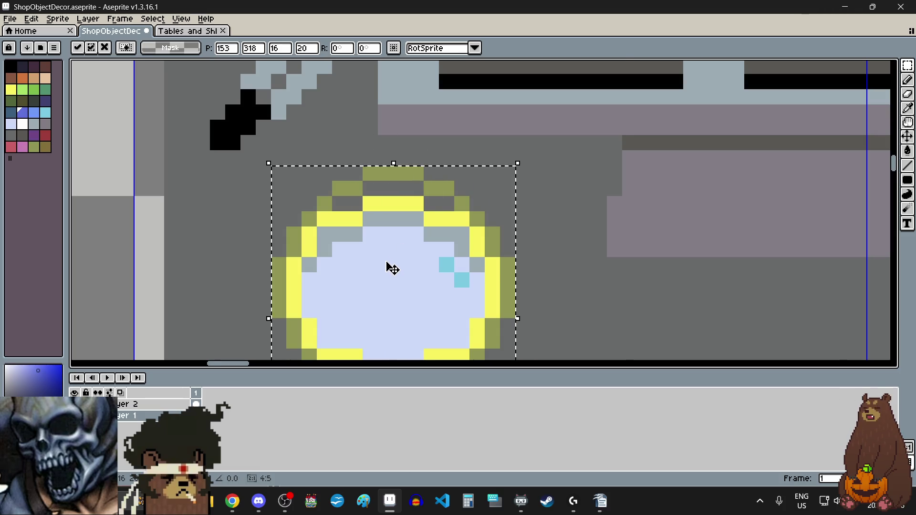
scroll(388, 265, "down", 3)
scroll(388, 264, "down", 1)
scroll(358, 303, "up", 1)
scroll(409, 219, "up", 1)
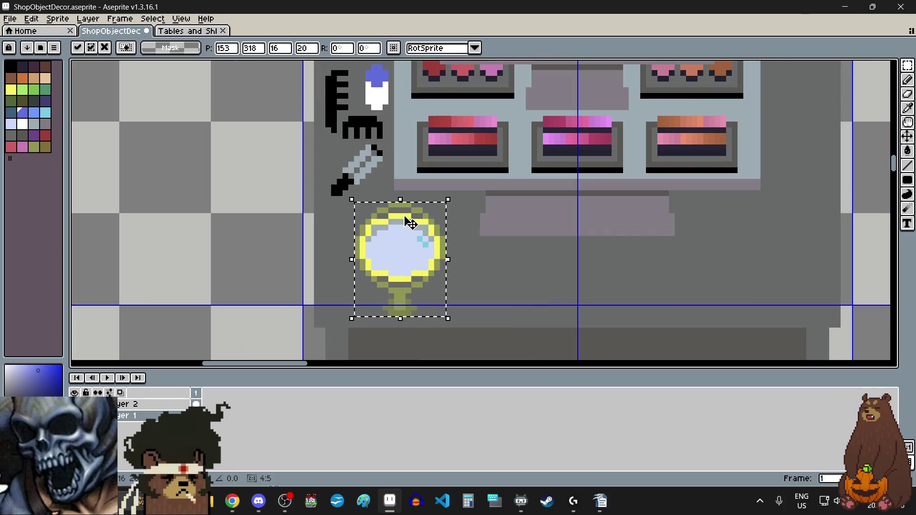
scroll(399, 201, "up", 4)
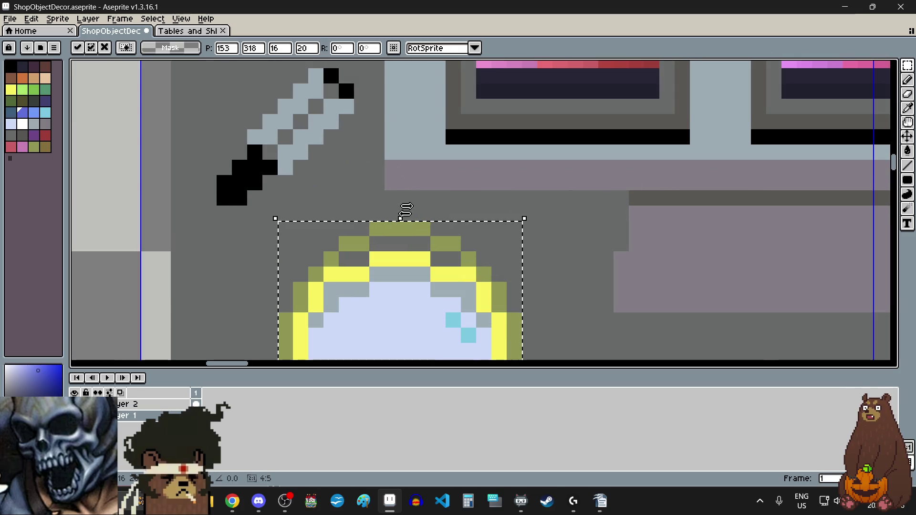
scroll(391, 198, "down", 3)
key("ctrl+d")
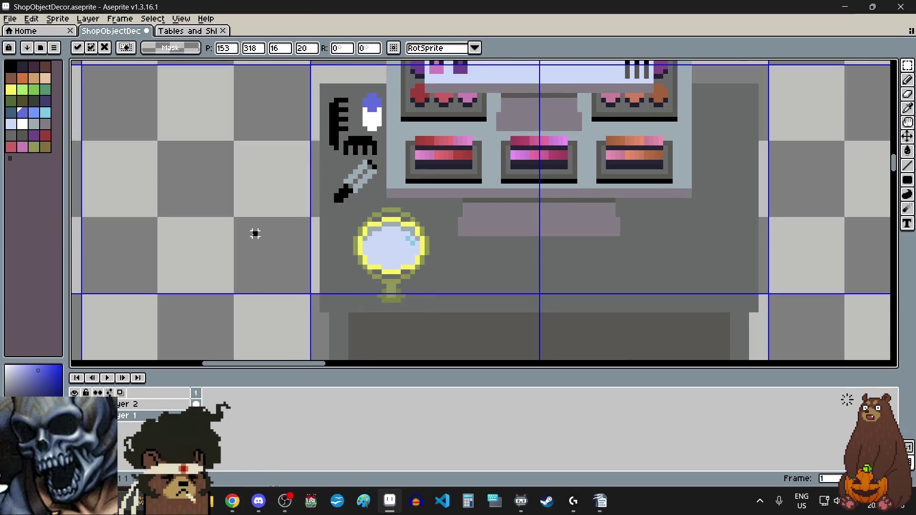
scroll(300, 237, "down", 5)
scroll(300, 237, "up", 1)
scroll(352, 240, "up", 2)
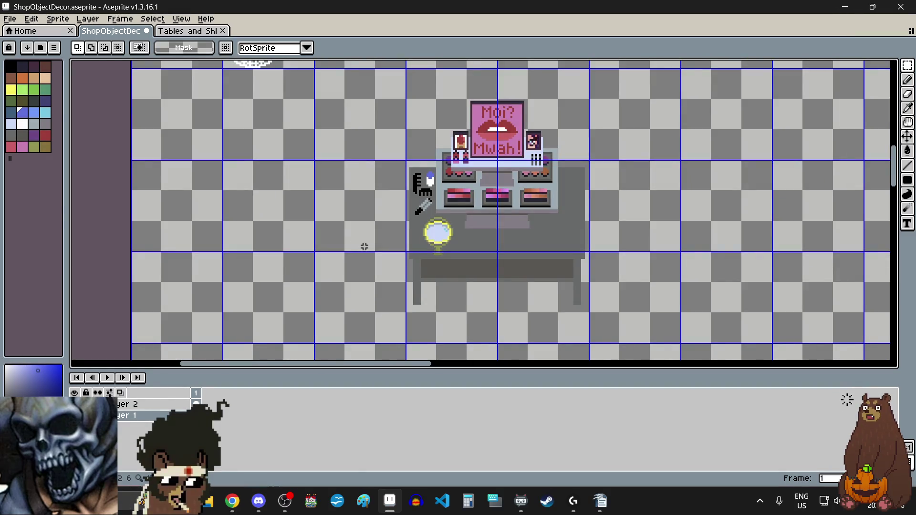
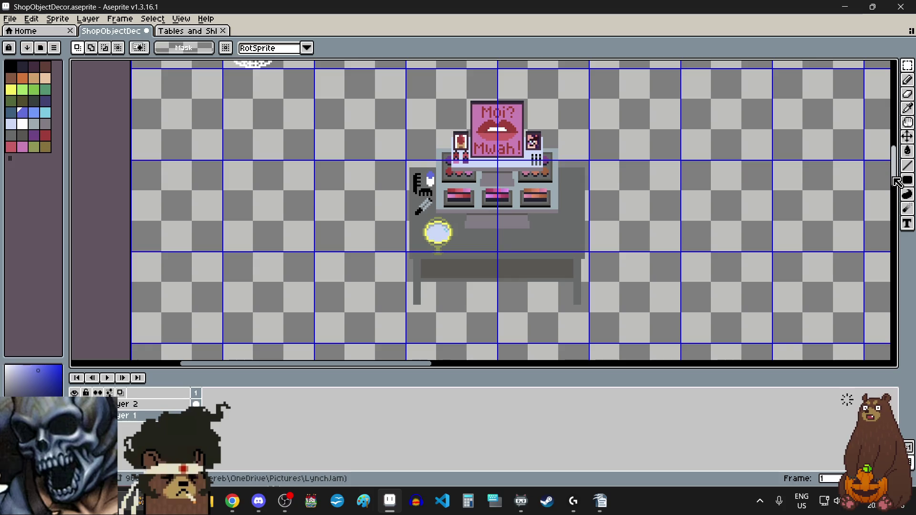
Step: Zoom in and out around the vanity table sprite to inspect it
scroll(896, 178, "up", 2)
scroll(605, 241, "up", 3)
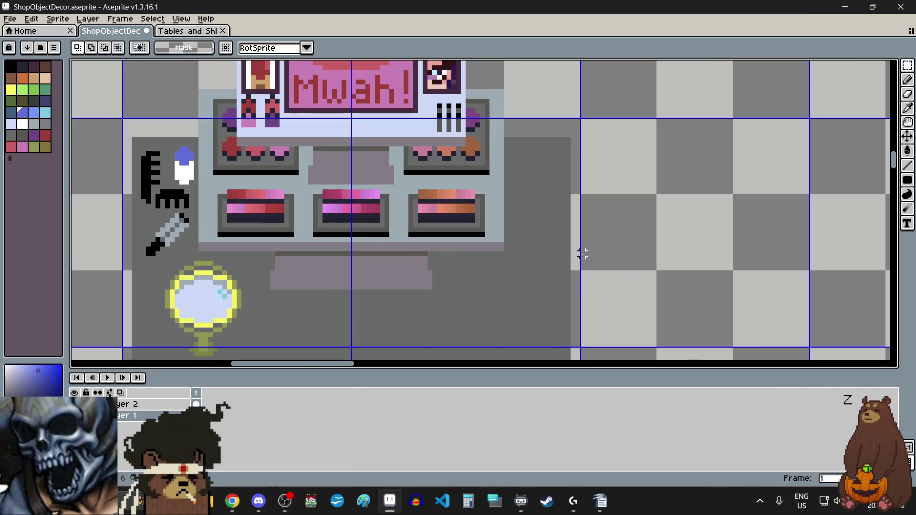
scroll(538, 205, "down", 1)
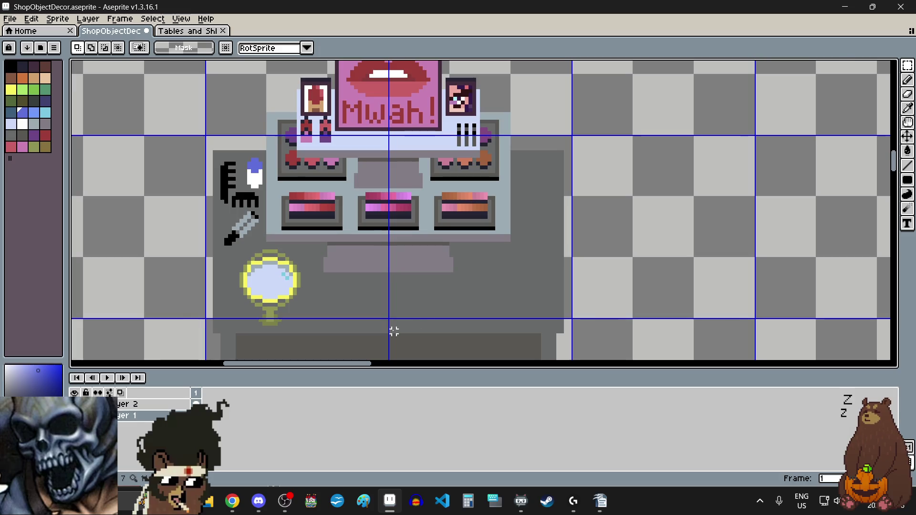
scroll(388, 315, "up", 2)
scroll(386, 299, "down", 1)
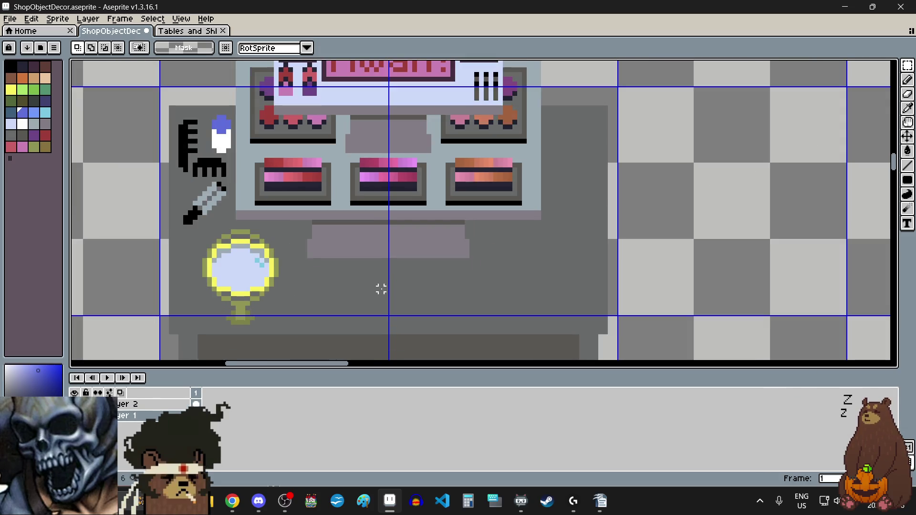
scroll(386, 300, "down", 2)
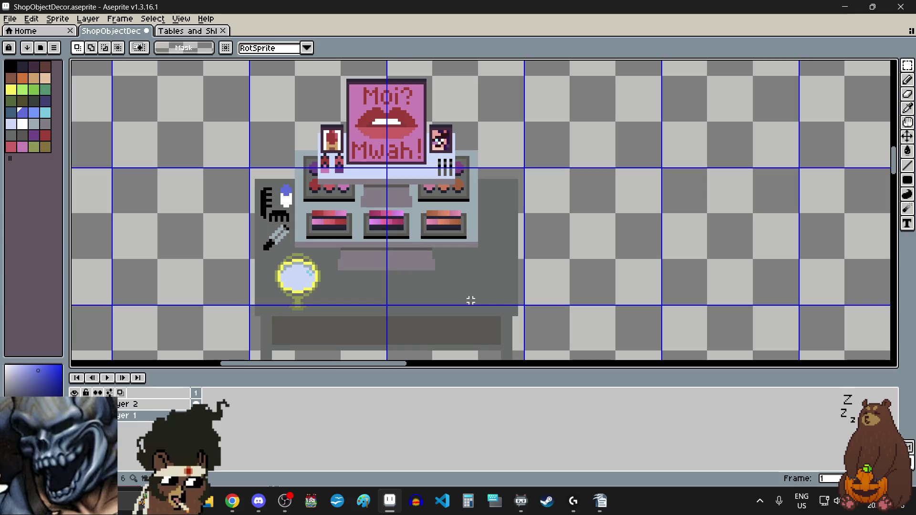
scroll(474, 304, "up", 2)
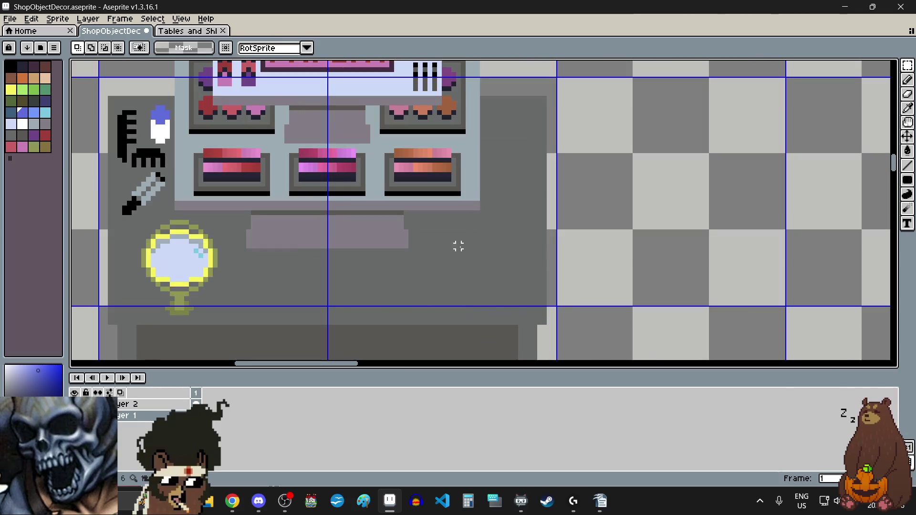
scroll(534, 248, "down", 1)
scroll(615, 210, "down", 3)
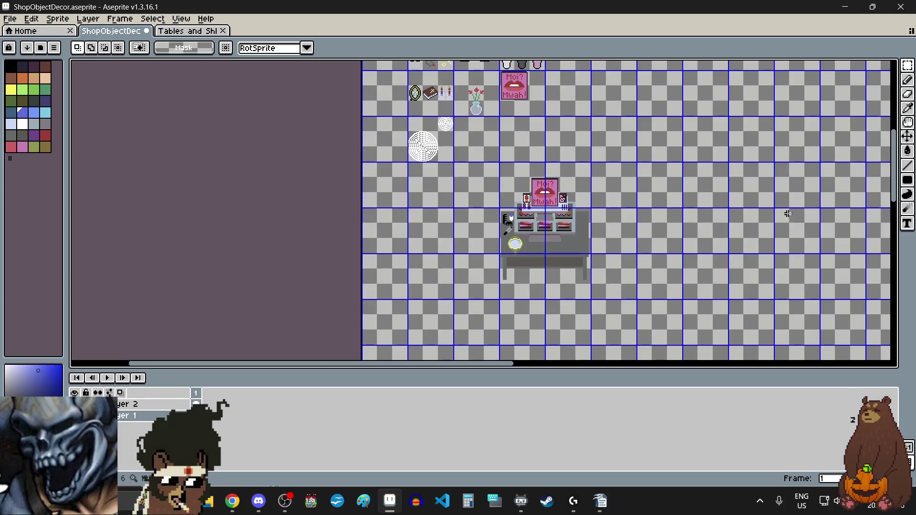
mouse_move(894, 201)
left_mouse_down()
mouse_move(896, 159)
mouse_move(895, 204)
left_mouse_up()
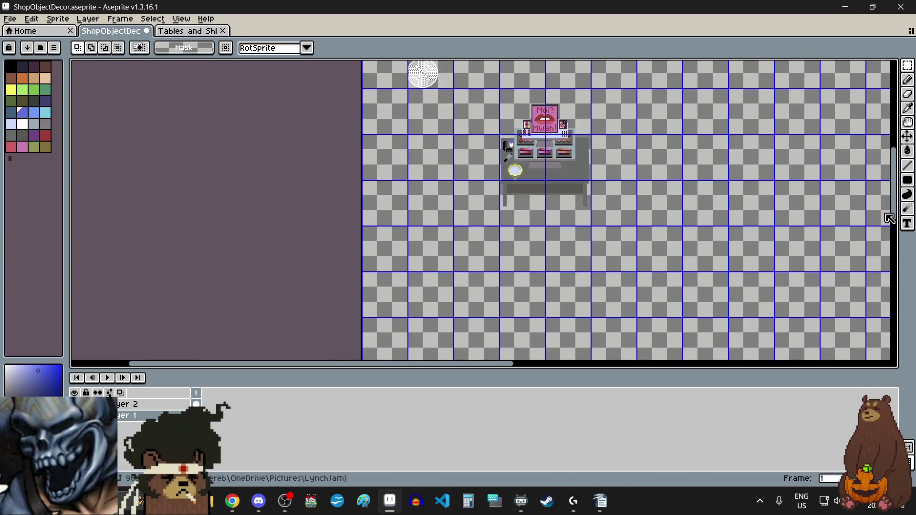
scroll(628, 237, "up", 2)
scroll(548, 233, "up", 2)
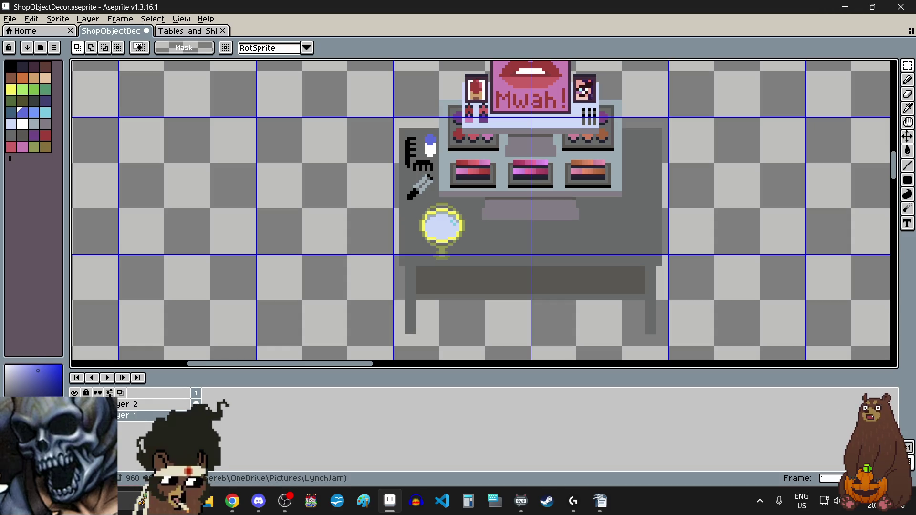
Step: Save the shop decor sprite sheet with File > Save
key("alt+Tab")
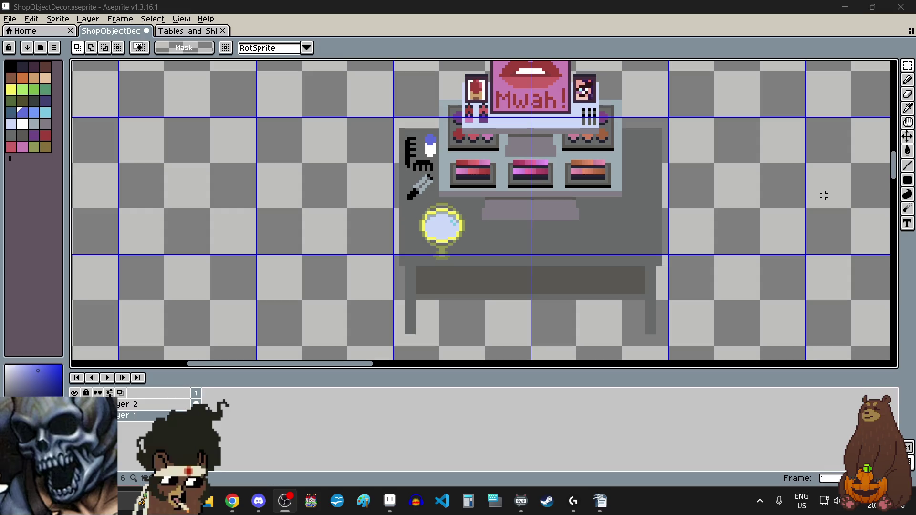
scroll(840, 183, "up", 5)
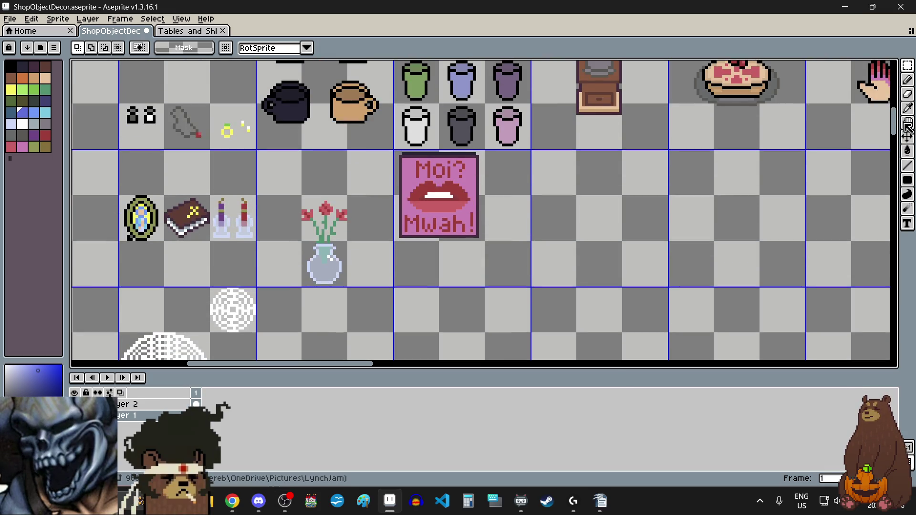
scroll(908, 124, "up", 2)
scroll(908, 117, "up", 1)
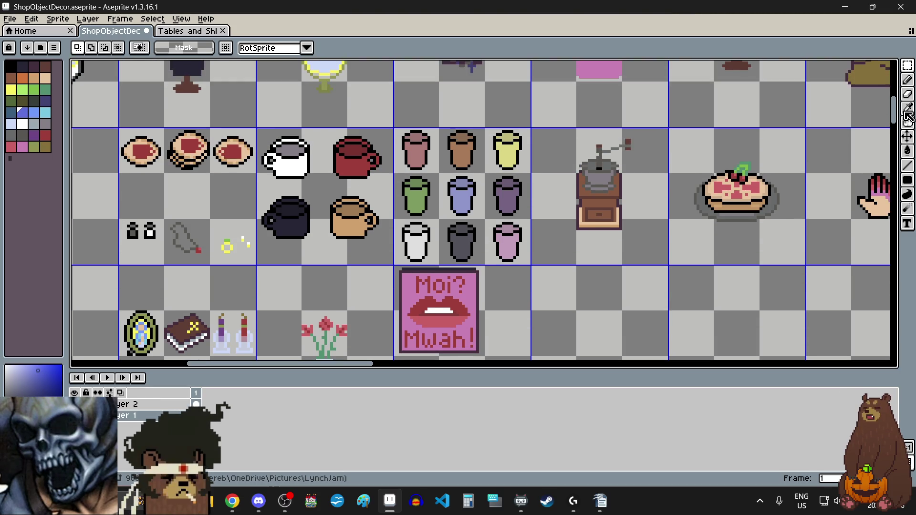
scroll(908, 115, "up", 1)
scroll(908, 109, "up", 1)
scroll(909, 105, "up", 1)
scroll(909, 98, "up", 2)
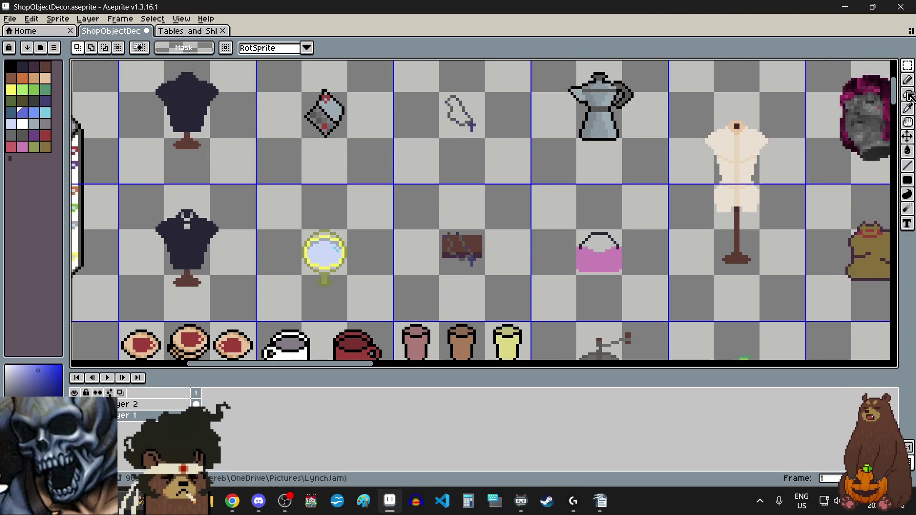
scroll(910, 94, "up", 1)
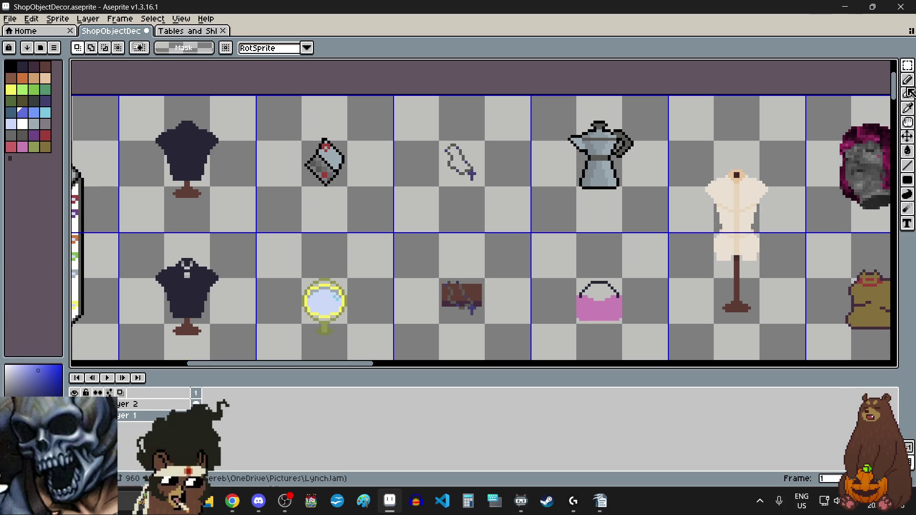
scroll(875, 282, "down", 4)
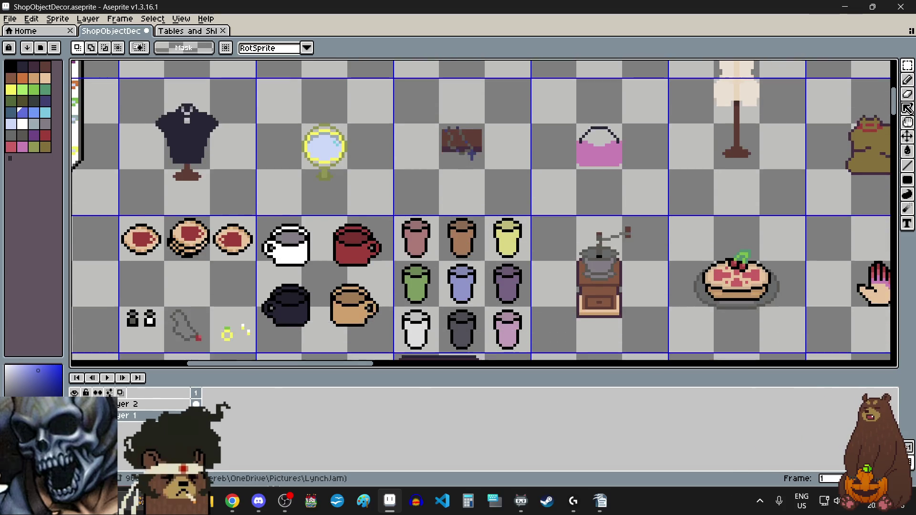
scroll(877, 143, "down", 4)
scroll(896, 163, "down", 5)
scroll(899, 164, "down", 3)
scroll(899, 165, "down", 1)
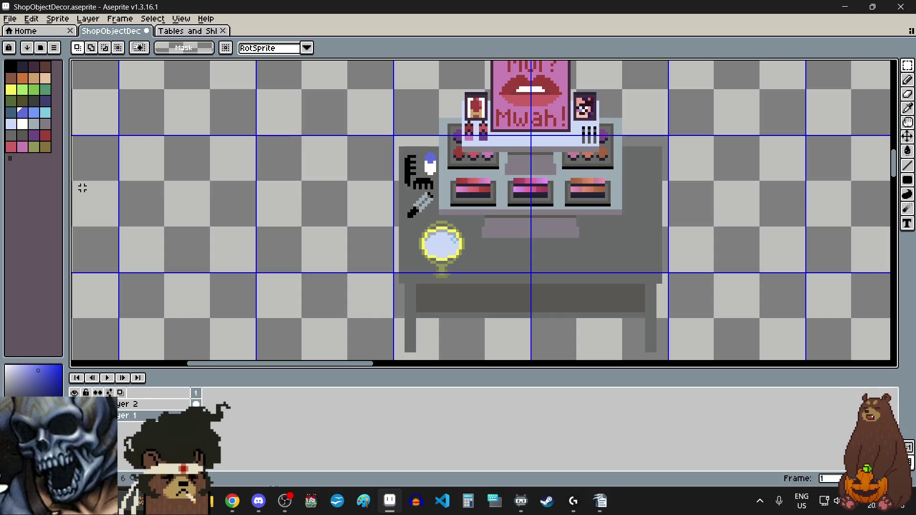
key("alt+Tab")
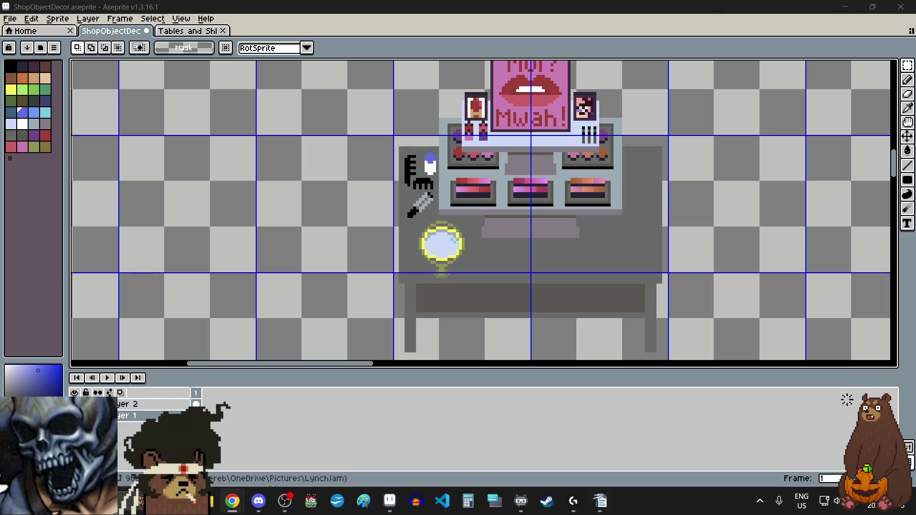
key("alt+Tab")
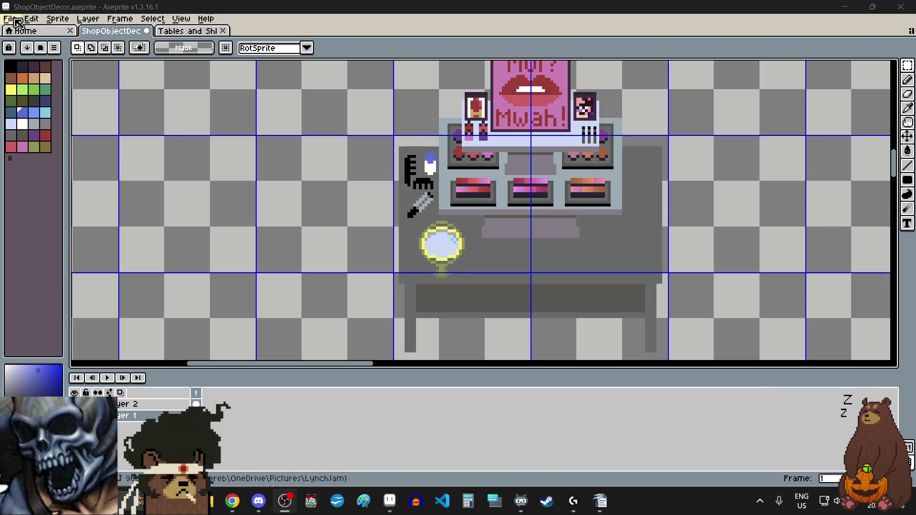
left_click(10, 19)
left_click(40, 69)
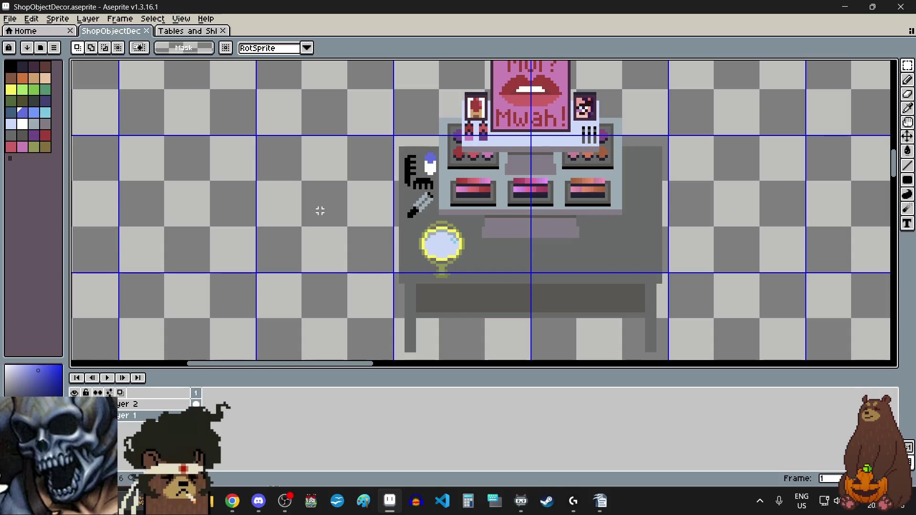
Step: Zoom in on the table's front panel and pick light cyan from the palette
scroll(476, 211, "down", 5)
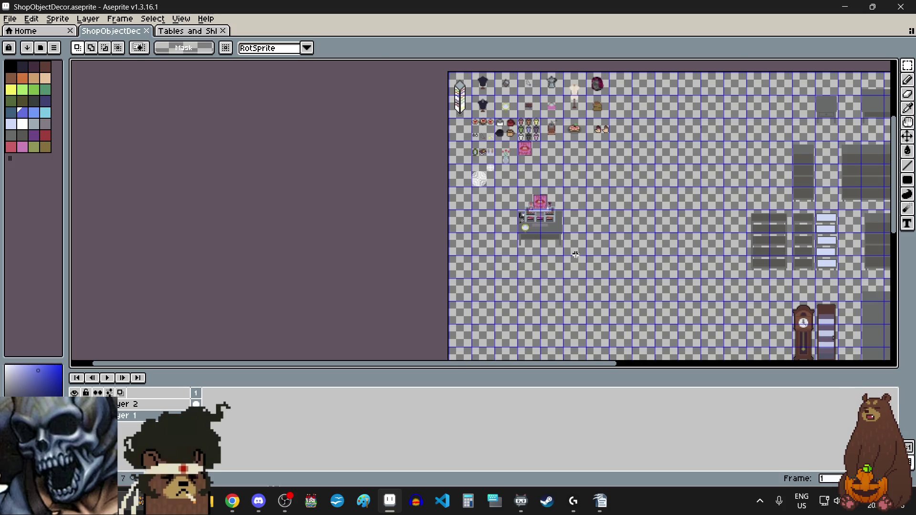
scroll(575, 255, "up", 3)
scroll(447, 237, "down", 1)
scroll(384, 135, "up", 1)
scroll(384, 150, "up", 2)
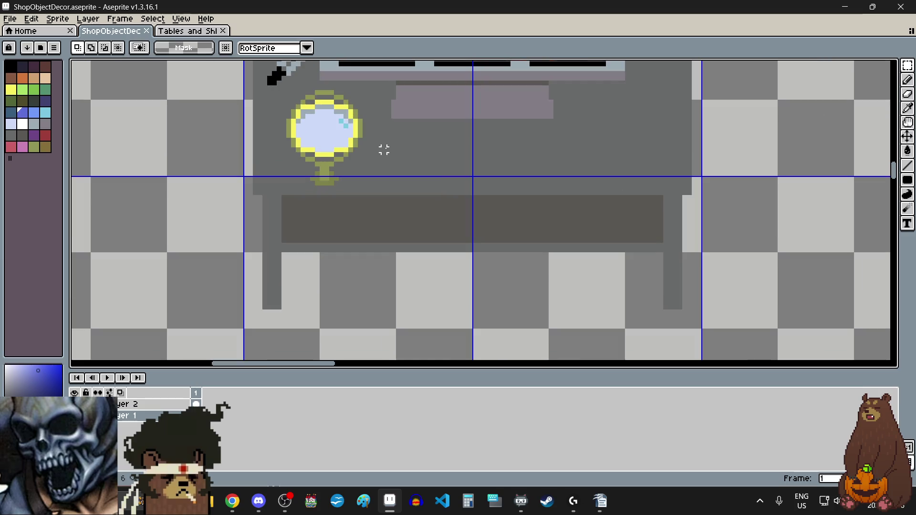
scroll(399, 190, "up", 1)
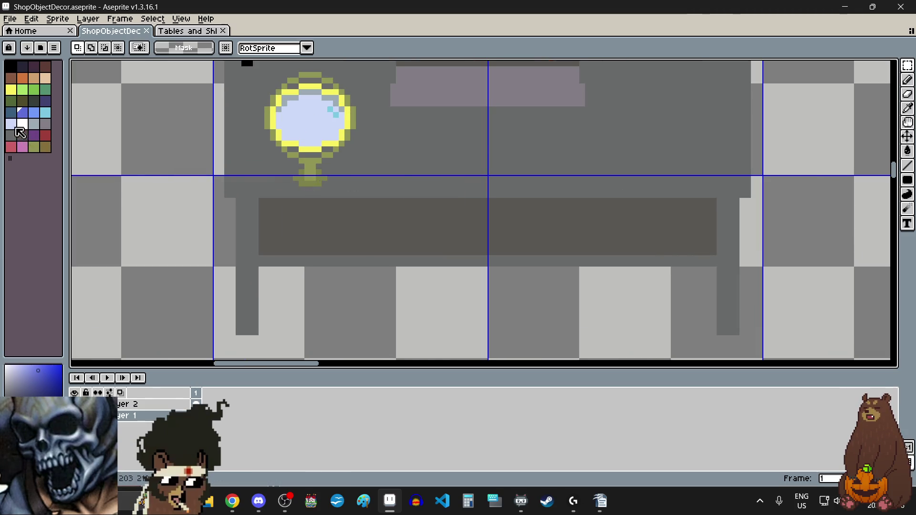
left_click(45, 112)
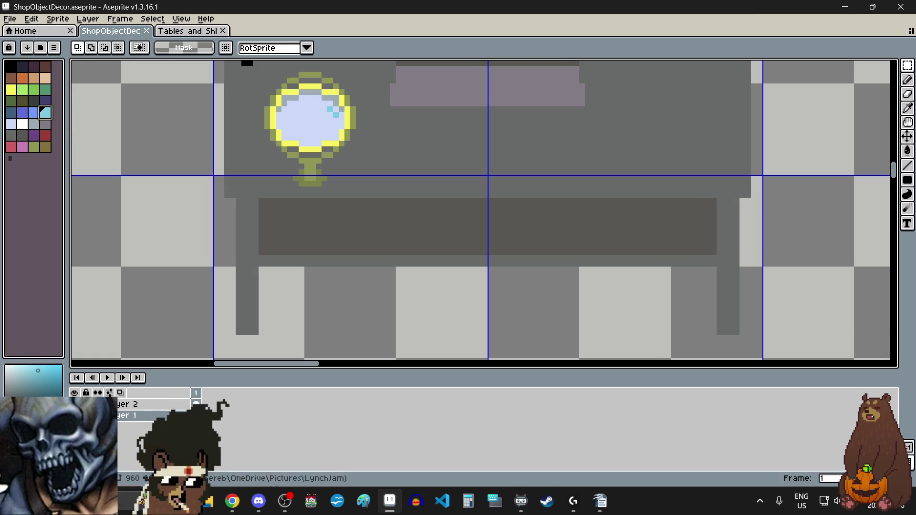
scroll(174, 147, "down", 3)
scroll(222, 196, "up", 2)
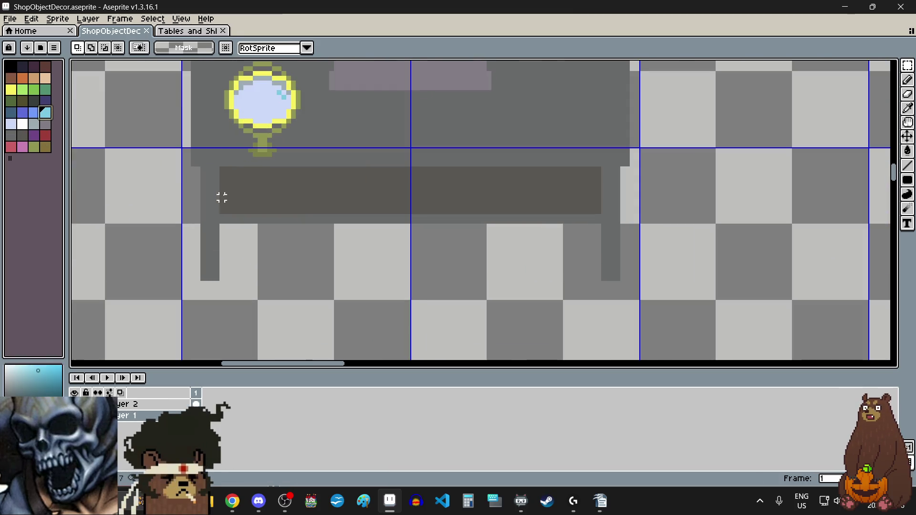
scroll(252, 174, "up", 1)
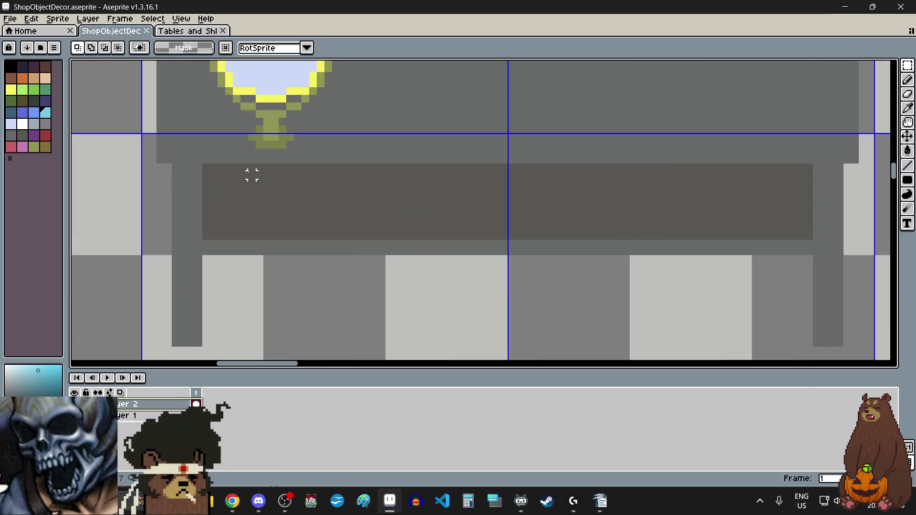
scroll(256, 179, "up", 2)
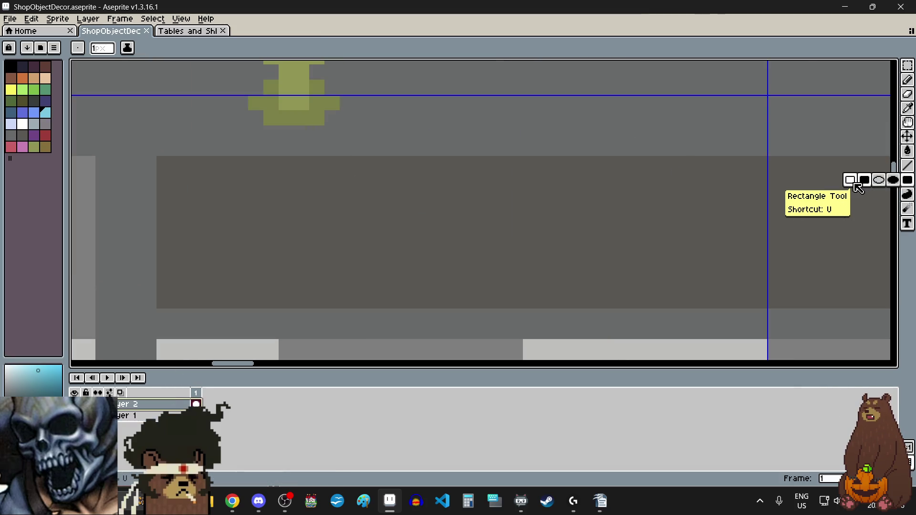
Step: Draw a filled light-cyan rectangle across the table's front panel
left_click(867, 185)
left_click_drag(157, 157, 713, 200)
scroll(337, 194, "down", 1)
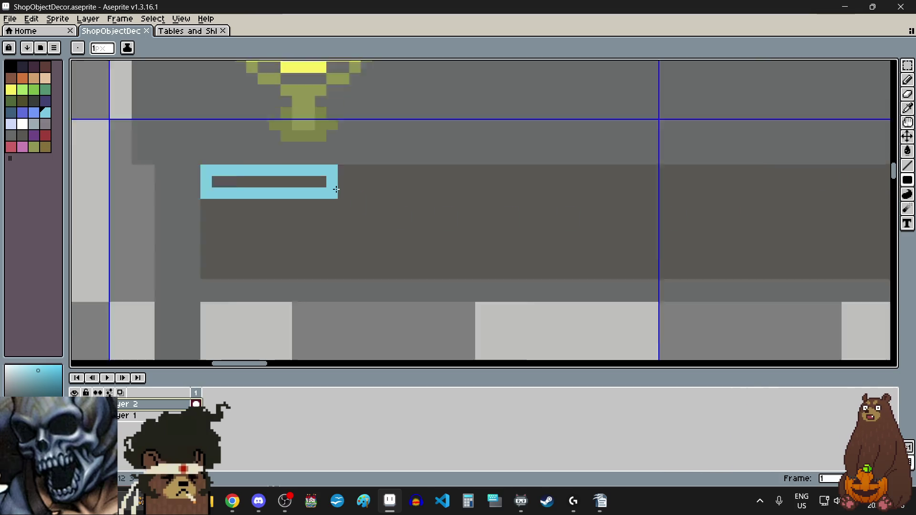
scroll(547, 194, "down", 2)
scroll(713, 200, "up", 2)
left_click_drag(732, 259, 739, 284)
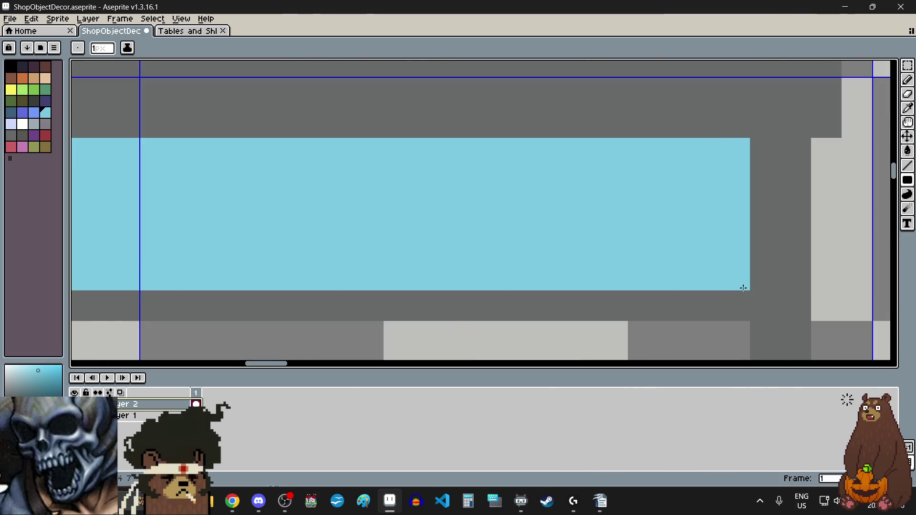
scroll(740, 284, "down", 3)
scroll(599, 281, "up", 2)
scroll(599, 282, "up", 1)
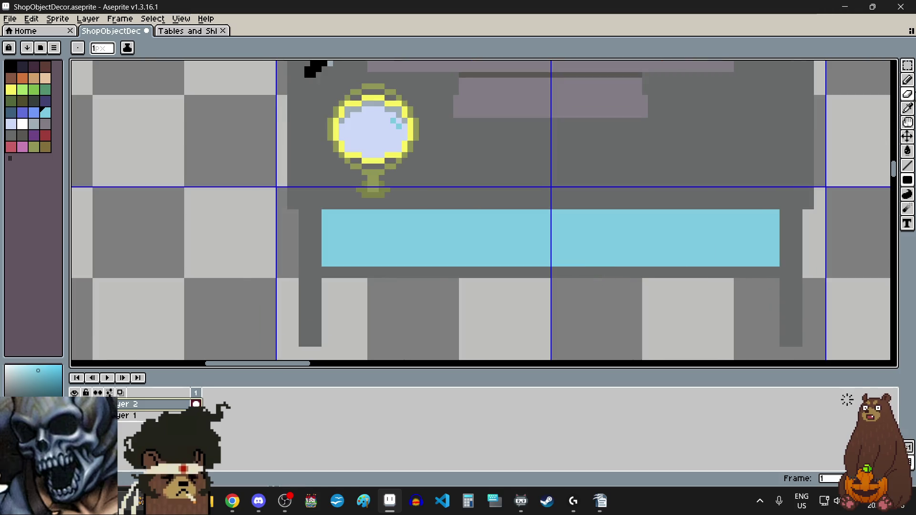
Step: Marquee-select the cyan bar, try a black outline around it, then undo the outline
left_click(907, 65)
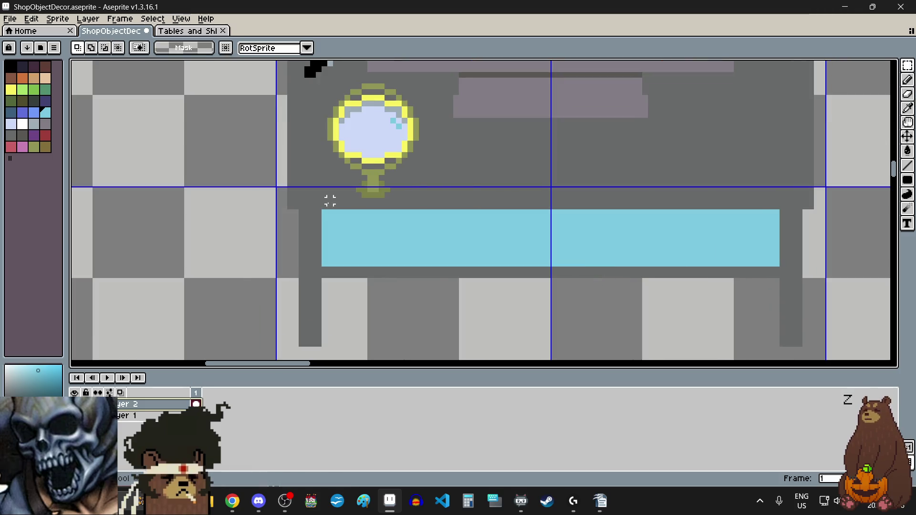
left_click_drag(321, 209, 775, 268)
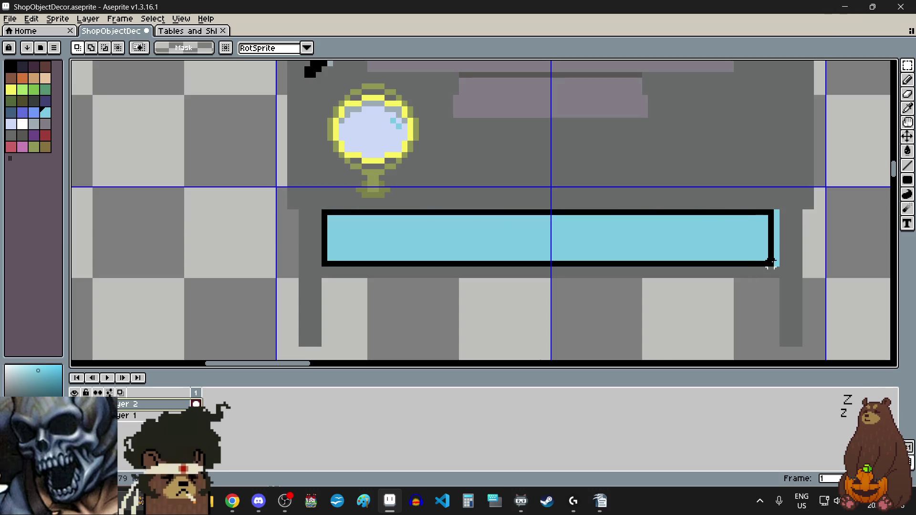
key("ctrl+d")
key("b")
scroll(827, 263, "up", 2)
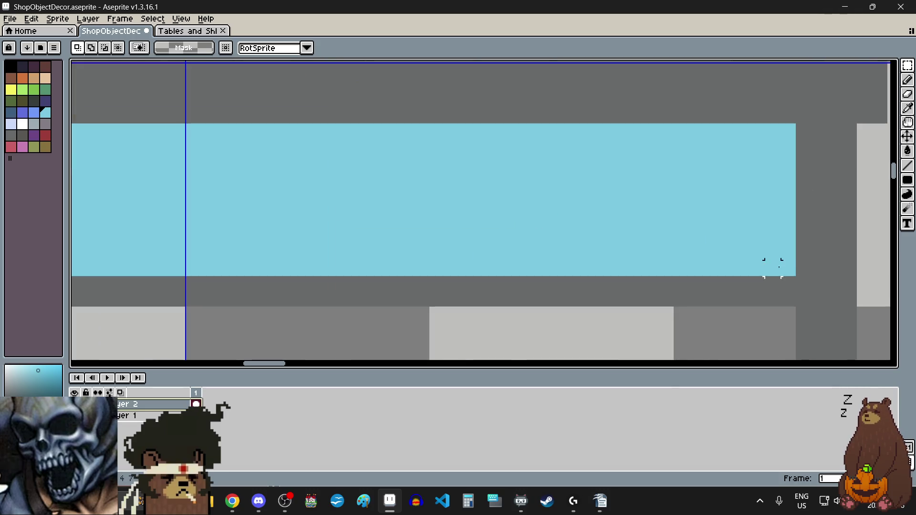
left_click(787, 268)
scroll(787, 267, "down", 2)
left_click(364, 266, "shift")
scroll(364, 266, "up", 2)
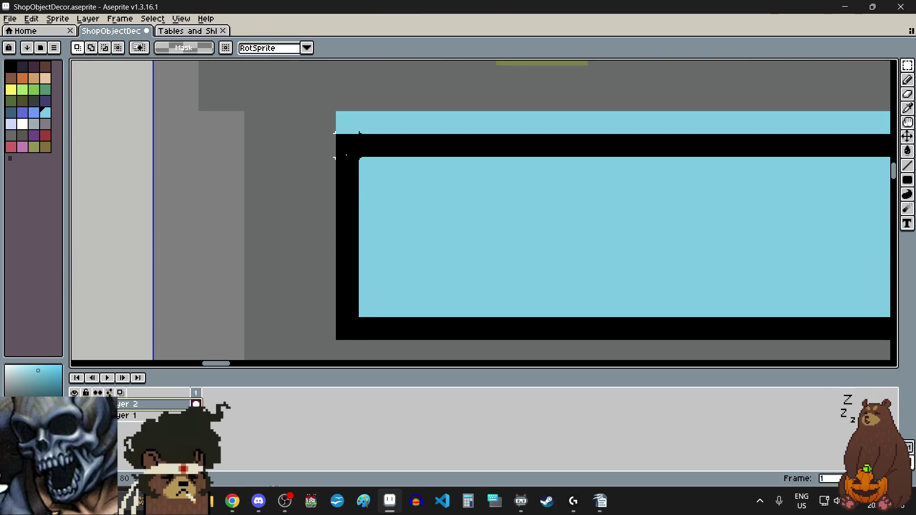
key("ctrl+z")
key("ctrl+z")
key("ctrl+z")
scroll(353, 225, "down", 2)
scroll(605, 227, "up", 1)
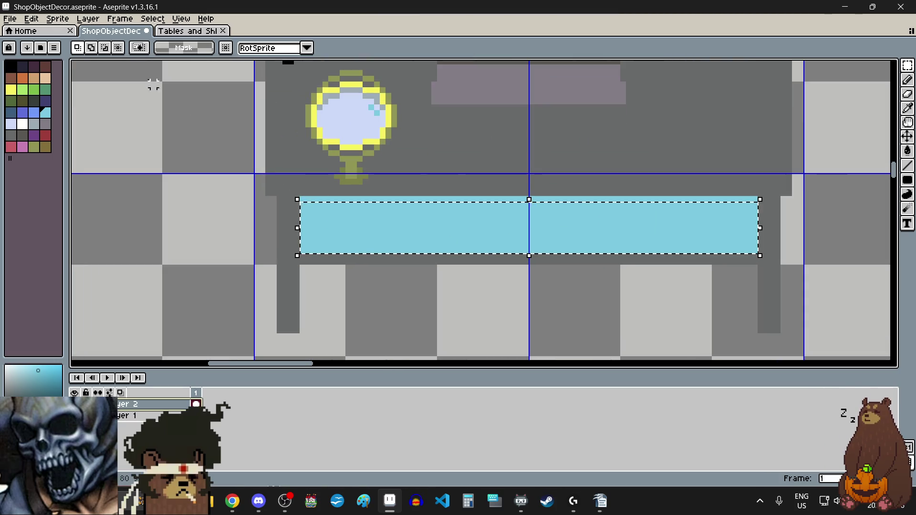
Step: Lower the cyan strip's alpha by 65 in Hue/Saturation, then deselect it
left_click(31, 18)
mouse_move(102, 265)
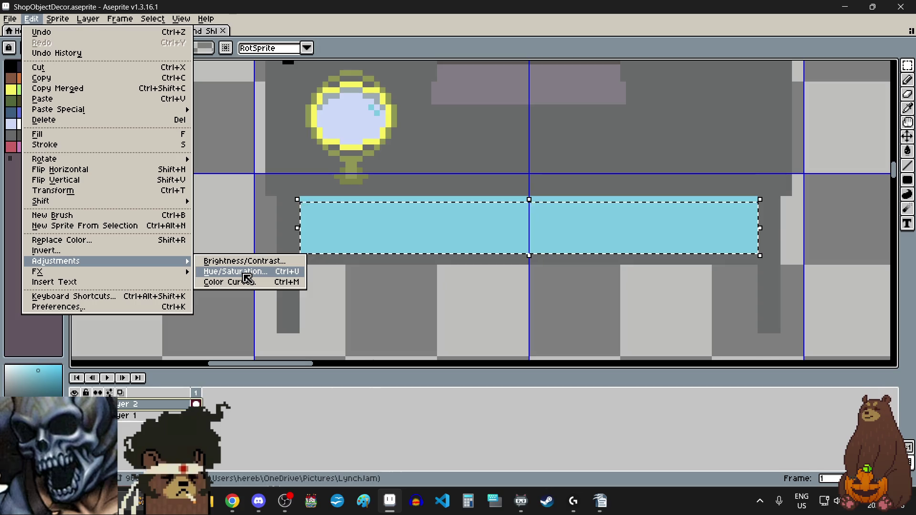
left_click(244, 274)
left_click_drag(171, 217, 174, 223)
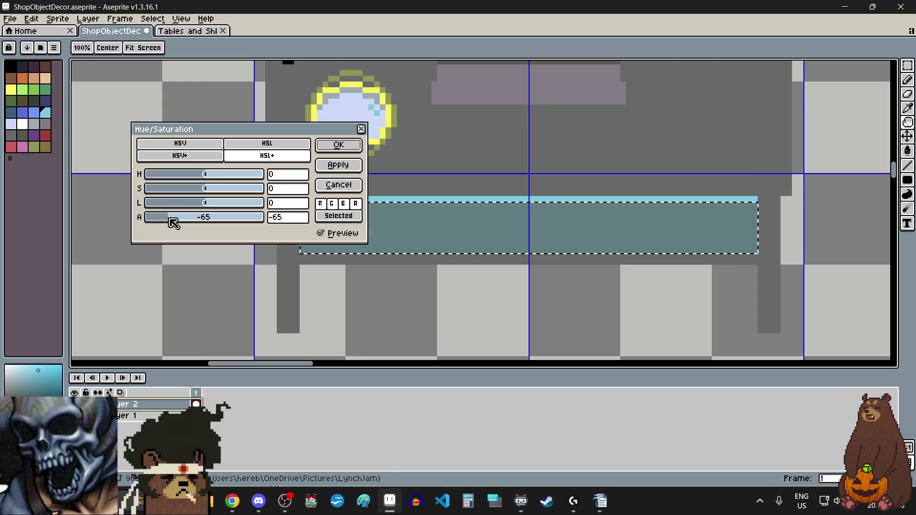
left_click(350, 146)
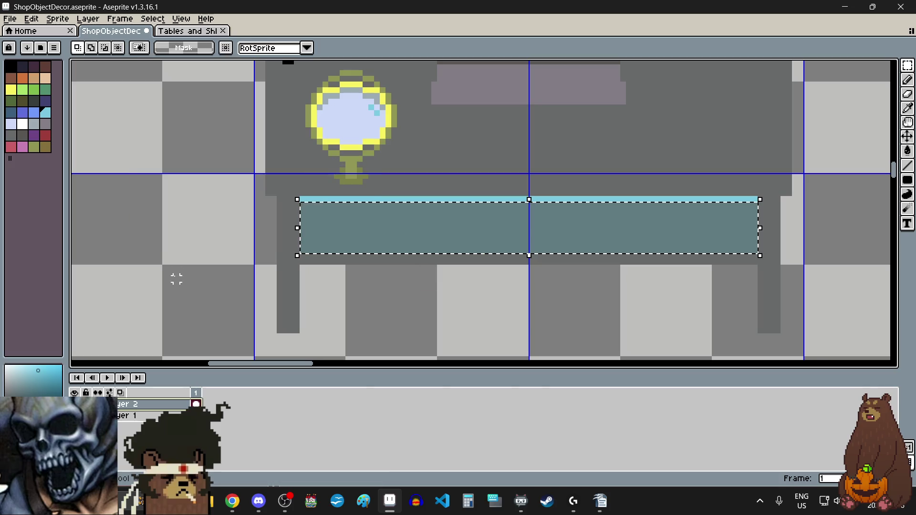
key("ctrl+d")
scroll(188, 239, "down", 1)
scroll(304, 247, "down", 1)
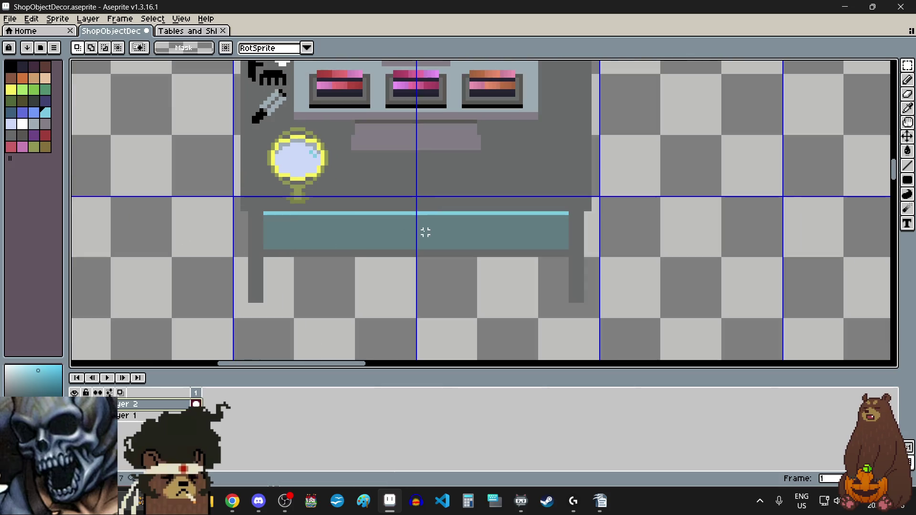
scroll(425, 232, "up", 1)
scroll(407, 247, "up", 1)
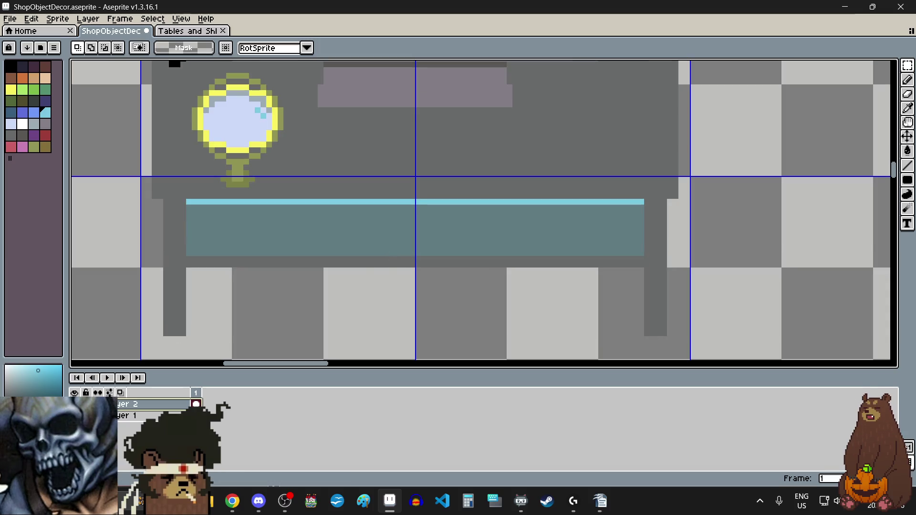
Step: Hide the Layer 2 teal strip and zoom out to view the whole vanity sprite
key("Delete")
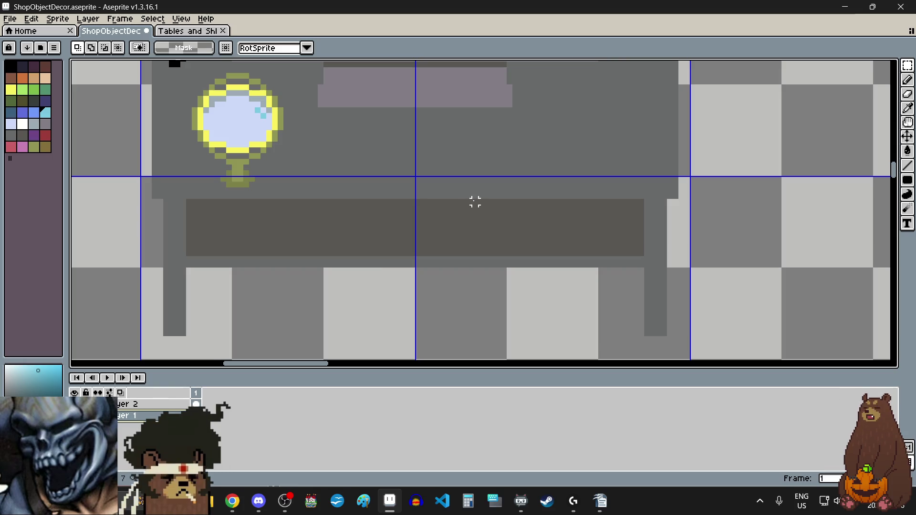
scroll(475, 202, "down", 2)
scroll(475, 203, "down", 4)
scroll(465, 184, "up", 1)
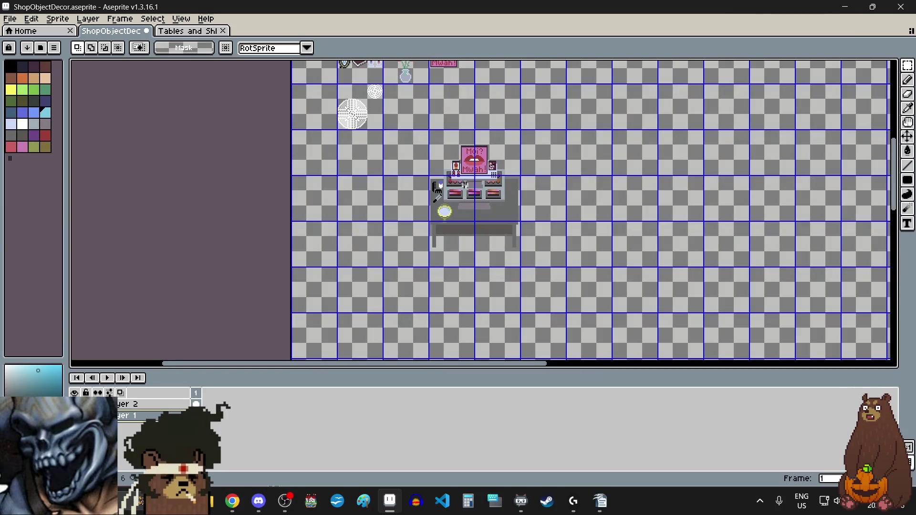
scroll(465, 184, "up", 1)
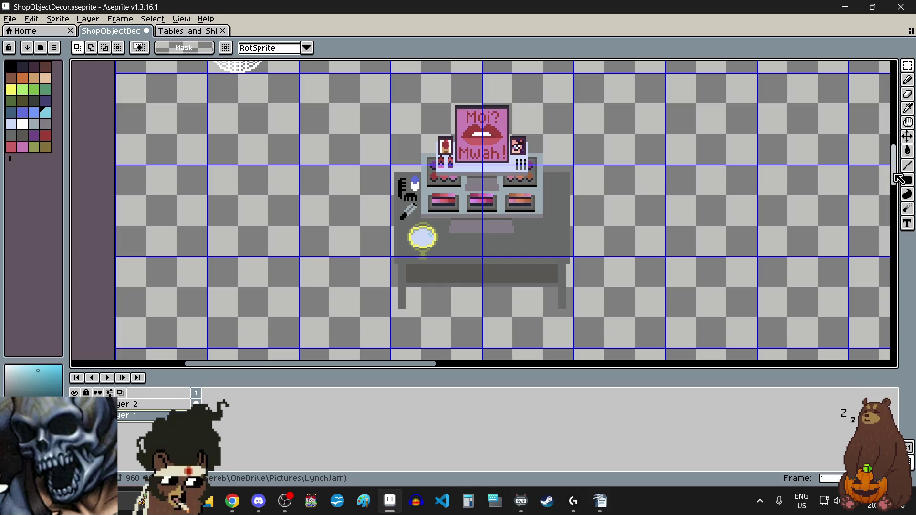
mouse_move(896, 177)
left_mouse_down()
mouse_move(898, 114)
mouse_move(883, 178)
left_mouse_up()
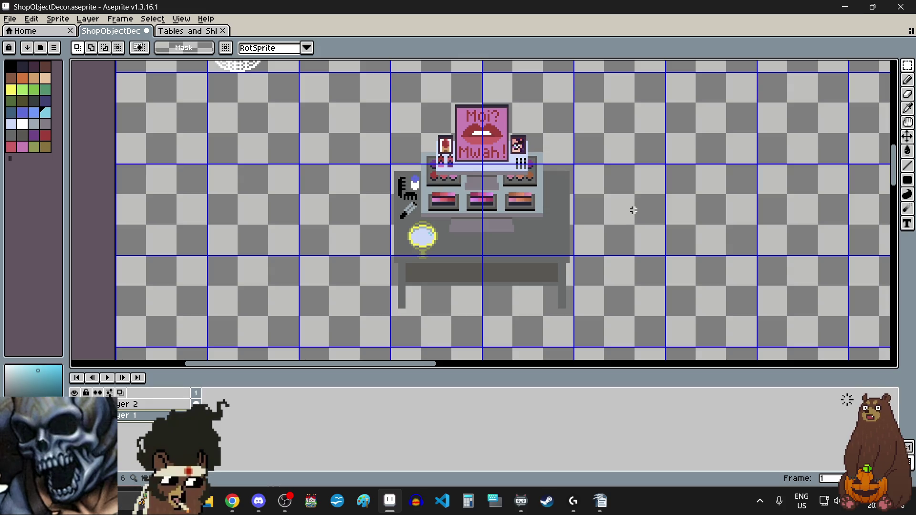
Step: Copy the left makeup palette and place the copy at the left of the table front
left_click(907, 65)
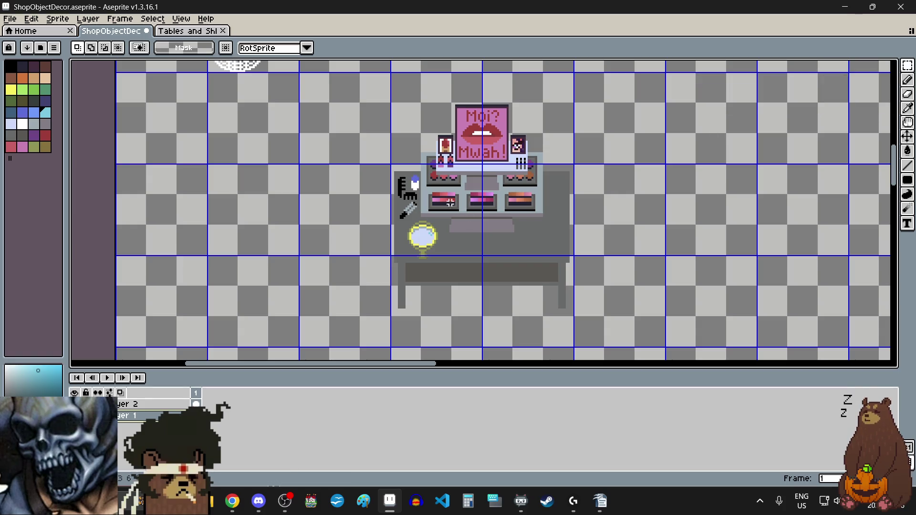
scroll(409, 180, "up", 3)
scroll(387, 177, "up", 3)
left_click_drag(387, 178, 513, 246)
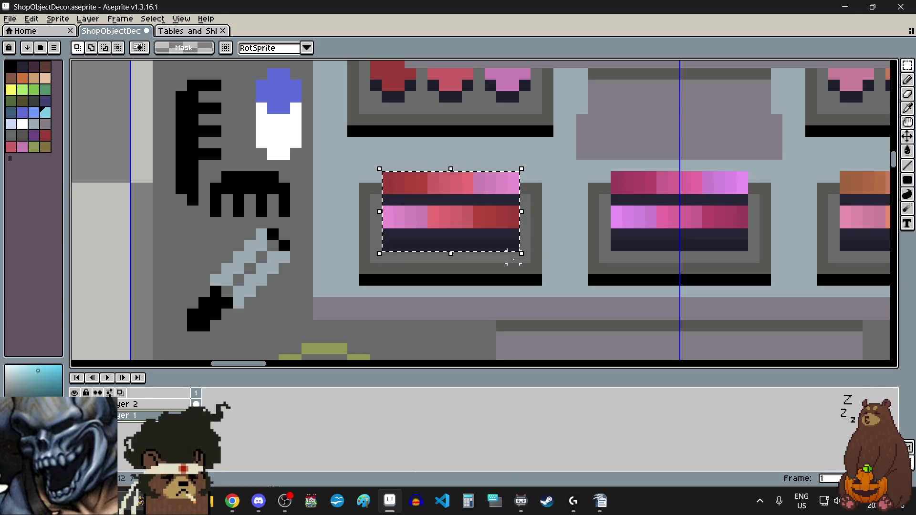
key("ctrl+c")
key("ctrl+v")
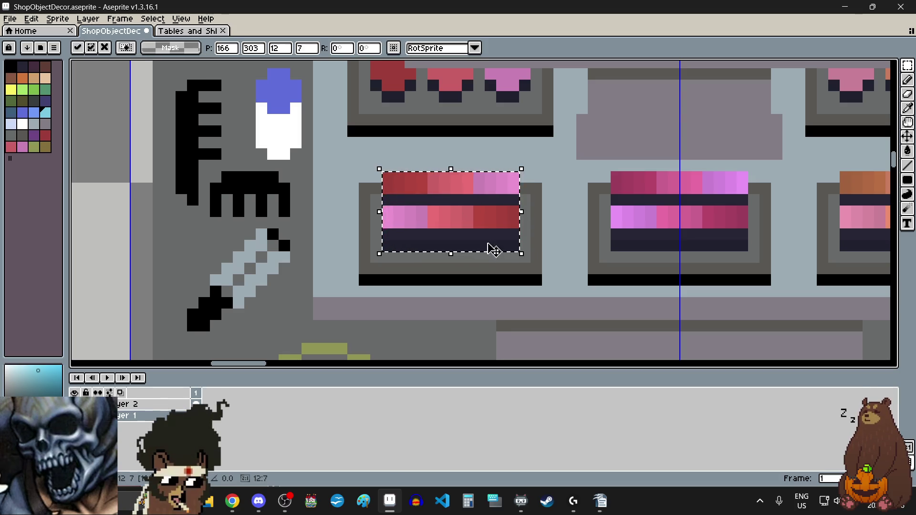
scroll(484, 219, "down", 2)
mouse_move(485, 219)
left_mouse_down()
mouse_move(460, 326)
mouse_move(442, 332)
left_mouse_up()
scroll(460, 326, "down", 3)
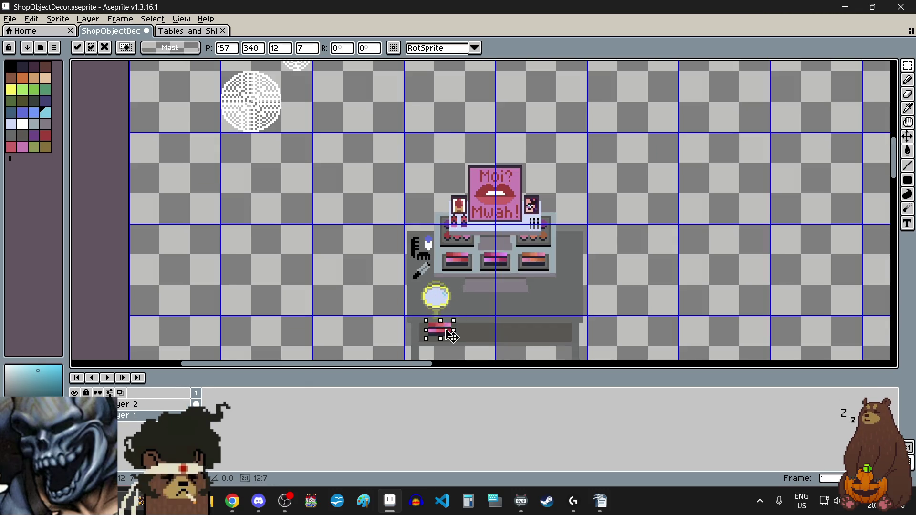
scroll(442, 331, "up", 5)
left_click_drag(424, 276, 406, 263)
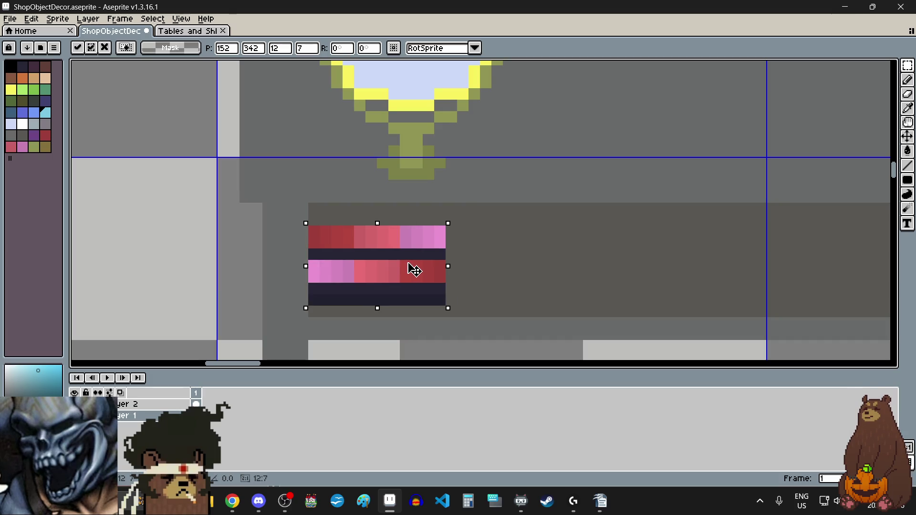
left_click_drag(415, 270, 418, 268)
scroll(423, 268, "down", 2)
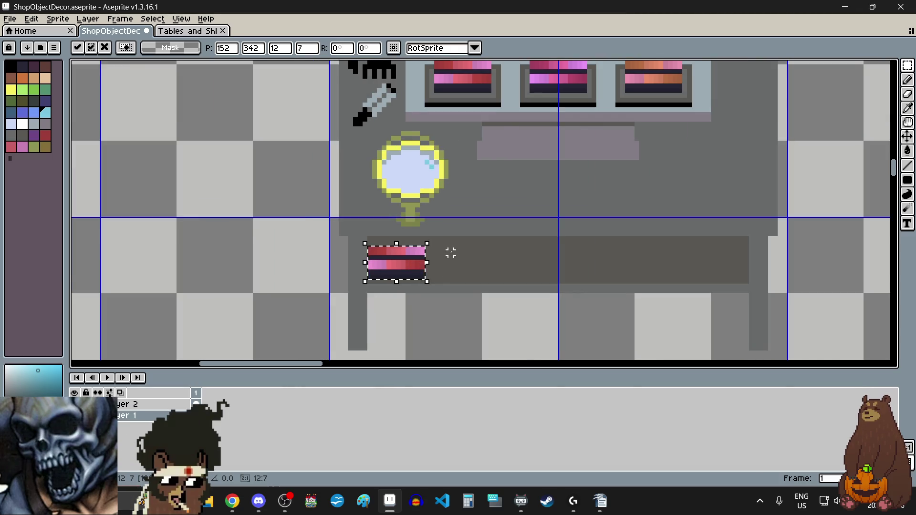
scroll(451, 253, "down", 1)
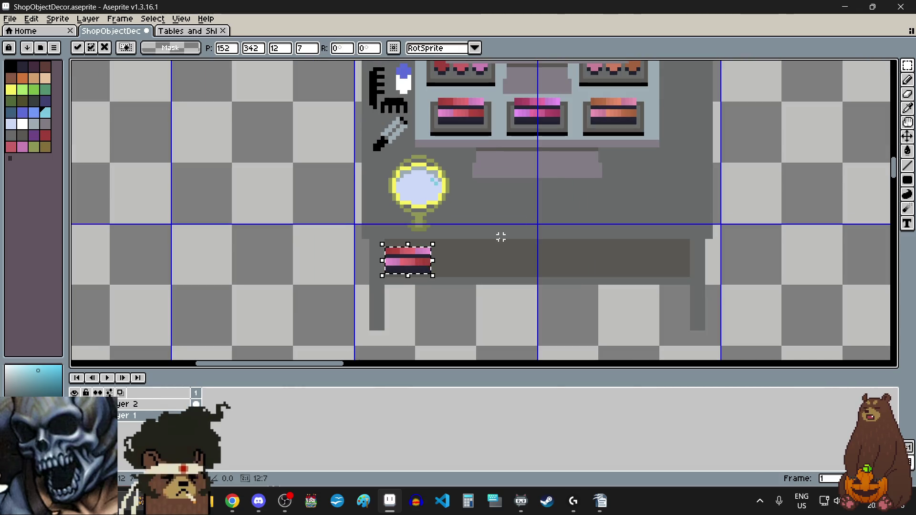
scroll(547, 85, "up", 1)
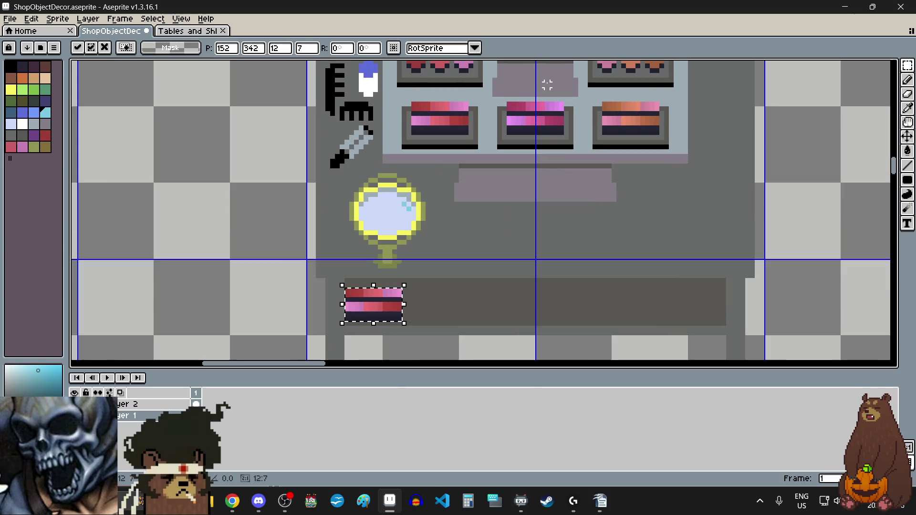
left_click(537, 109)
Step: Copy the middle makeup palette and place it beside the first one on the table
scroll(520, 106, "up", 3)
left_click_drag(488, 95, 663, 189)
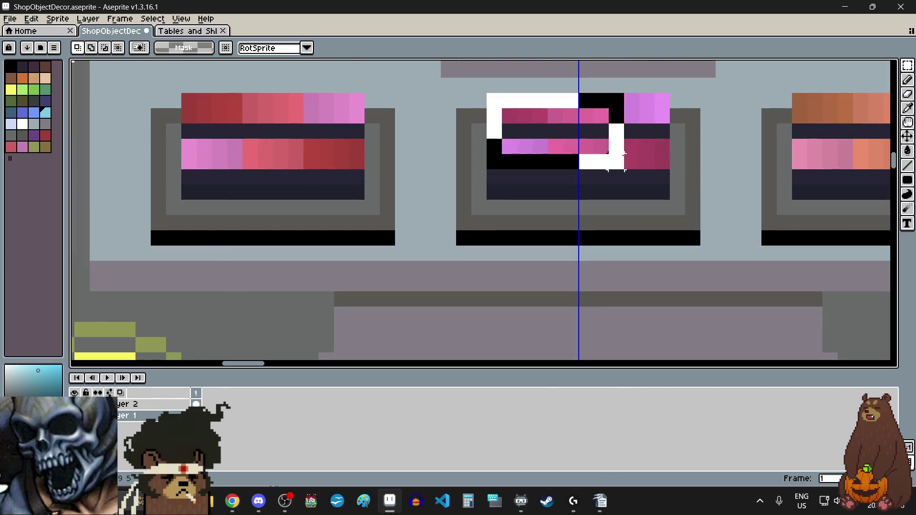
scroll(529, 167, "down", 2)
scroll(534, 163, "down", 1)
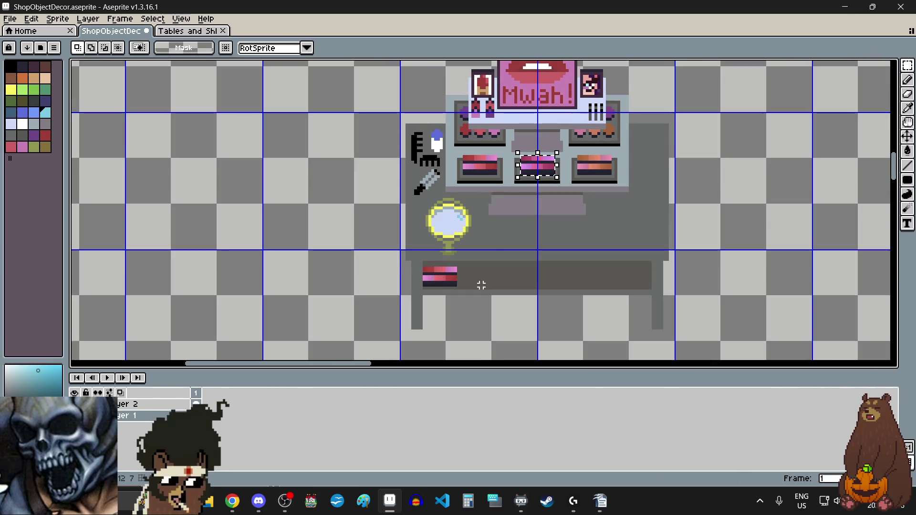
key("ctrl+c")
key("ctrl+v")
left_click_drag(534, 167, 474, 282)
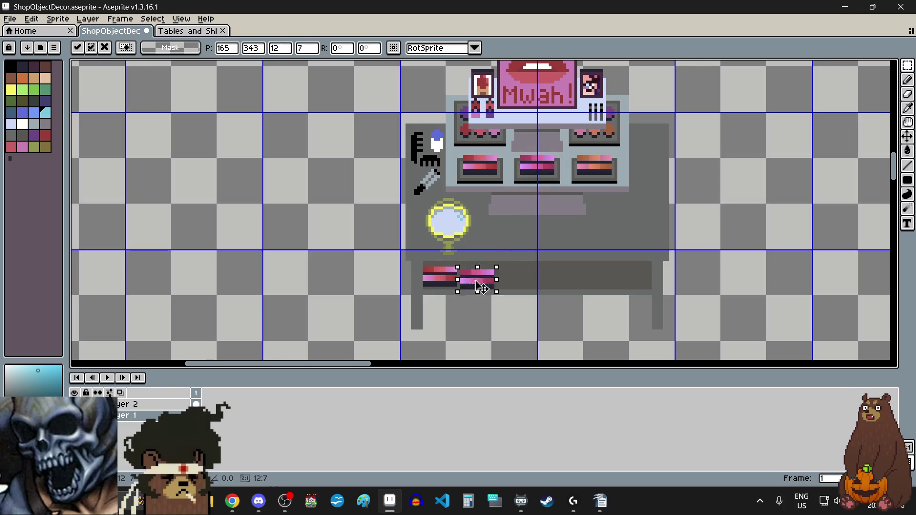
scroll(481, 282, "up", 3)
left_click_drag(506, 249, 498, 242)
left_click(540, 253)
left_click(563, 250)
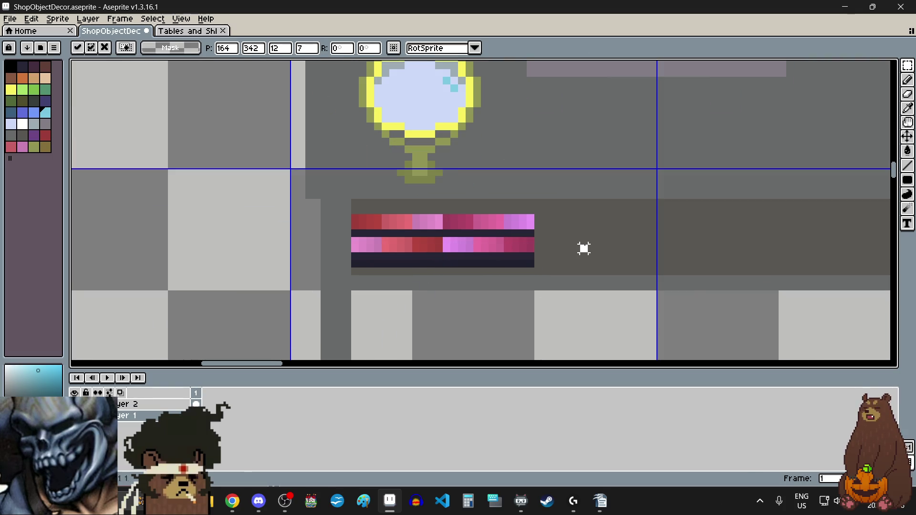
Step: Move the right makeup palette down beside the others, nudged one pixel left
scroll(576, 248, "down", 2)
scroll(688, 67, "up", 2)
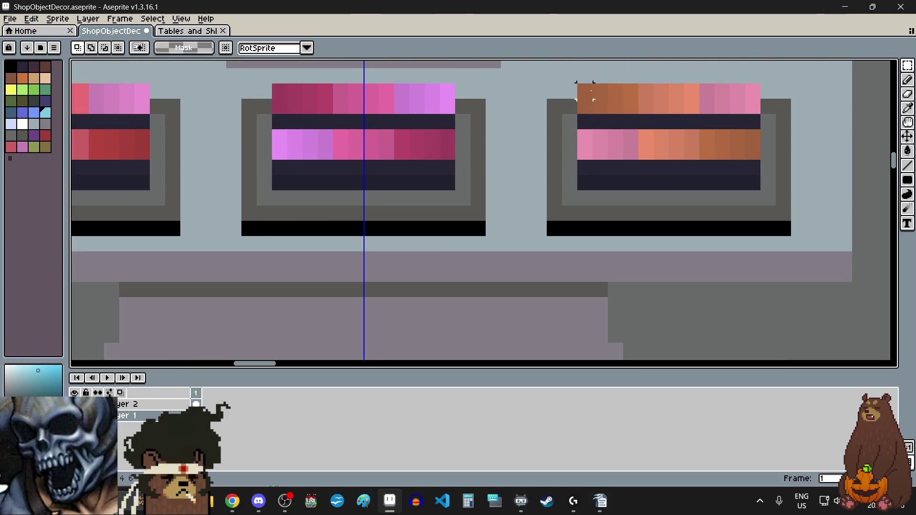
mouse_move(577, 84)
left_mouse_down()
mouse_move(684, 175)
mouse_move(761, 190)
left_mouse_up()
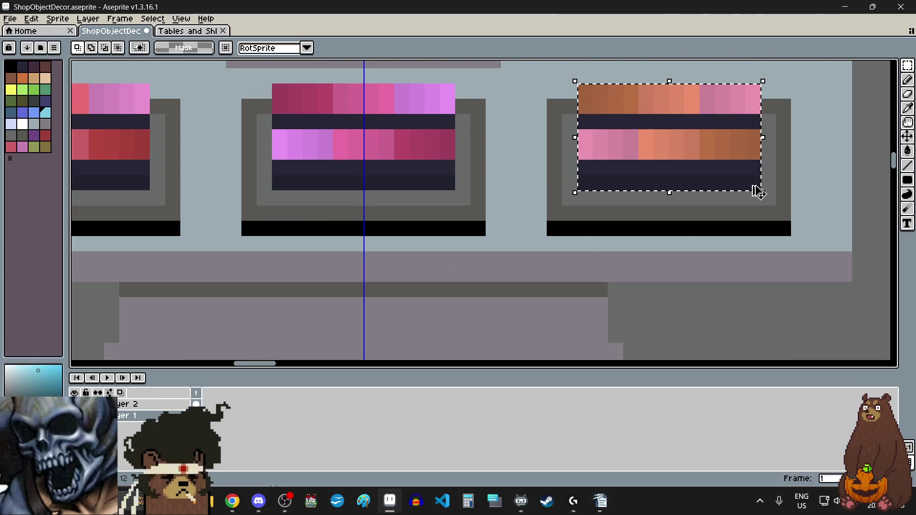
left_click(679, 147)
scroll(679, 147, "down", 2)
left_click_drag(674, 147, 548, 334)
scroll(548, 333, "up", 2)
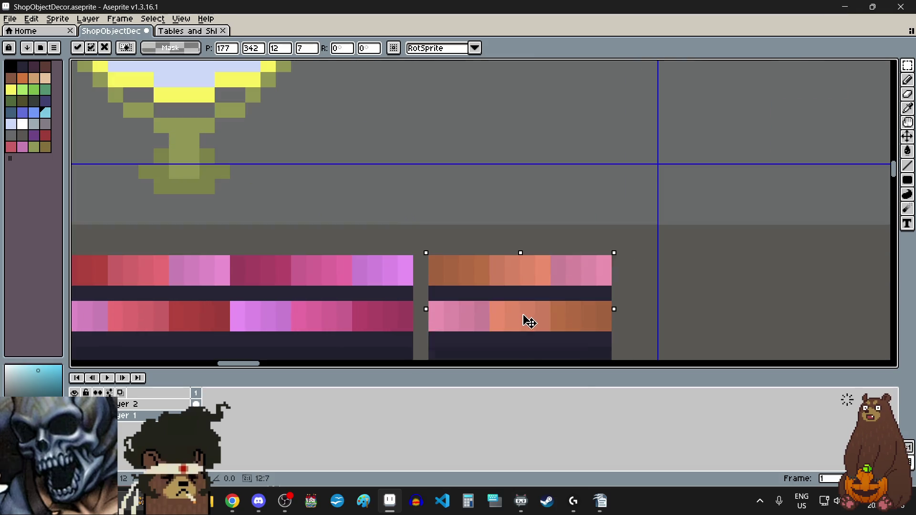
key("Left")
scroll(575, 266, "down", 2)
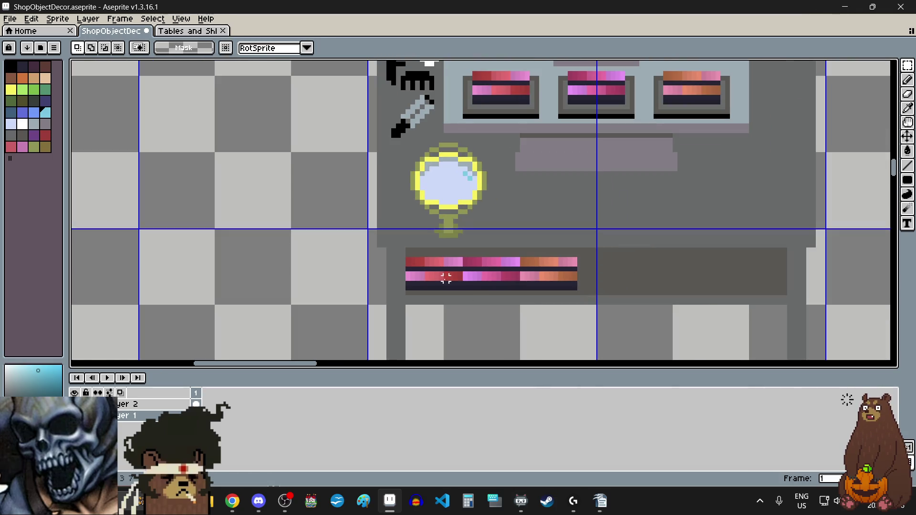
scroll(446, 278, "up", 3)
Step: Shift the lipstick drawer strip one pixel right, then reselect it
left_click_drag(364, 235, 772, 310)
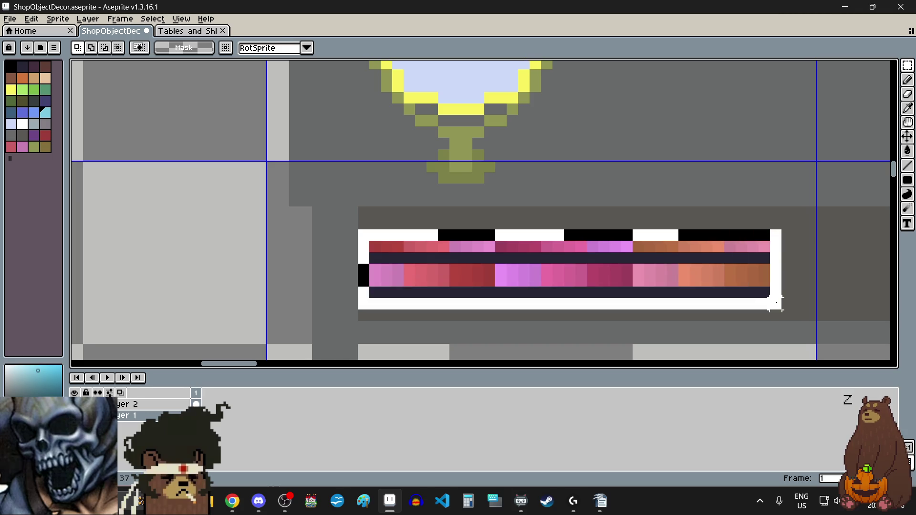
scroll(624, 283, "right", 2)
scroll(624, 282, "right", 2)
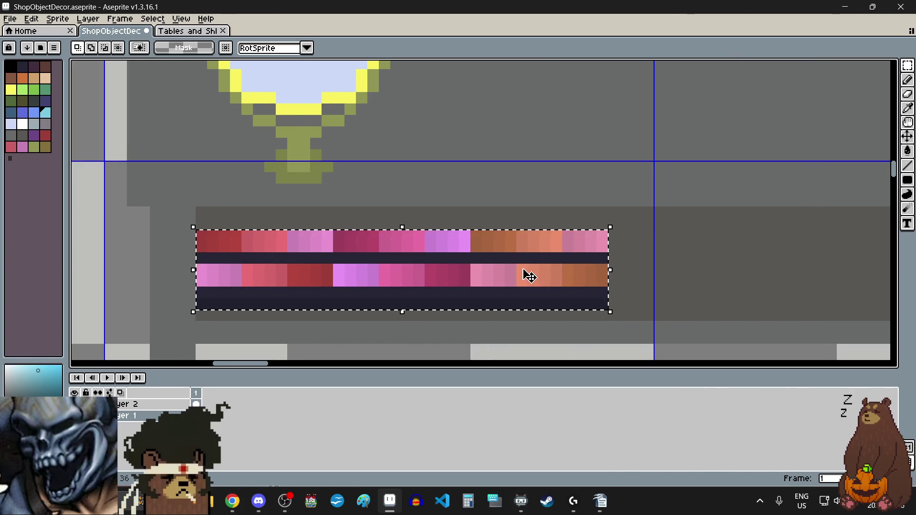
key("Right")
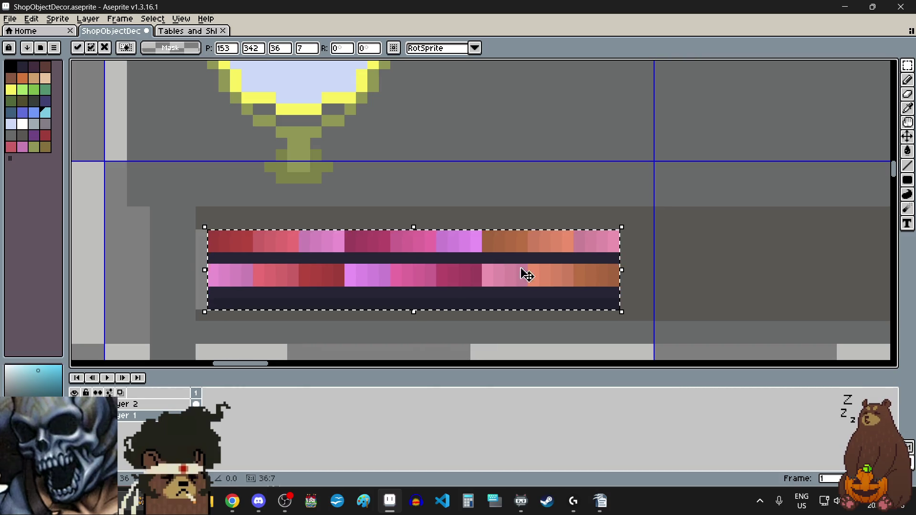
left_click(680, 266)
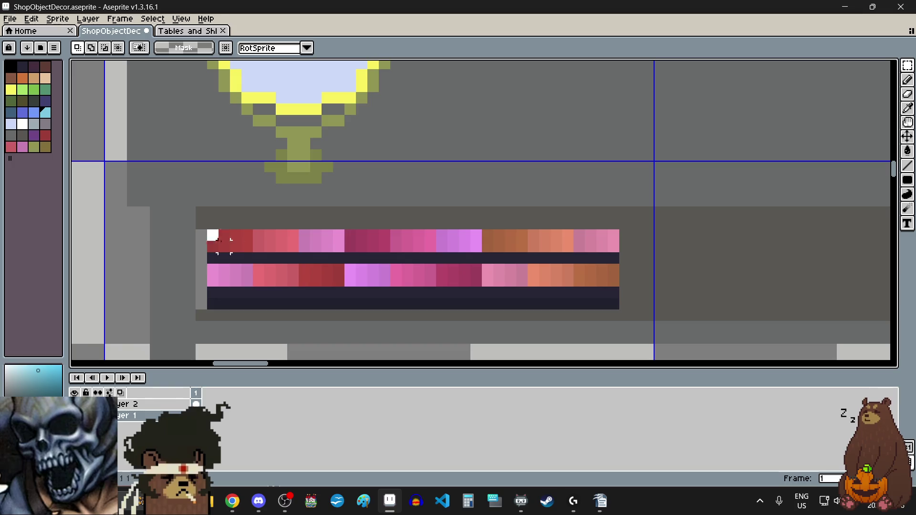
left_click_drag(210, 232, 619, 310)
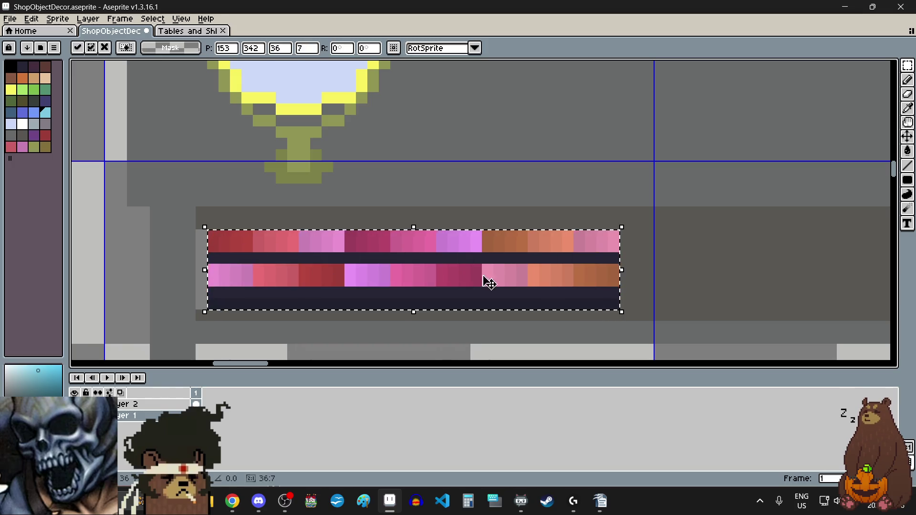
left_click(31, 18)
Step: Flip the selected lipstick strip horizontally and place the mirrored copy right of the original
mouse_move(135, 261)
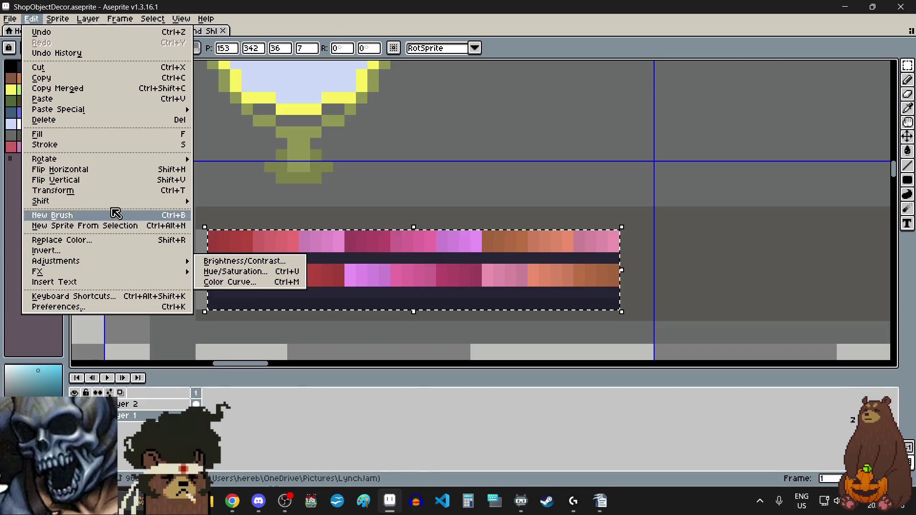
left_click(113, 169)
scroll(446, 289, "down", 1)
scroll(447, 290, "down", 1)
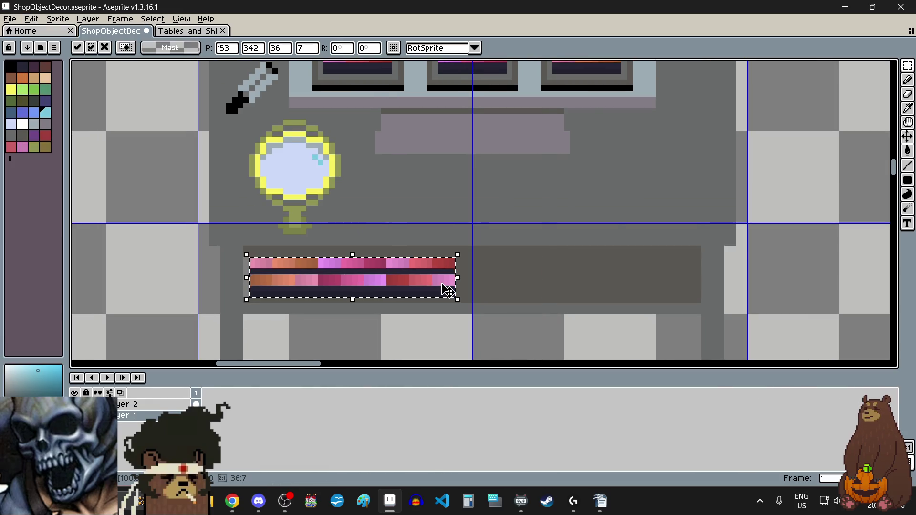
scroll(447, 290, "up", 2)
scroll(394, 276, "down", 1)
left_click_drag(391, 276, 715, 277)
scroll(149, 271, "up", 3)
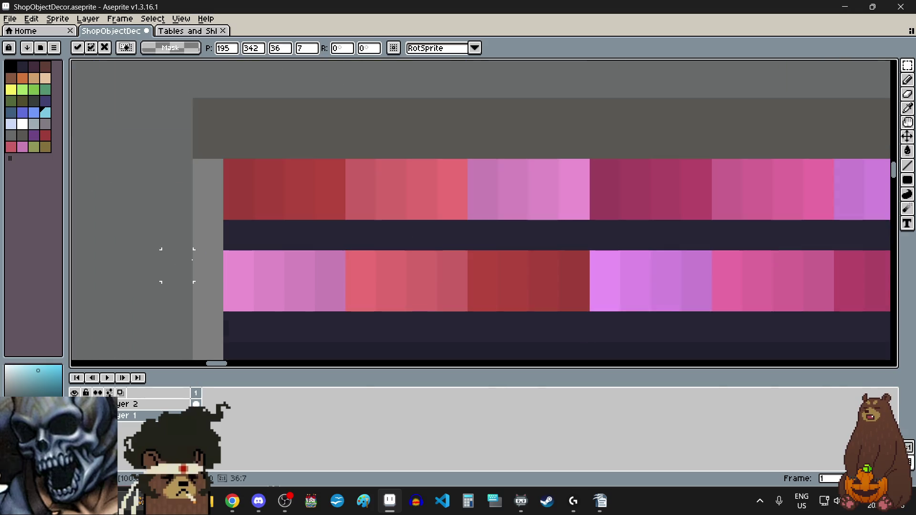
scroll(217, 258, "down", 3)
scroll(817, 255, "up", 3)
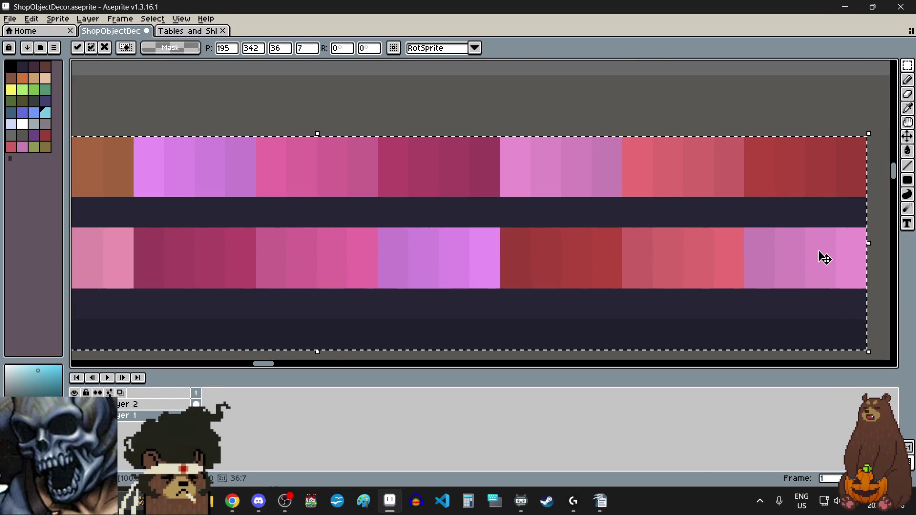
scroll(818, 256, "down", 3)
left_click(520, 290)
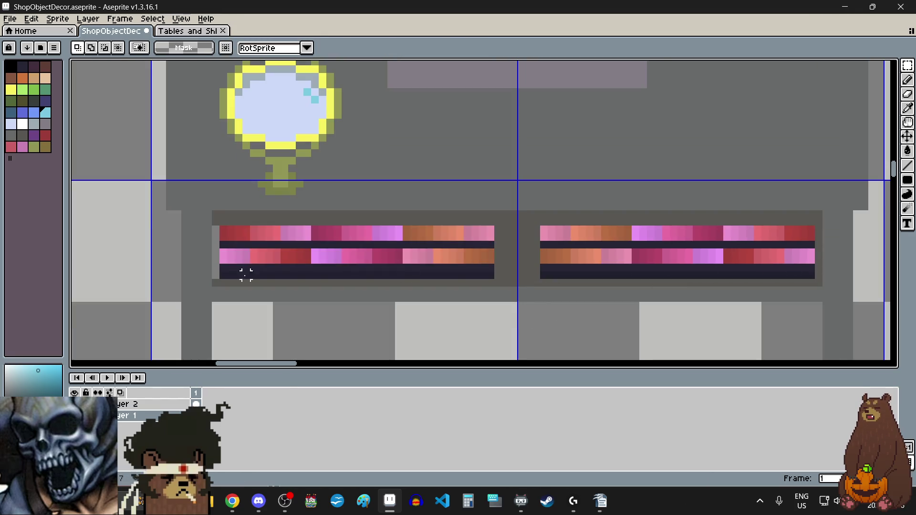
Step: Stretch a one-pixel column at the drawer's left edge to nine pixels tall
scroll(246, 274, "up", 2)
left_click_drag(237, 171, 239, 143)
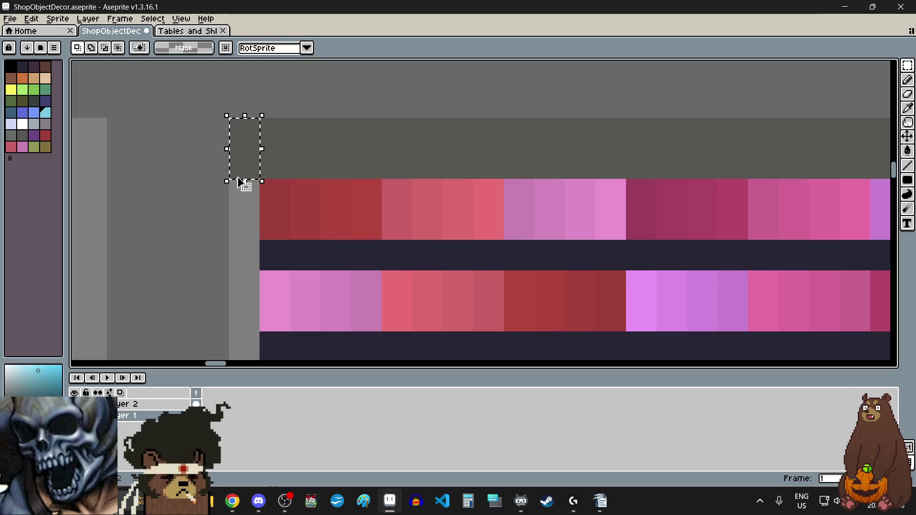
left_click_drag(243, 181, 253, 353)
scroll(243, 189, "down", 1)
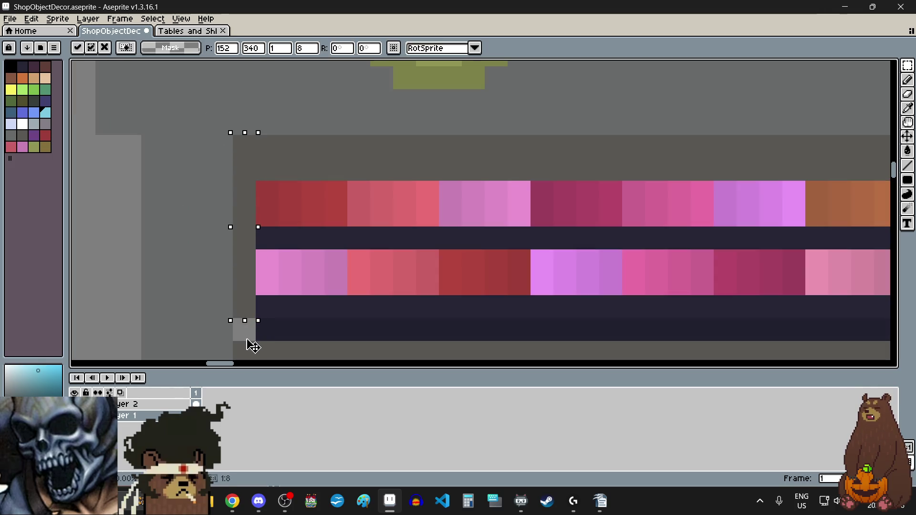
scroll(253, 353, "down", 3)
left_click(446, 333)
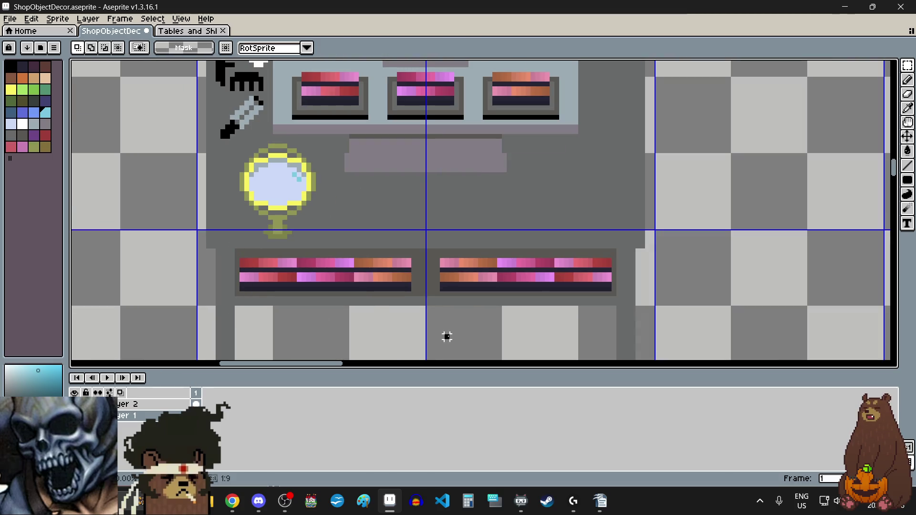
Step: Select the left drawer's pixel rows
scroll(411, 274, "up", 3)
mouse_move(363, 236)
left_mouse_down()
mouse_move(151, 263)
mouse_move(210, 260)
left_mouse_up()
scroll(363, 236, "down", 3)
scroll(174, 252, "up", 2)
Step: Move the right lipstick drawer one pixel left
left_click(602, 320)
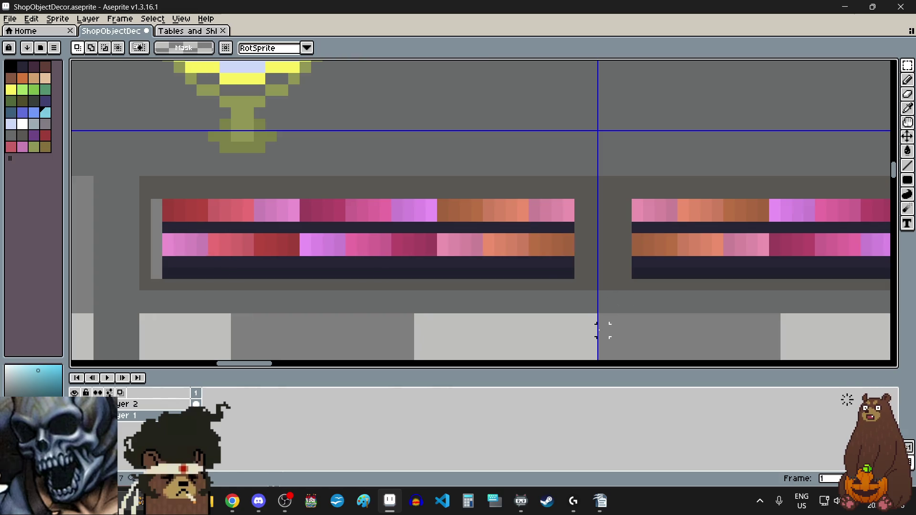
scroll(599, 328, "right", 3)
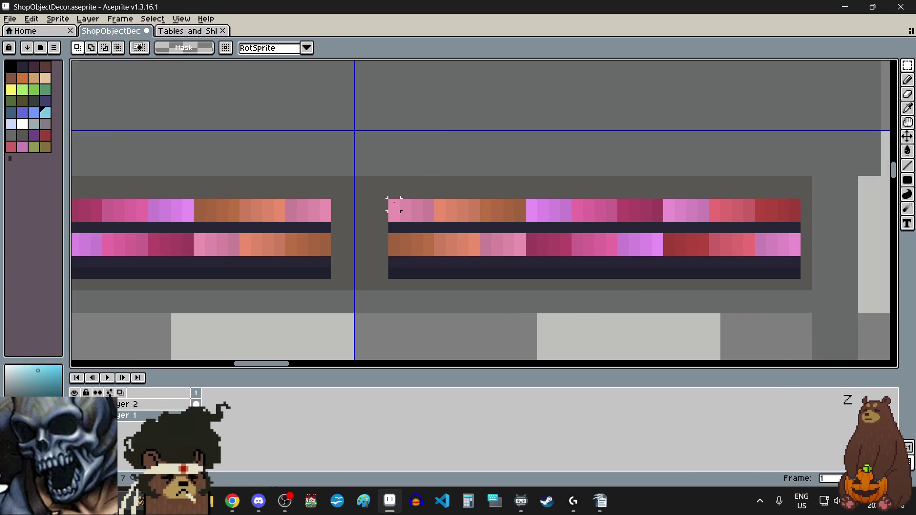
left_click_drag(387, 200, 802, 281)
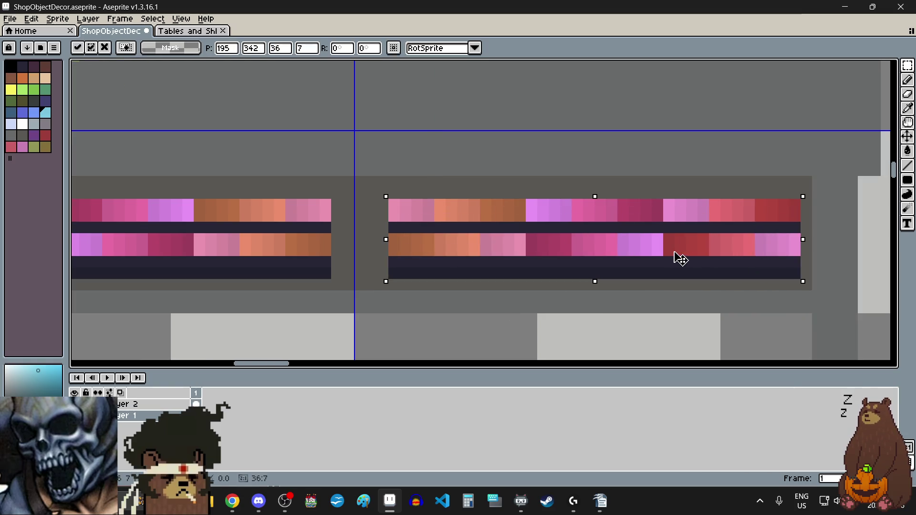
left_click_drag(681, 259, 669, 259)
left_click(473, 341)
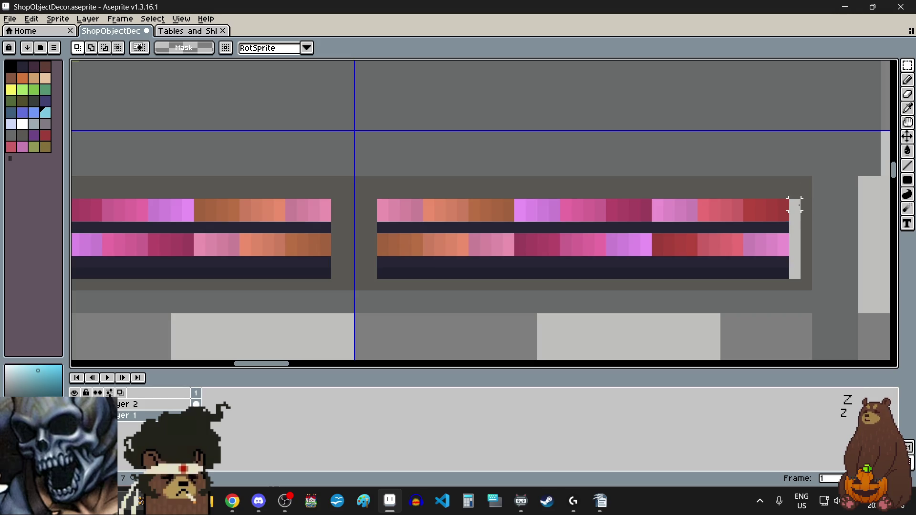
Step: Fill the light-grey columns on both sides of the drawers with the sampled dark grey
left_click(908, 109)
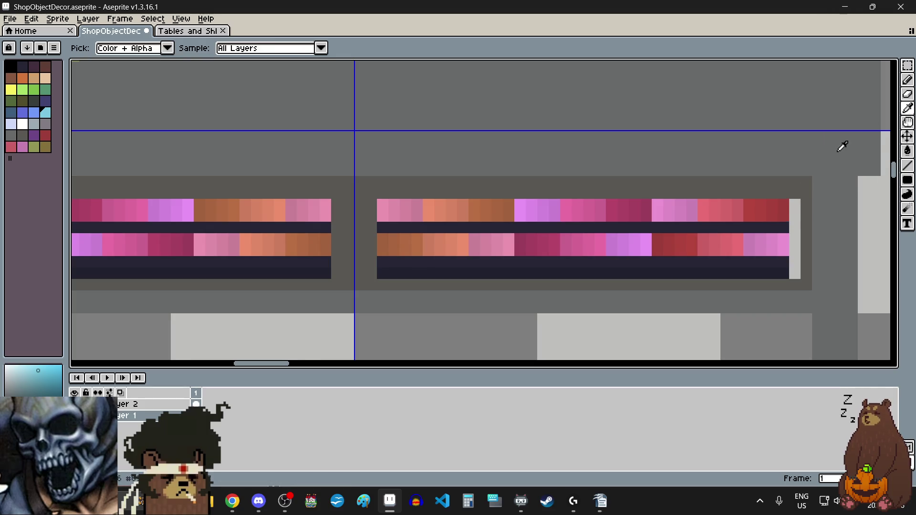
left_click(793, 179)
left_click(907, 150)
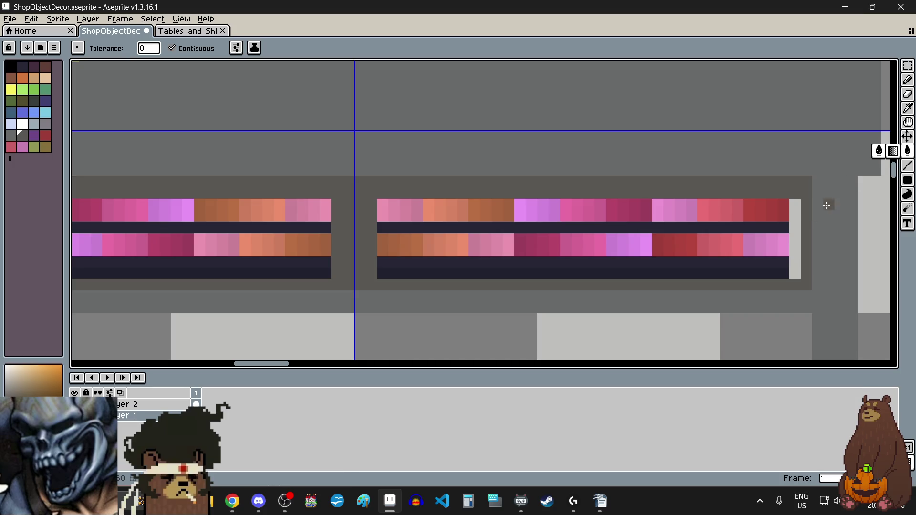
left_click(794, 238)
scroll(782, 229, "left", 3)
scroll(698, 229, "left", 2)
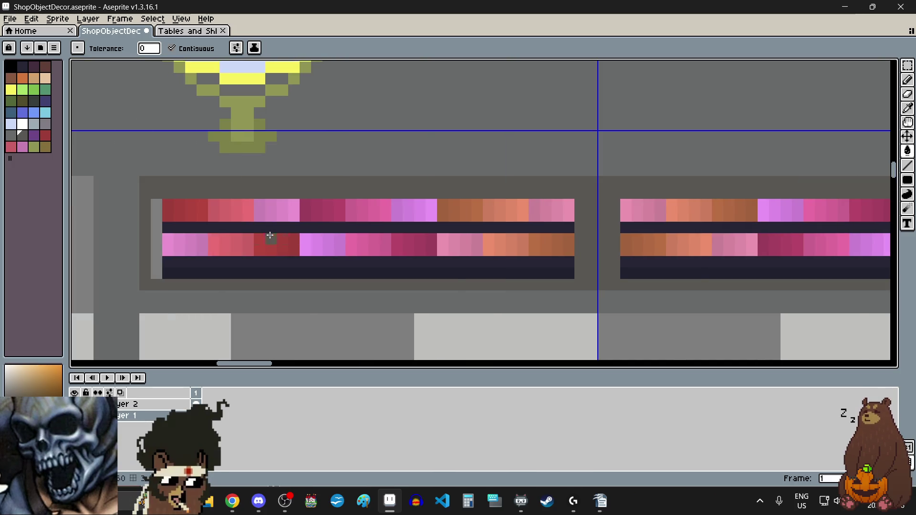
left_click(152, 228)
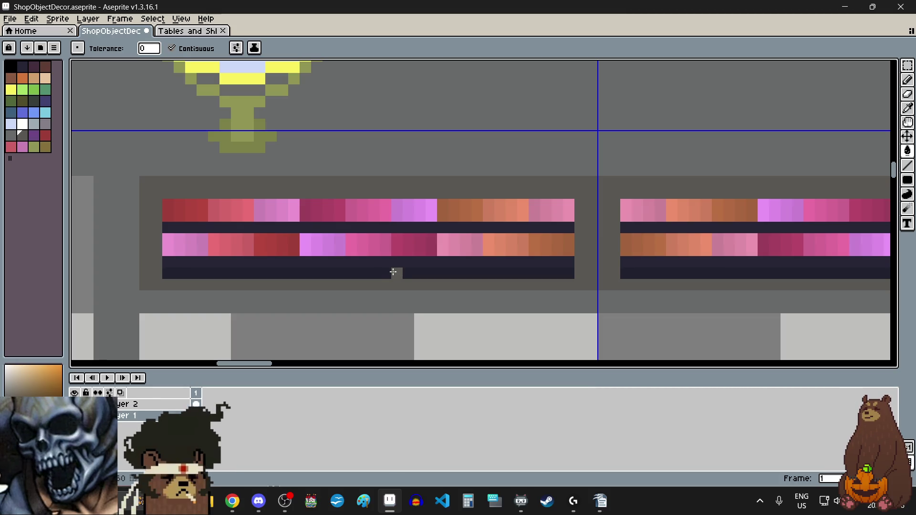
scroll(427, 265, "down", 1)
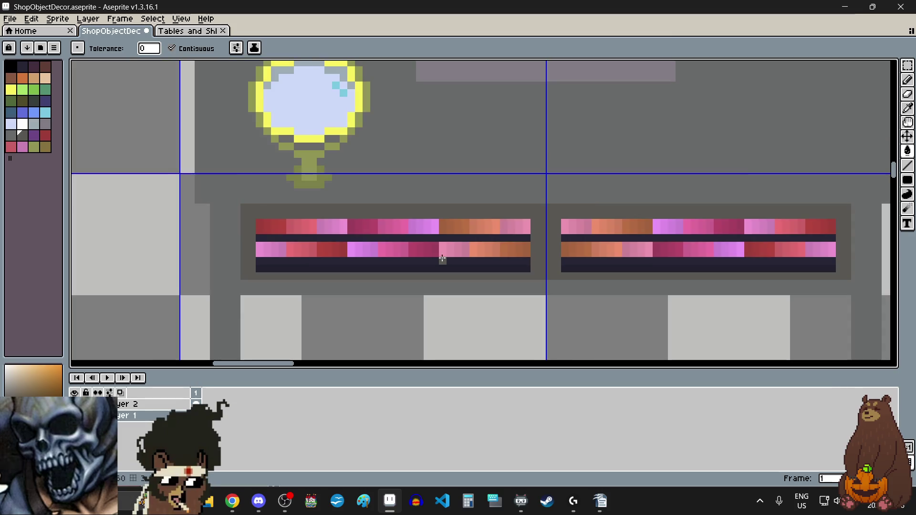
scroll(440, 256, "down", 1)
scroll(459, 259, "right", 2)
Step: Sample black from the drawer border with the Eyedropper
scroll(462, 261, "up", 1)
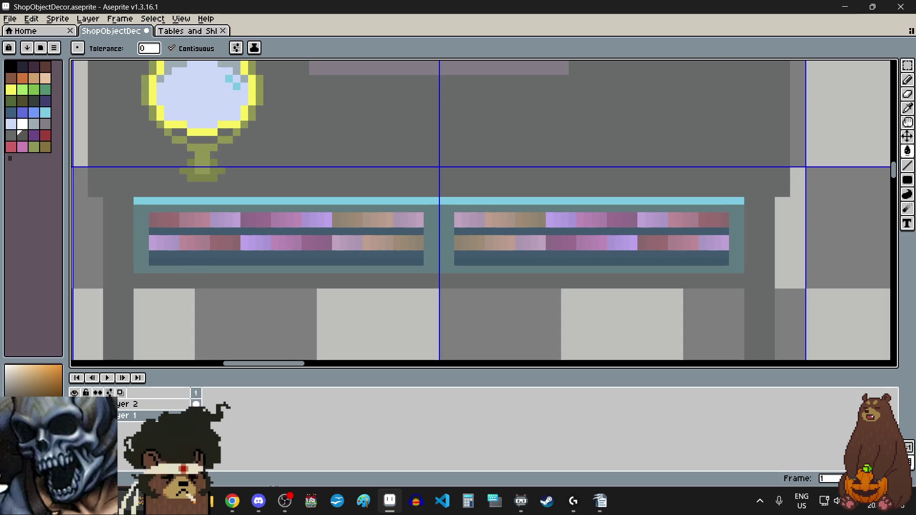
scroll(439, 291, "down", 1)
scroll(435, 300, "down", 1)
scroll(434, 302, "up", 1)
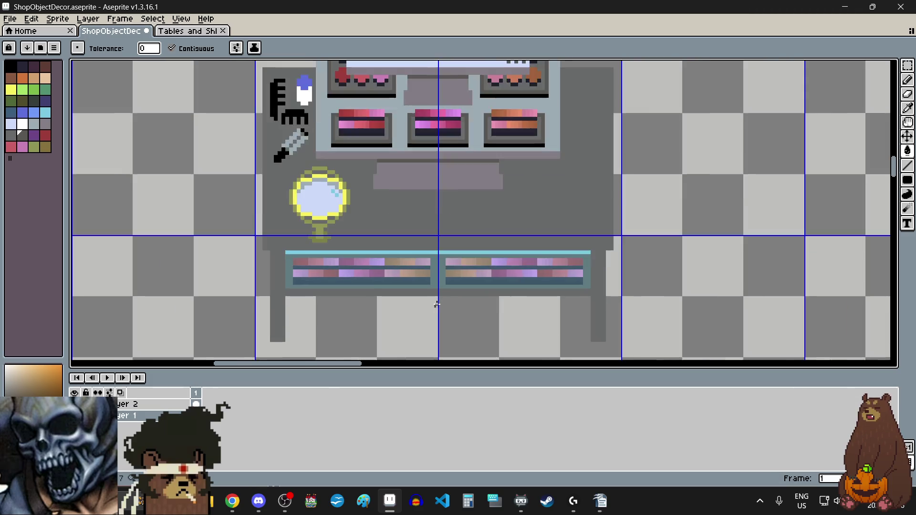
scroll(436, 305, "up", 1)
scroll(435, 305, "up", 1)
scroll(435, 305, "up", 1)
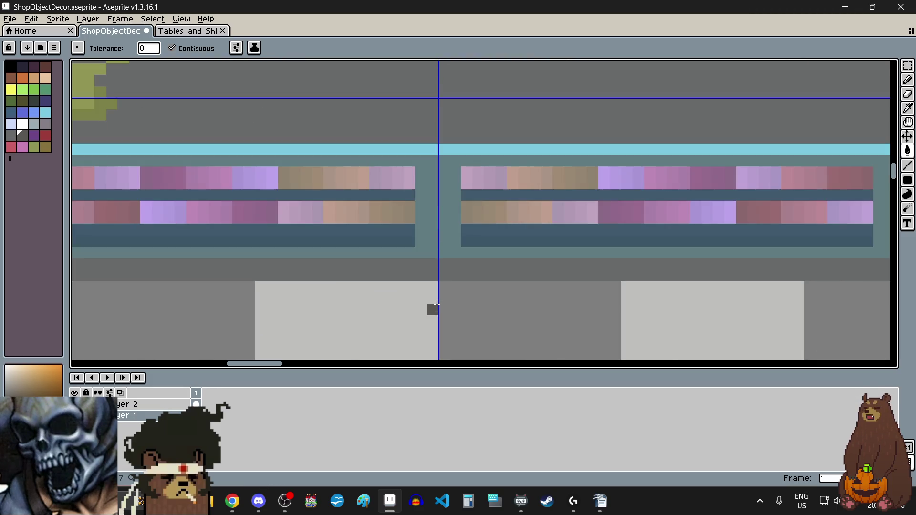
scroll(435, 306, "down", 2)
scroll(435, 306, "down", 1)
scroll(435, 305, "down", 1)
scroll(436, 305, "up", 2)
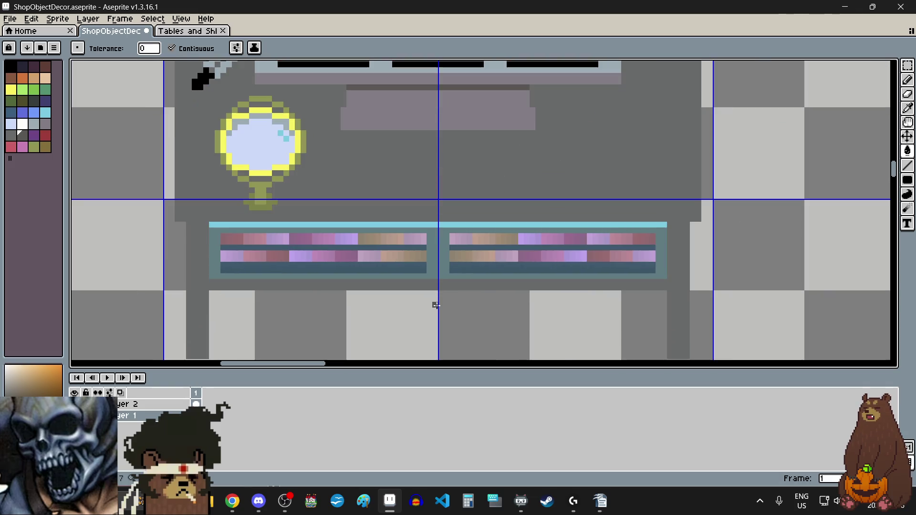
scroll(388, 280, "up", 1)
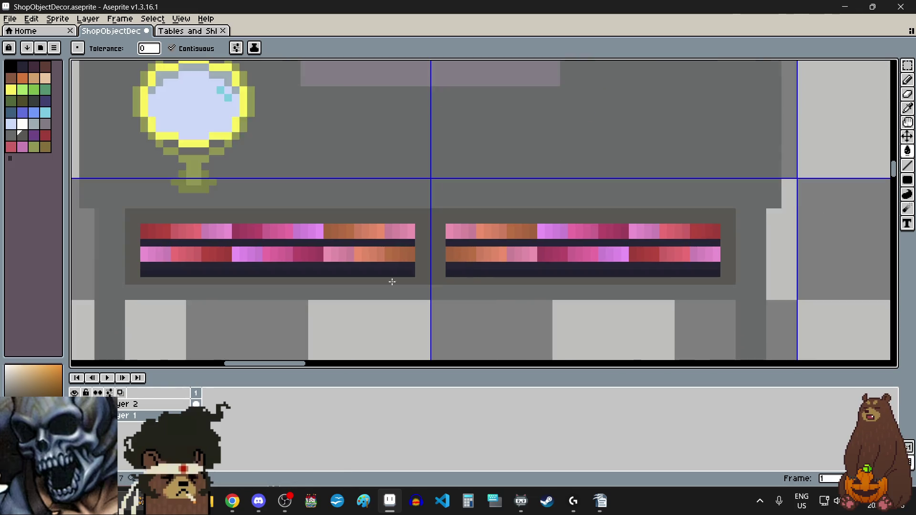
scroll(388, 280, "up", 3)
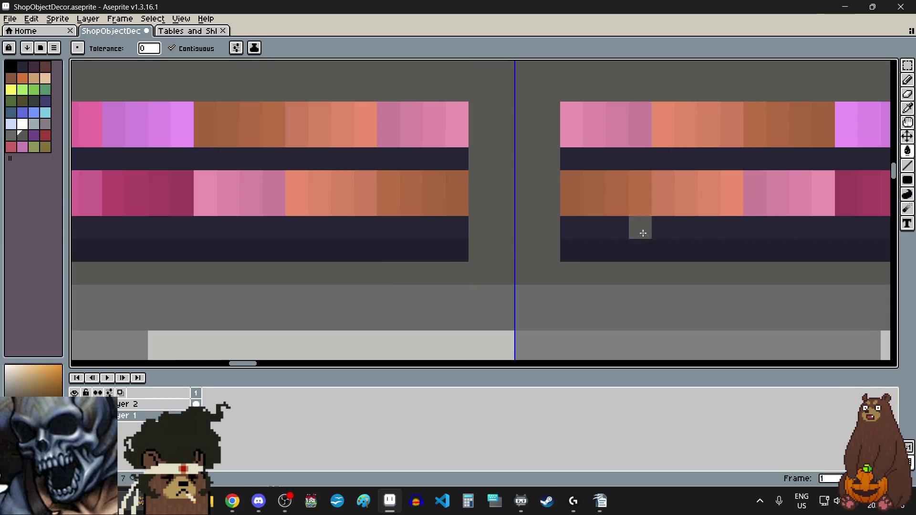
scroll(620, 201, "down", 4)
scroll(596, 161, "down", 2)
scroll(564, 113, "up", 2)
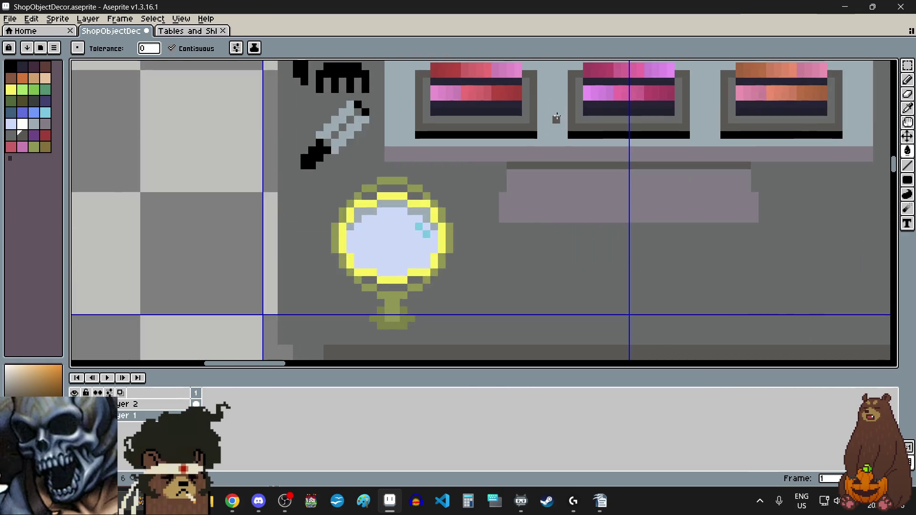
scroll(552, 117, "up", 3)
key("i")
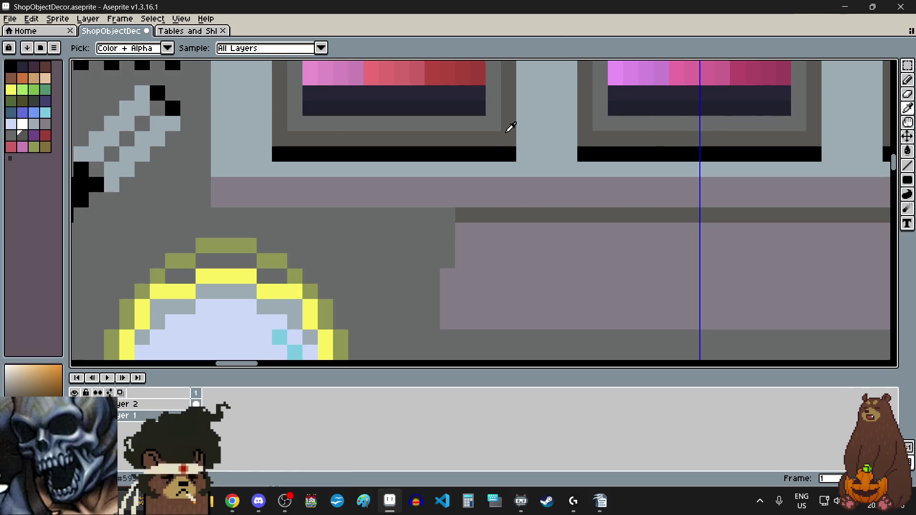
scroll(511, 131, "down", 4)
scroll(524, 284, "up", 3)
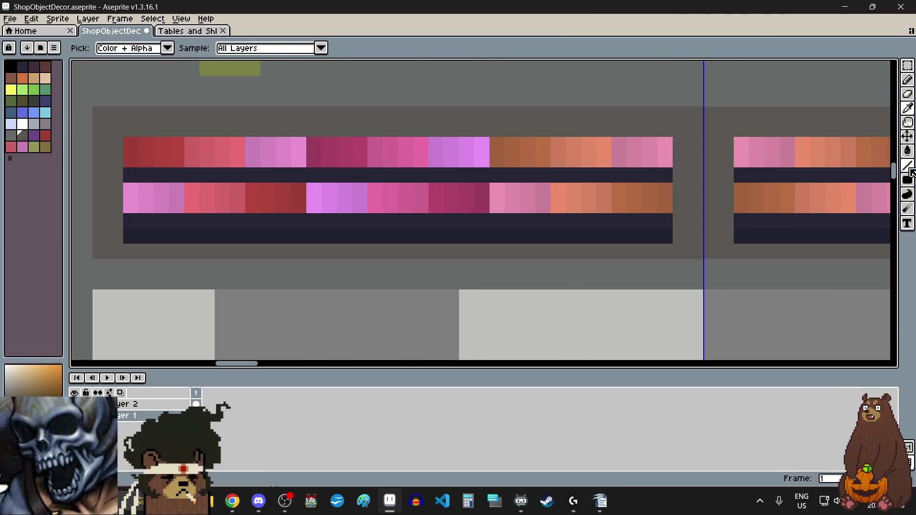
left_click(907, 151)
scroll(683, 221, "down", 4)
scroll(653, 94, "up", 1)
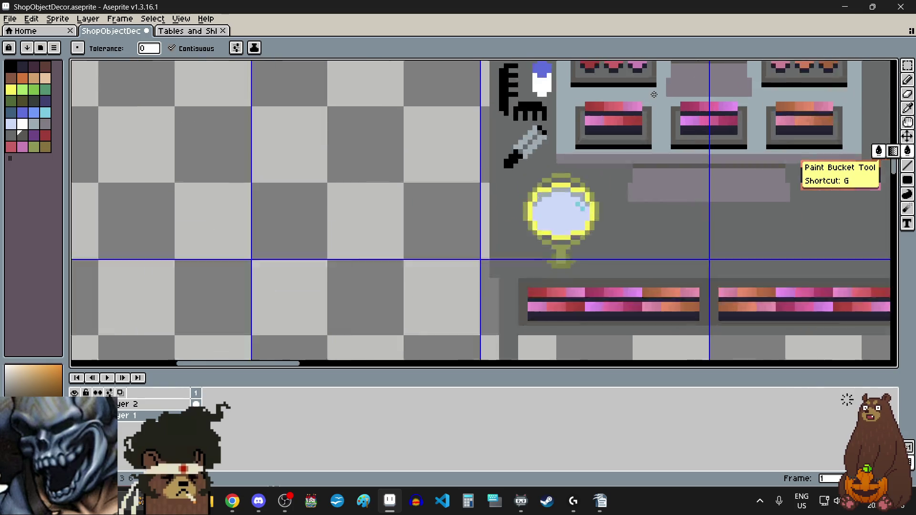
scroll(653, 94, "up", 1)
left_click(906, 108)
scroll(613, 182, "up", 4)
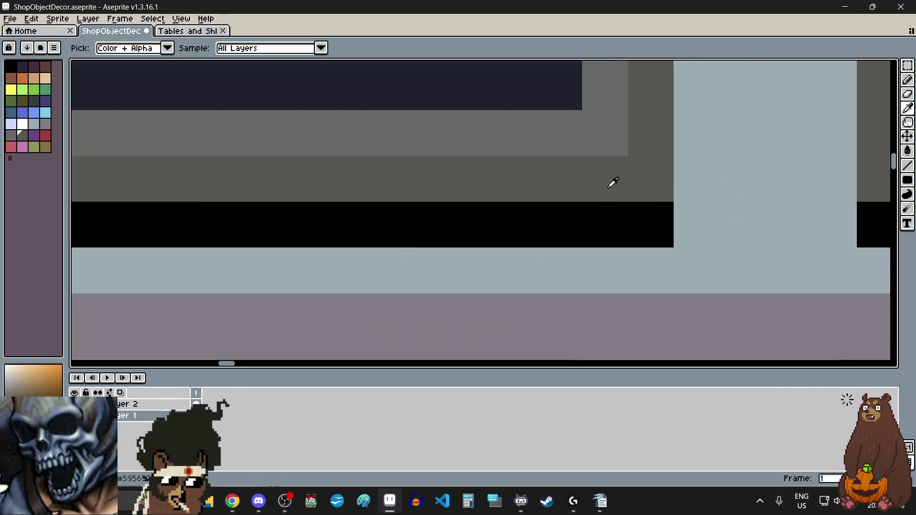
left_click(607, 220)
scroll(592, 181, "down", 2)
scroll(609, 317, "down", 1)
scroll(613, 291, "up", 2)
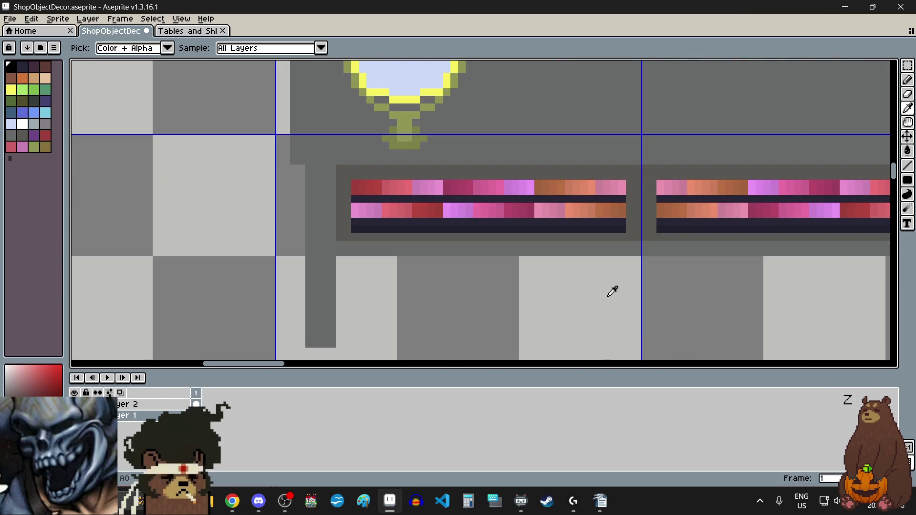
scroll(612, 291, "up", 1)
scroll(691, 153, "up", 1)
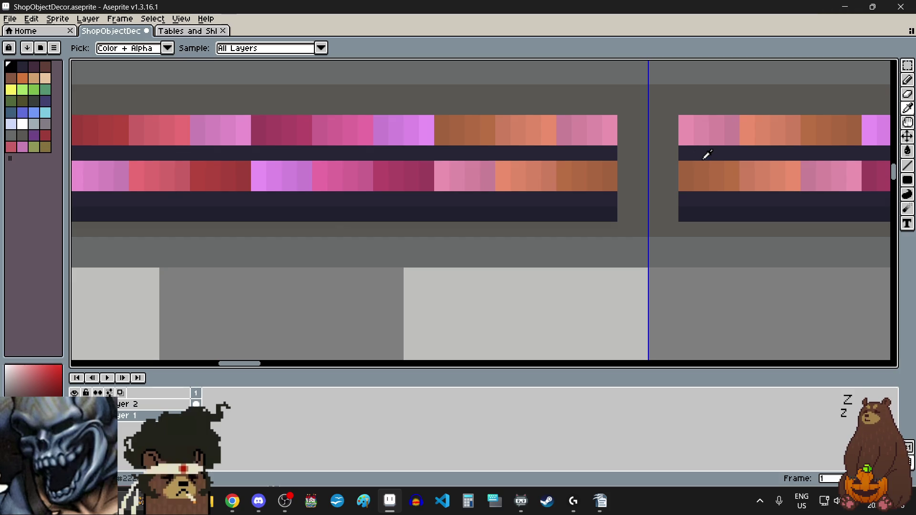
Step: Pick the table's light-cyan edge colour from the canvas as the Pencil colour
left_click(907, 165)
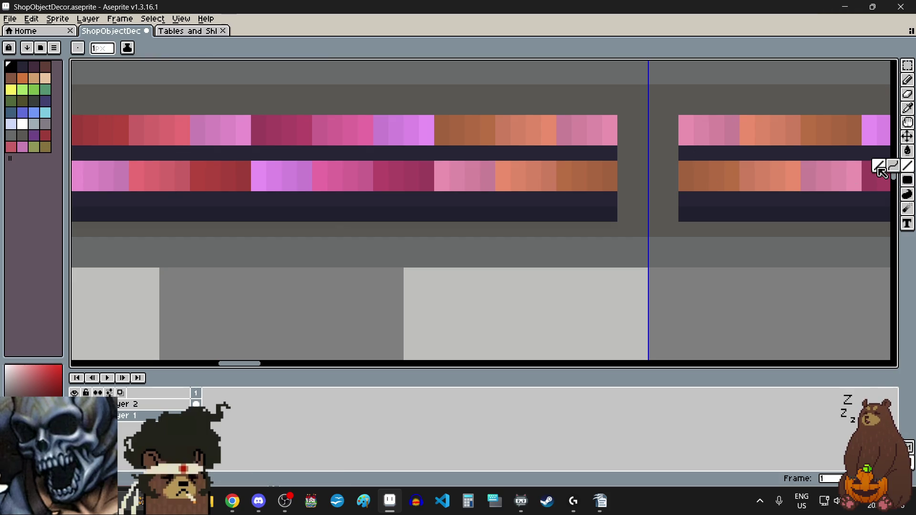
scroll(624, 212, "down", 1)
scroll(464, 196, "down", 1)
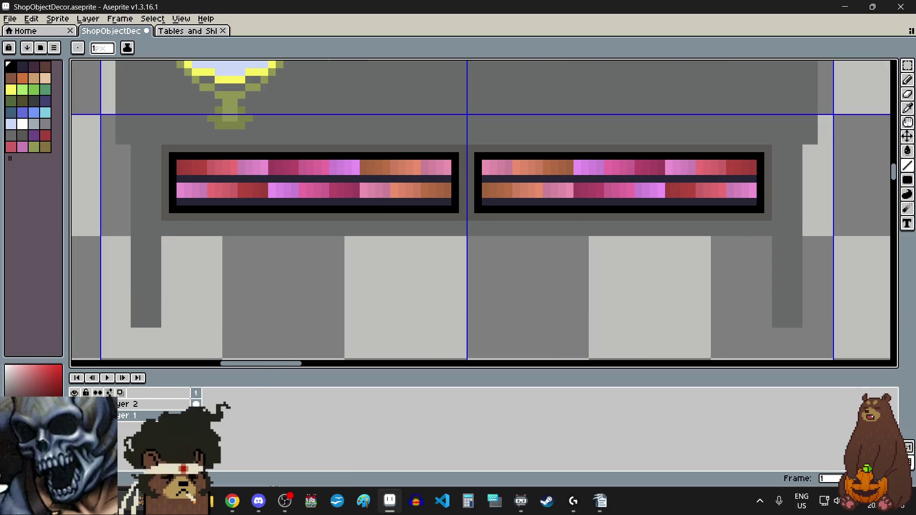
scroll(356, 282, "down", 1)
scroll(356, 282, "down", 1)
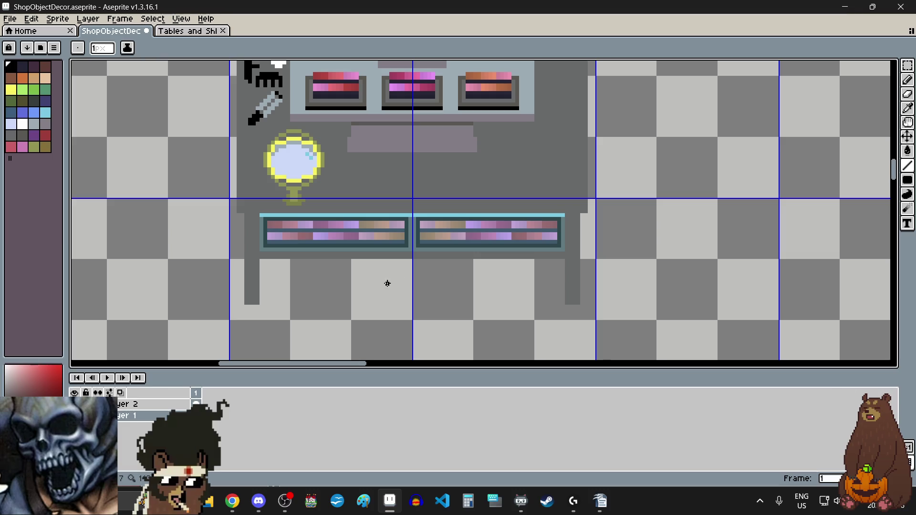
scroll(405, 252, "down", 3)
scroll(410, 245, "up", 2)
scroll(417, 239, "up", 1)
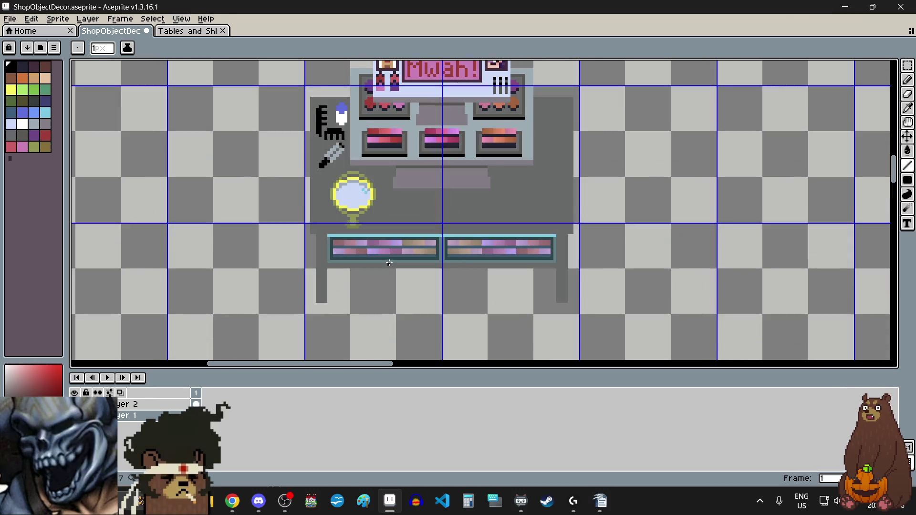
scroll(421, 235, "up", 1)
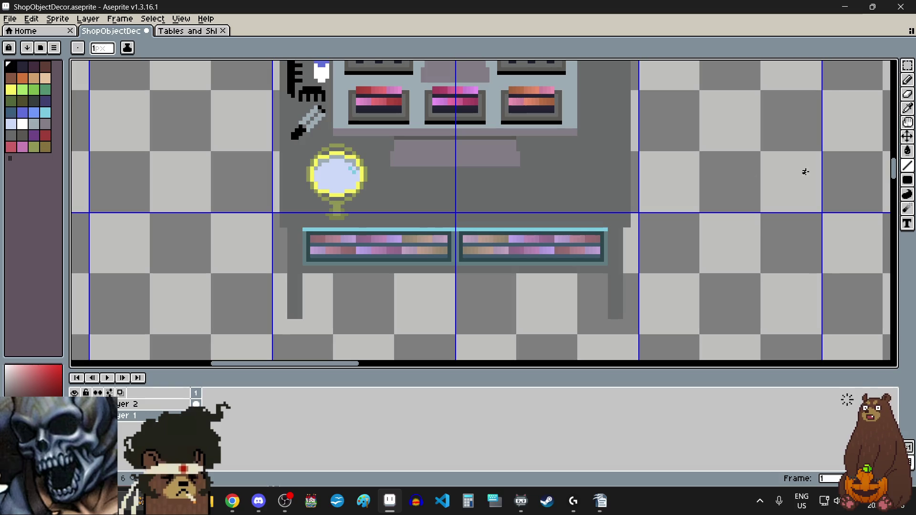
left_click_drag(893, 170, 894, 181)
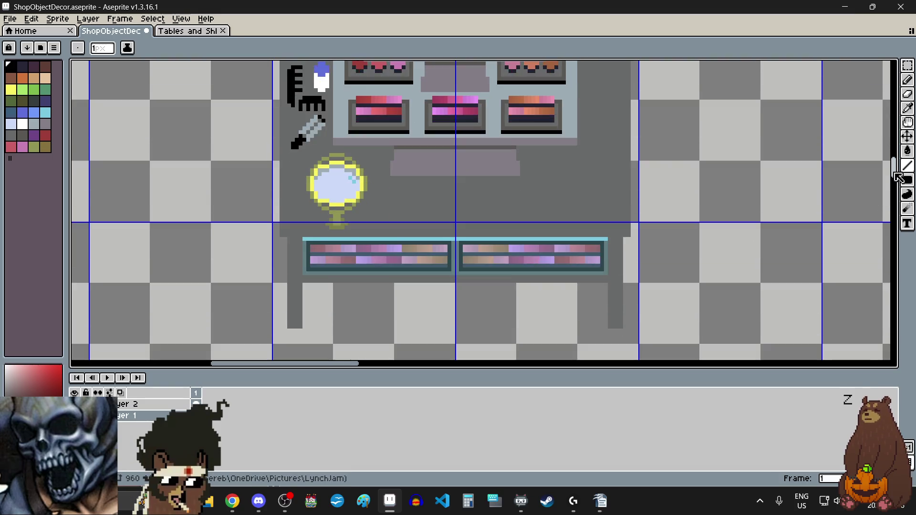
scroll(457, 245, "up", 2)
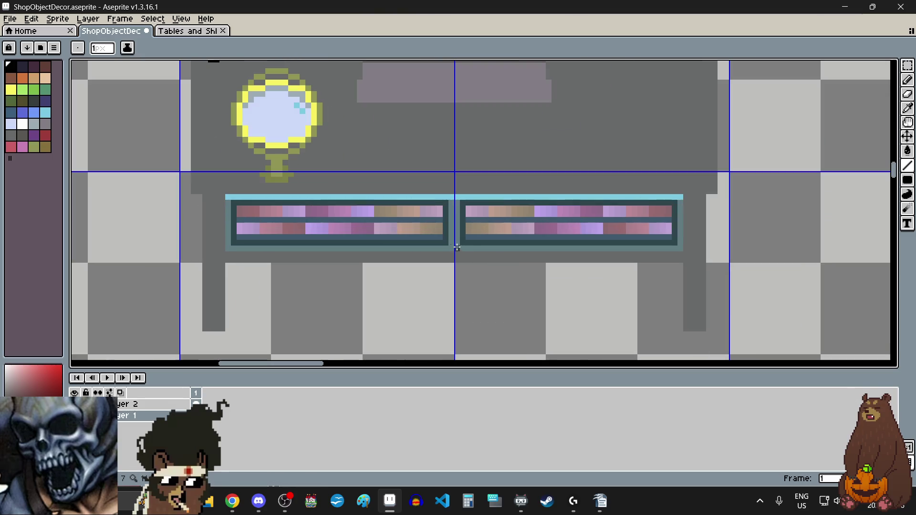
left_click(907, 108)
scroll(471, 178, "up", 3)
left_click(480, 180)
scroll(480, 180, "down", 3)
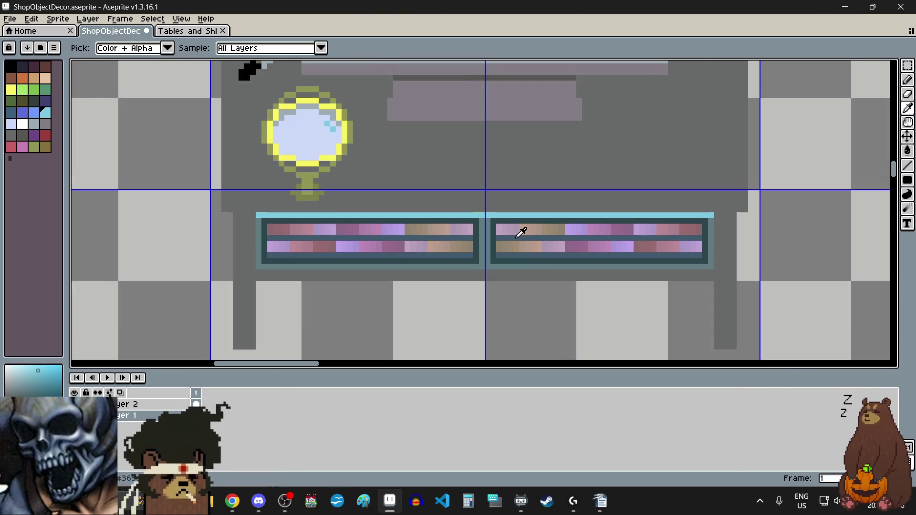
scroll(534, 242, "up", 3)
scroll(485, 252, "up", 1)
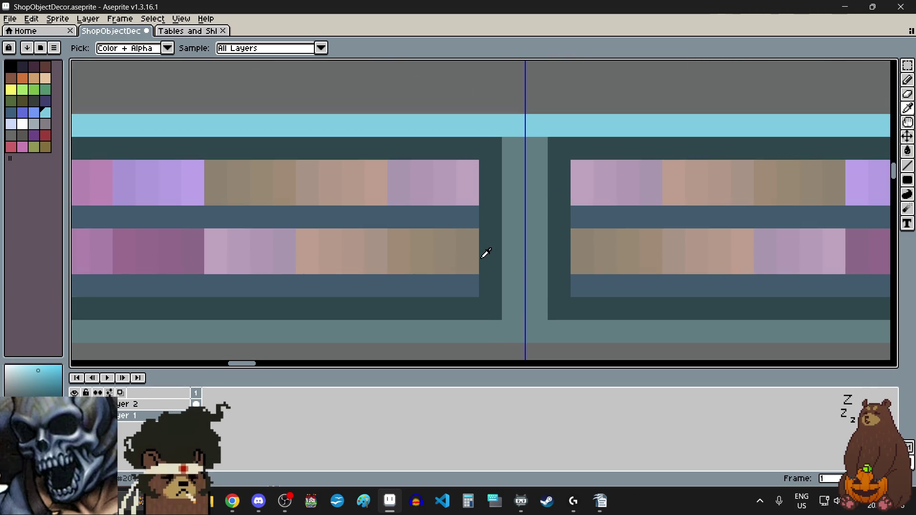
Step: Try a cyan pixel and an L-shaped cyan trim between the drawers, undoing both
key("b")
left_click(503, 243)
key("ctrl+z")
left_click_drag(513, 194, 491, 271)
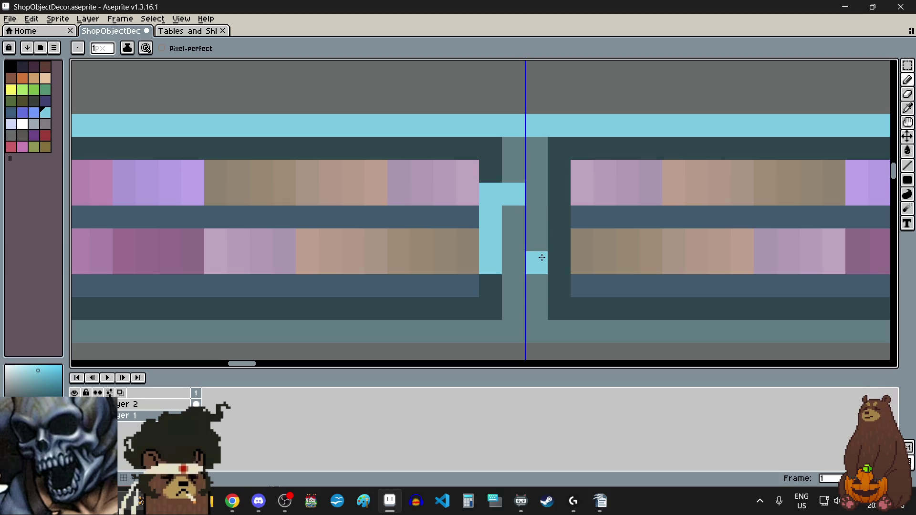
scroll(543, 256, "down", 1)
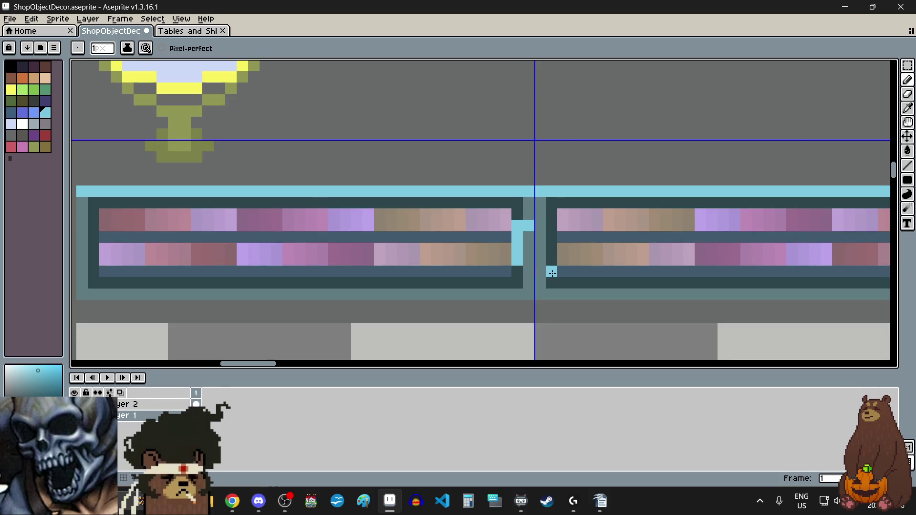
scroll(551, 273, "down", 1)
scroll(552, 273, "up", 1)
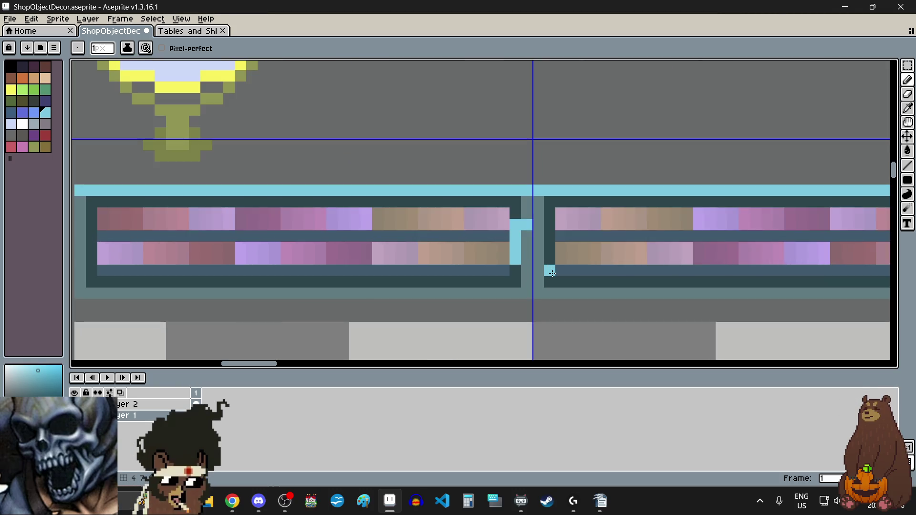
scroll(551, 273, "down", 1)
scroll(552, 273, "up", 1)
scroll(552, 273, "down", 1)
key("ctrl+z")
key("ctrl+z")
Step: Draw cyan trim along the left drawer's edge plus pixels below it
scroll(552, 273, "up", 1)
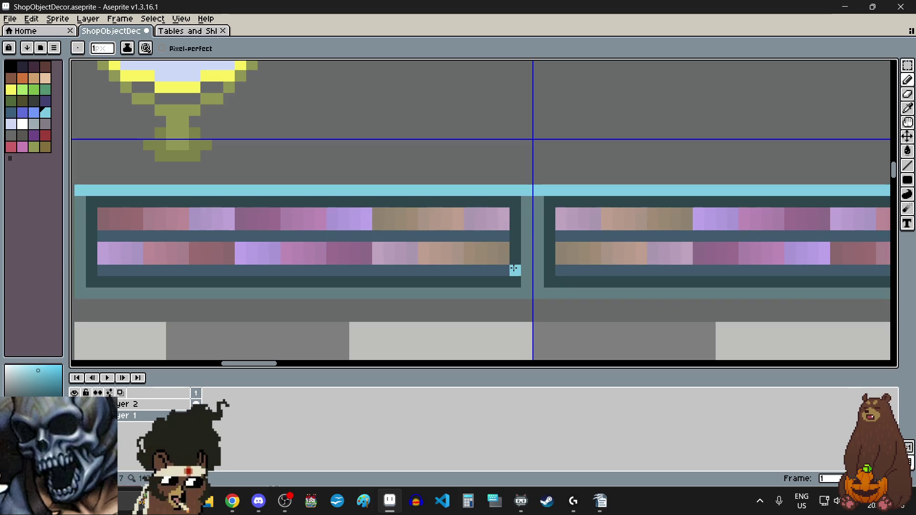
scroll(437, 243, "down", 1)
scroll(474, 251, "up", 2)
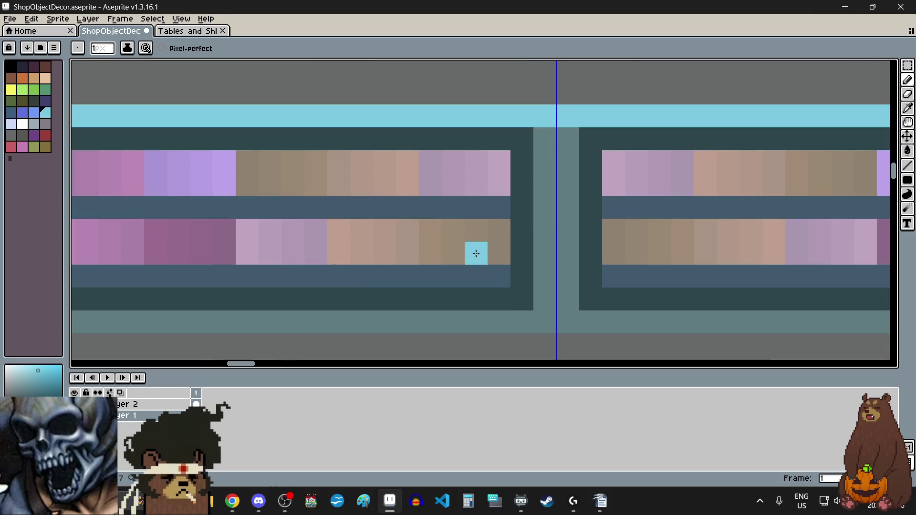
scroll(498, 202, "down", 3)
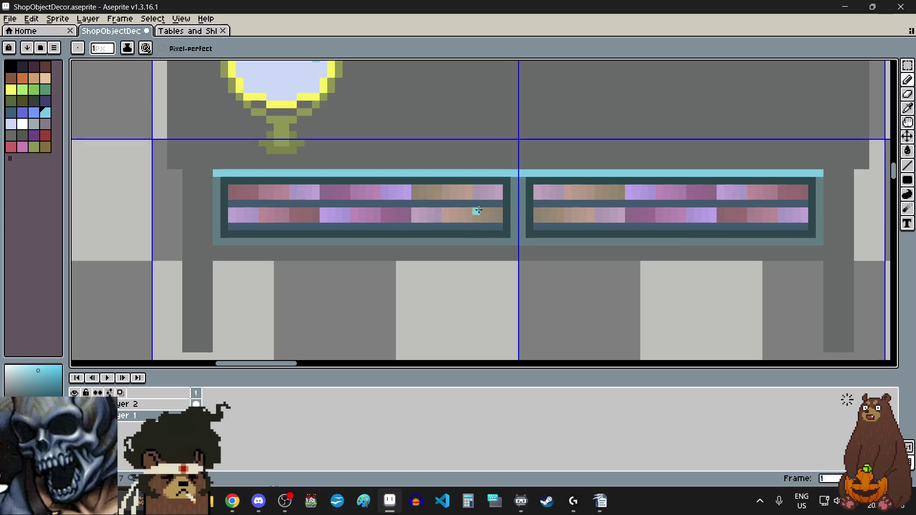
scroll(489, 213, "up", 3)
scroll(505, 209, "down", 3)
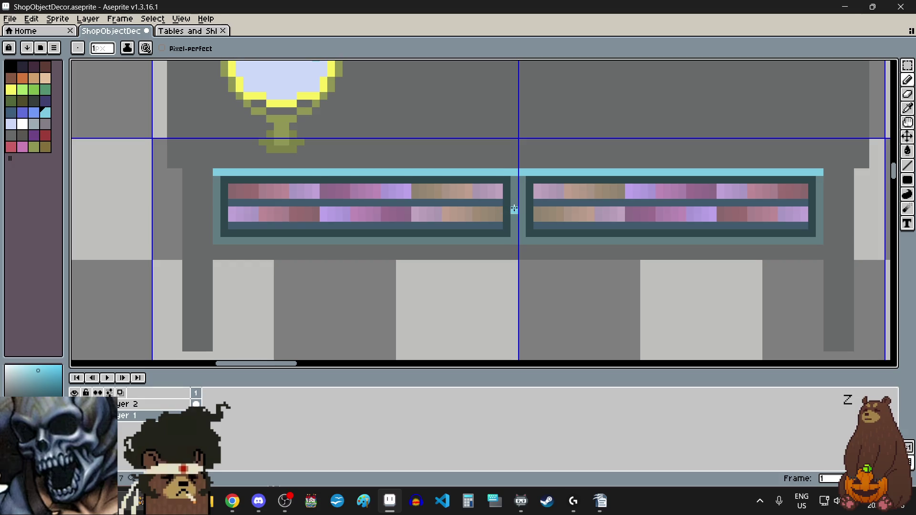
scroll(514, 208, "up", 3)
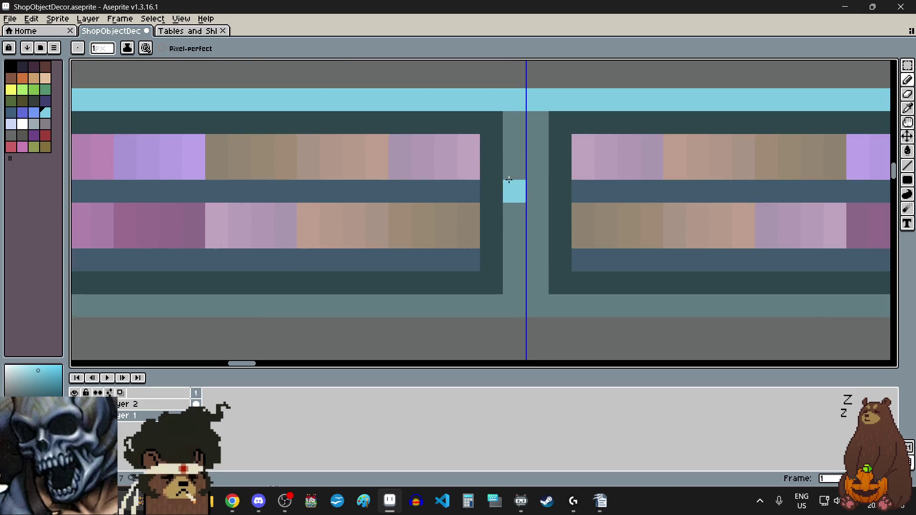
scroll(509, 179, "down", 1)
scroll(510, 180, "down", 1)
scroll(509, 181, "down", 1)
scroll(510, 181, "up", 1)
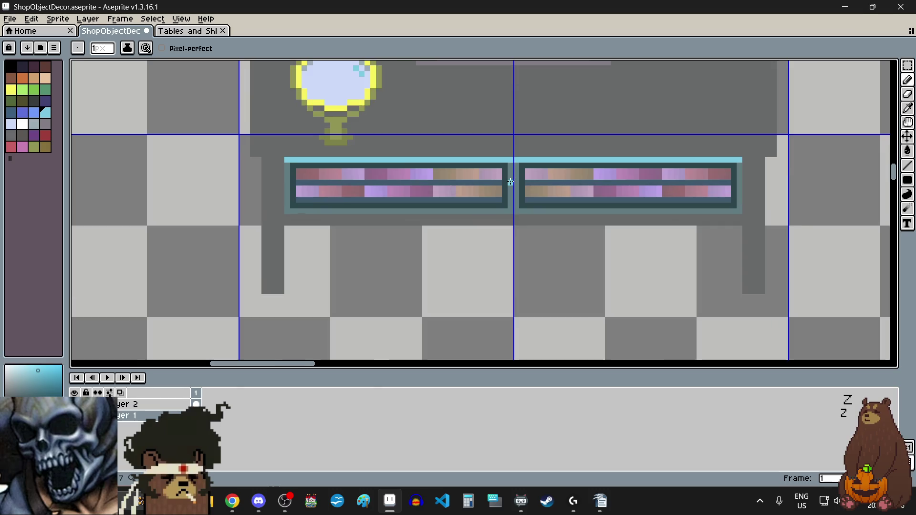
scroll(303, 187, "up", 1)
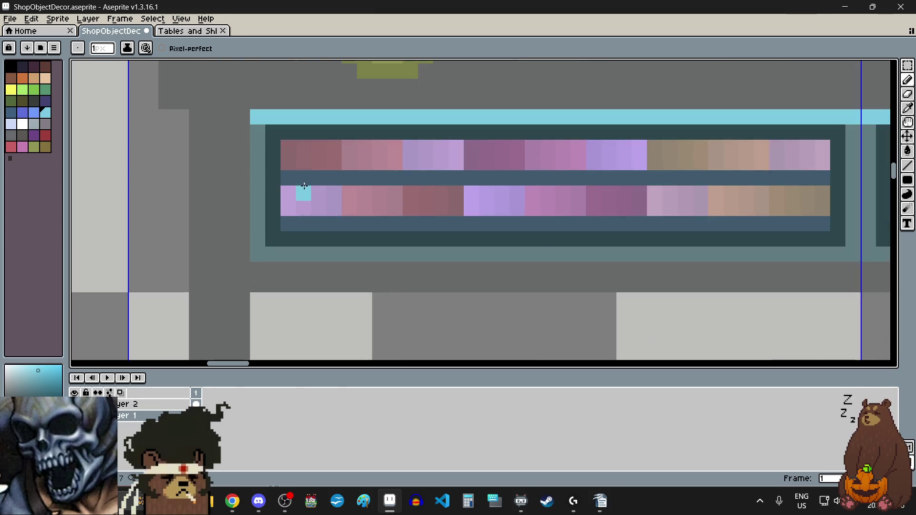
scroll(304, 186, "up", 1)
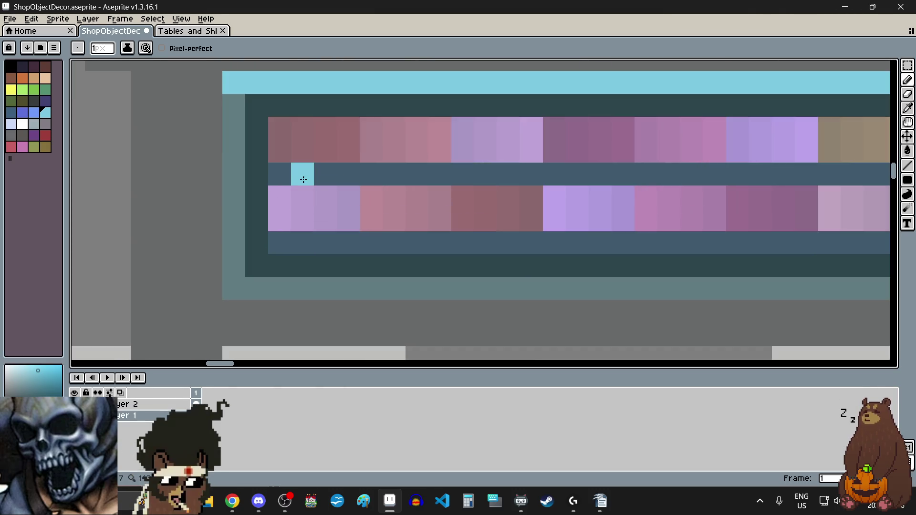
left_click_drag(304, 177, 309, 230)
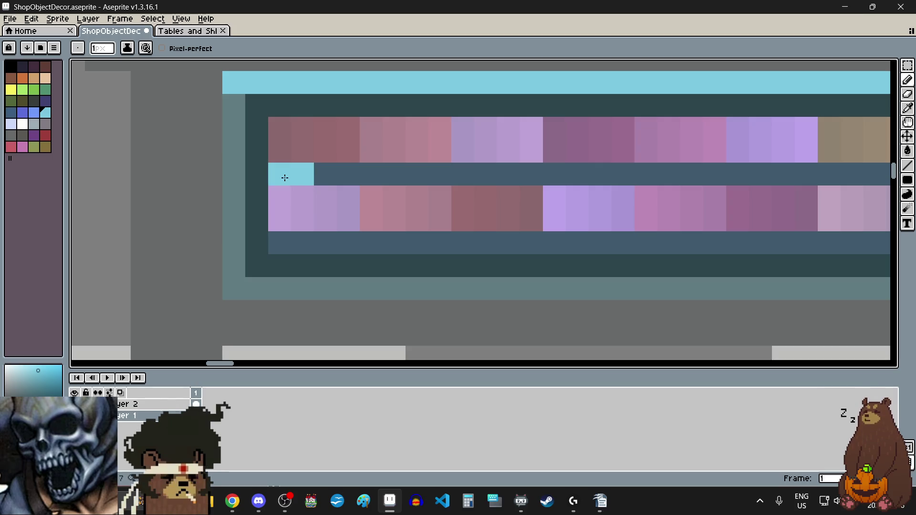
left_click(270, 245)
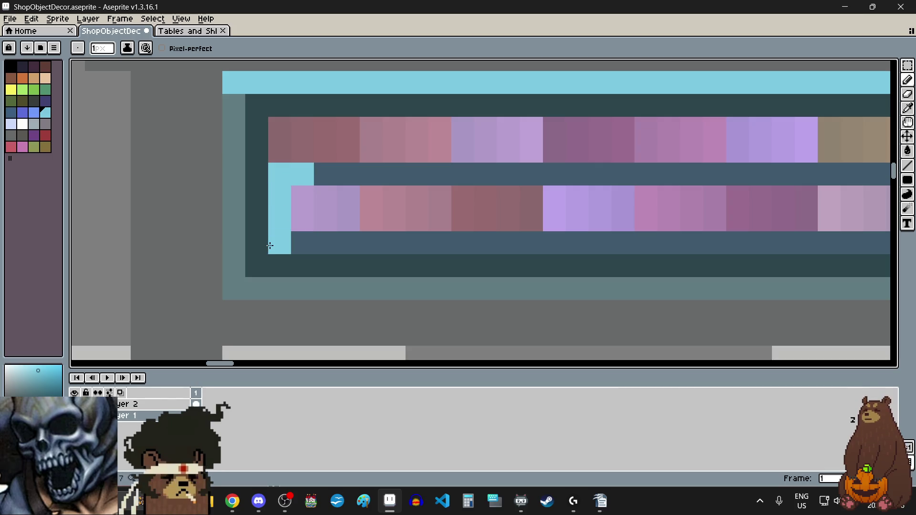
left_click(306, 243)
scroll(386, 259, "down", 4)
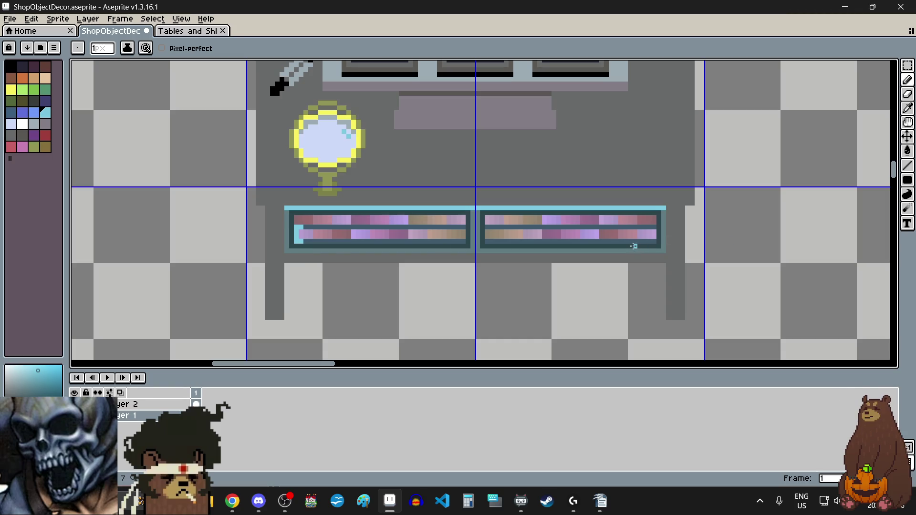
scroll(642, 243, "up", 5)
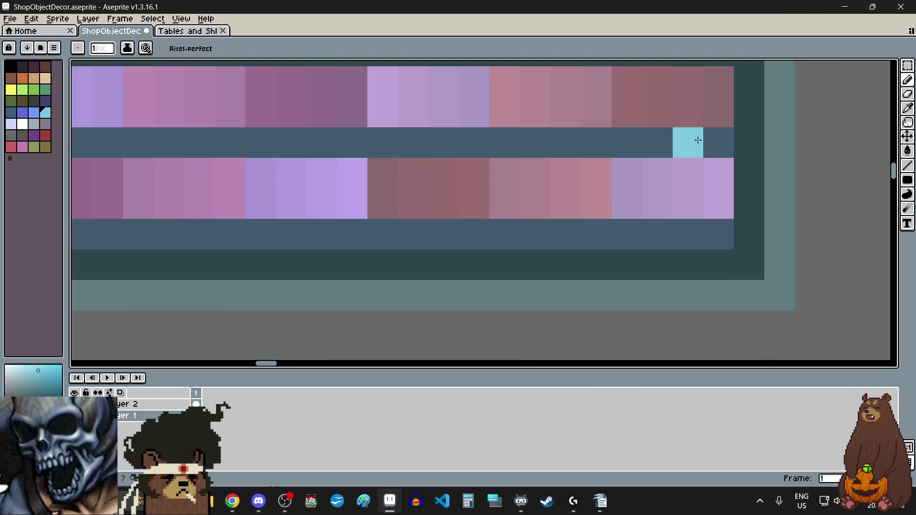
Step: Paint cyan trim along the right drawer's inner edge
left_click_drag(703, 145, 687, 205)
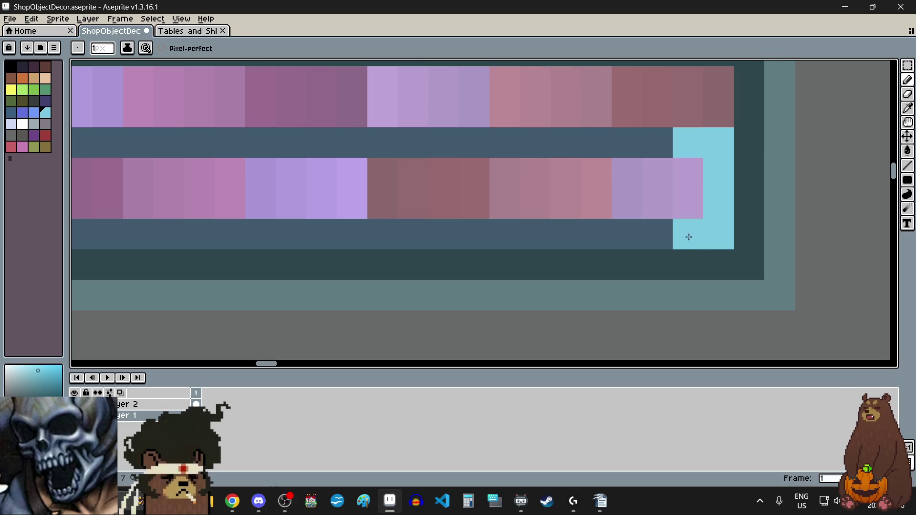
scroll(676, 217, "down", 5)
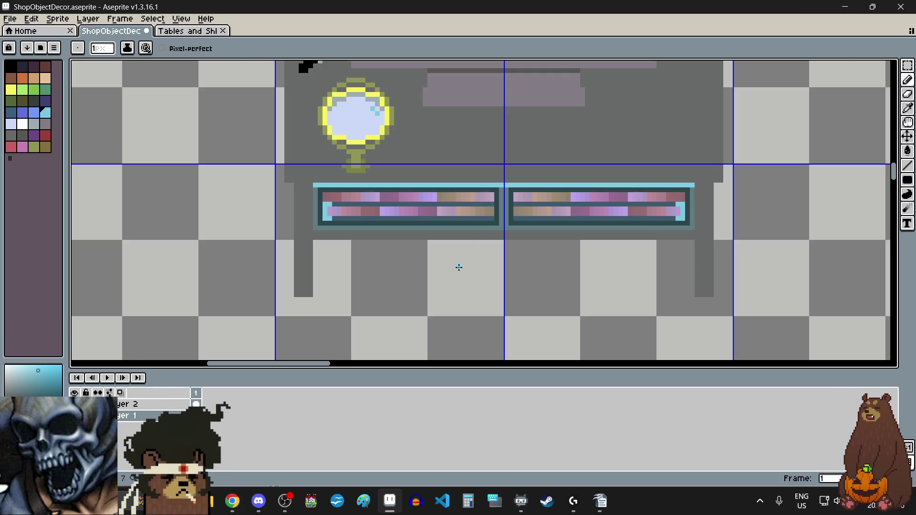
scroll(329, 213, "up", 1)
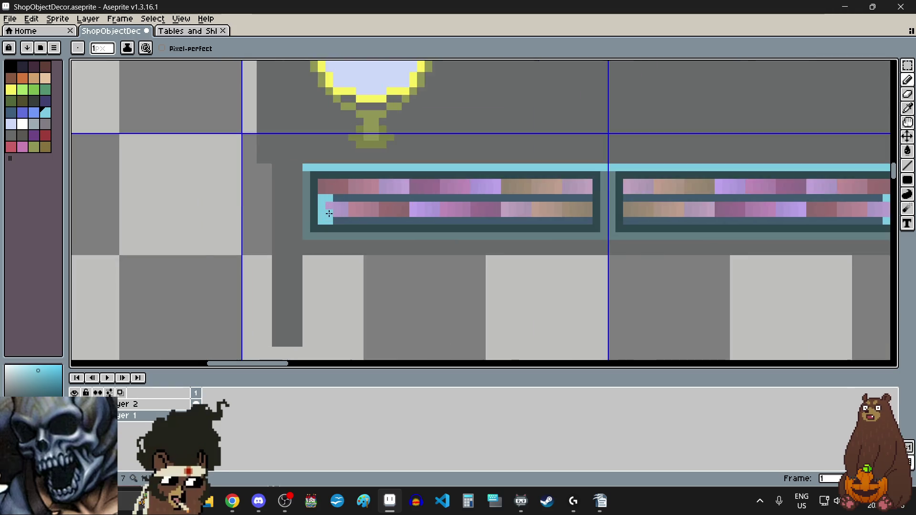
scroll(329, 213, "up", 2)
Step: Fill one corner pixel lilac, then repaint the left cyan column and corner pixel grey-teal
left_click(329, 214)
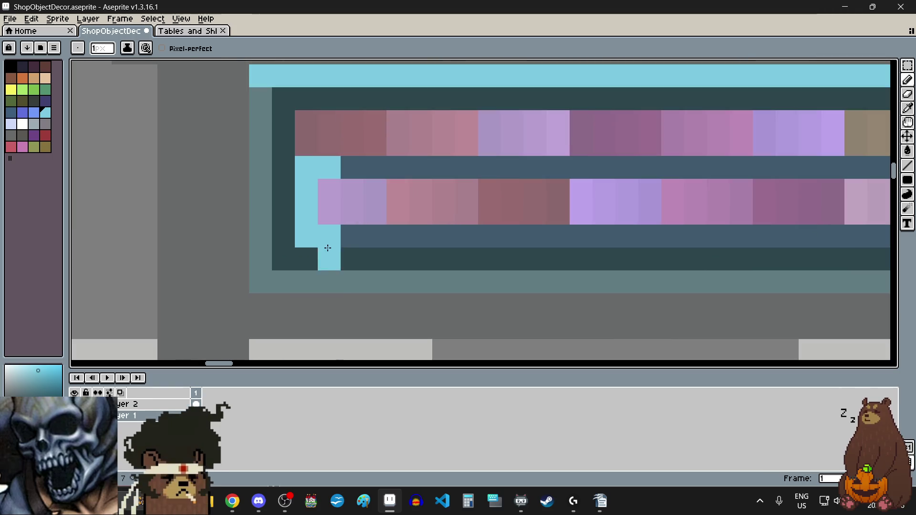
left_click(10, 136)
left_click(320, 166)
left_click_drag(307, 168, 305, 240)
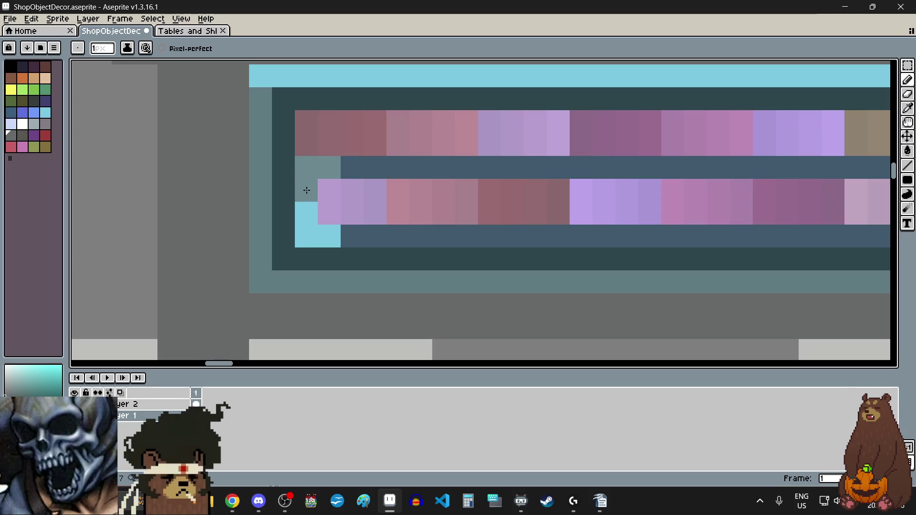
left_click(331, 244)
scroll(331, 244, "down", 2)
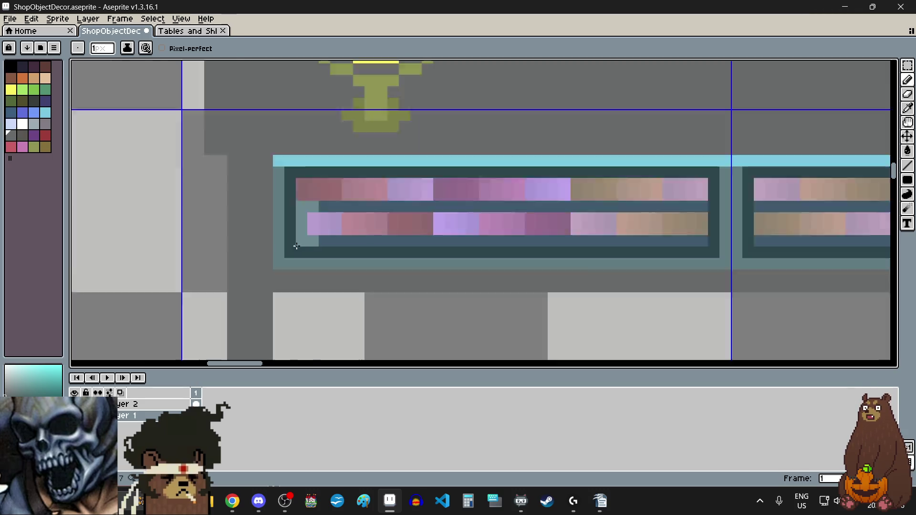
scroll(329, 245, "down", 2)
scroll(310, 251, "up", 1)
scroll(308, 251, "up", 1)
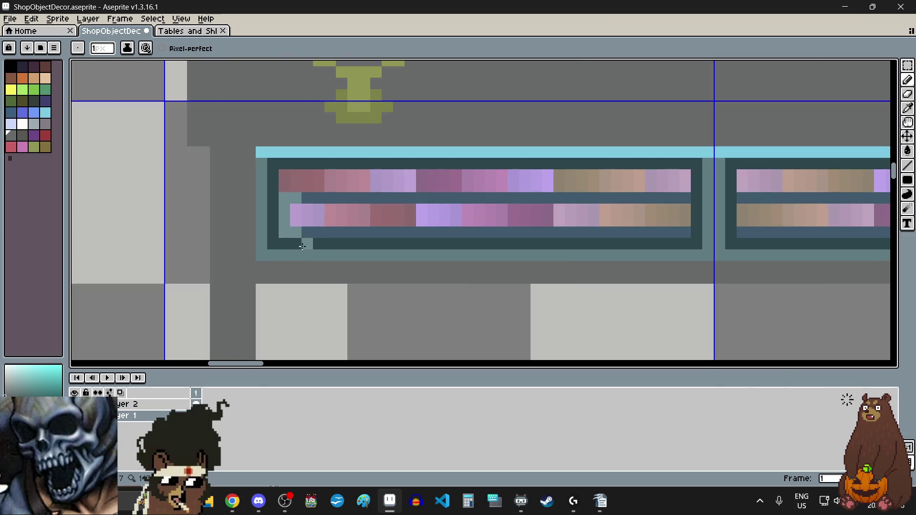
Step: Undo the grey-teal repaint and a trial grey pixel to restore the cyan drawer corners
key("ctrl+z")
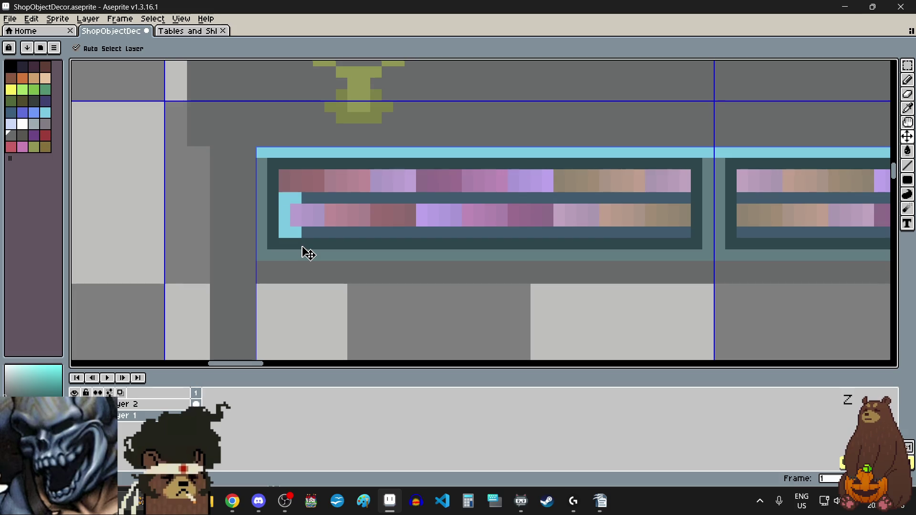
key("ctrl+z")
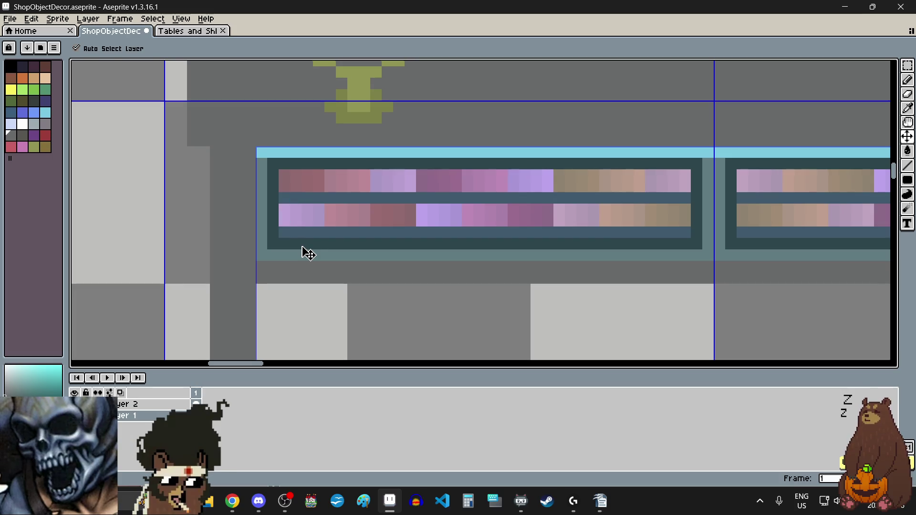
scroll(308, 253, "down", 3)
scroll(286, 234, "up", 2)
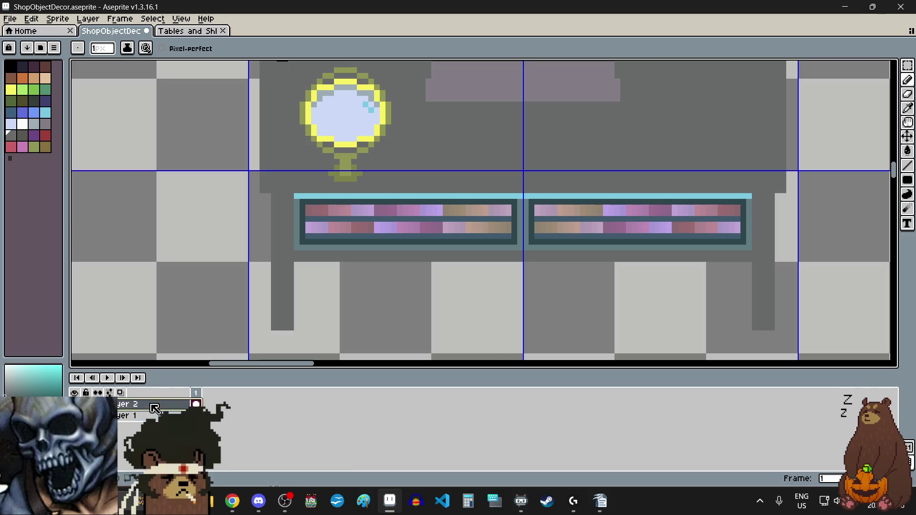
scroll(302, 229, "up", 5)
left_click(348, 191)
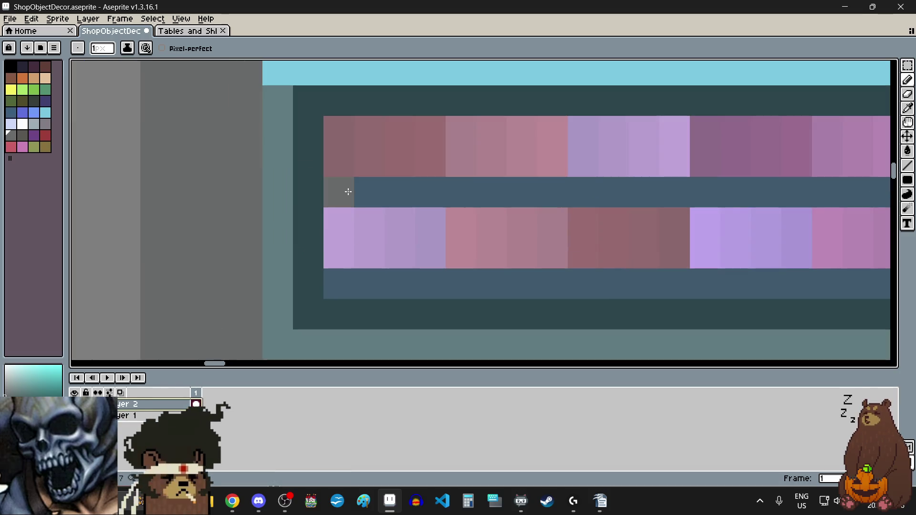
scroll(520, 180, "down", 3)
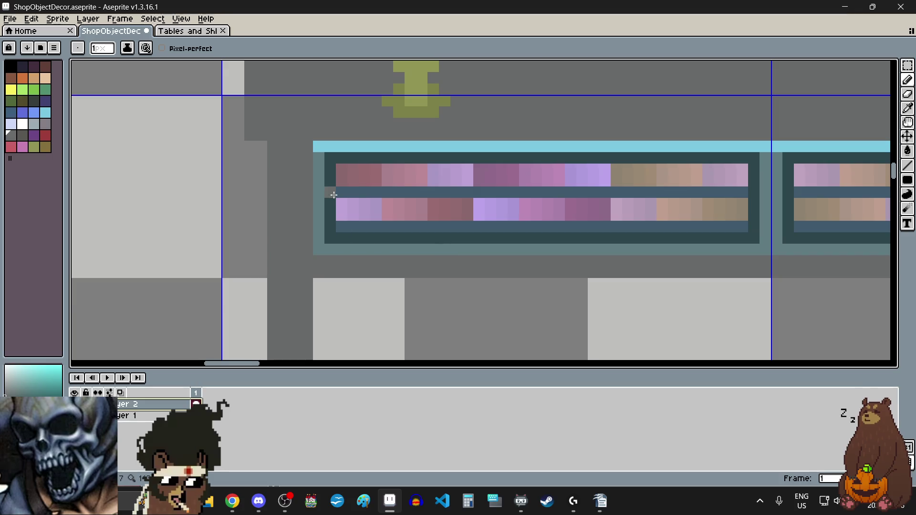
scroll(329, 194, "up", 3)
key("ctrl+z")
key("ctrl+z")
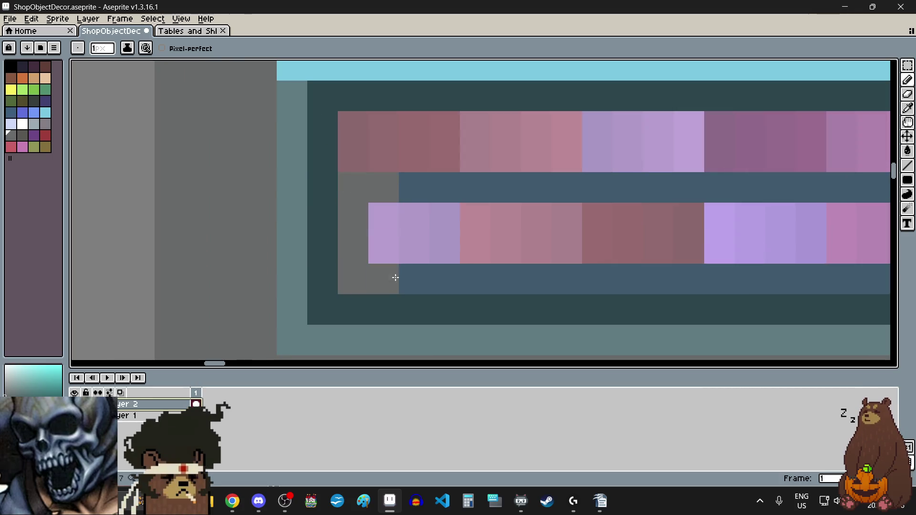
scroll(379, 284, "down", 4)
scroll(326, 290, "up", 2)
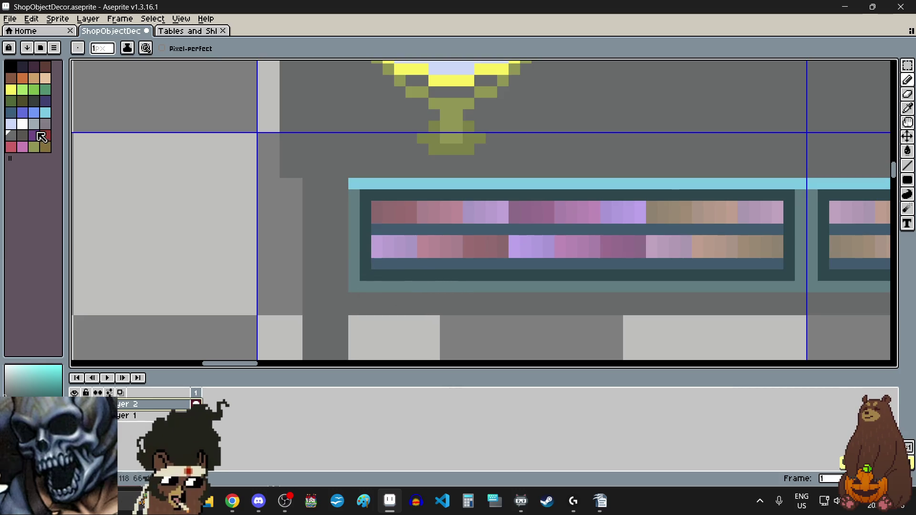
Step: Repaint the cyan accents at the left drawer end in light grey
left_click(33, 124)
scroll(379, 235, "up", 3)
left_click(332, 197)
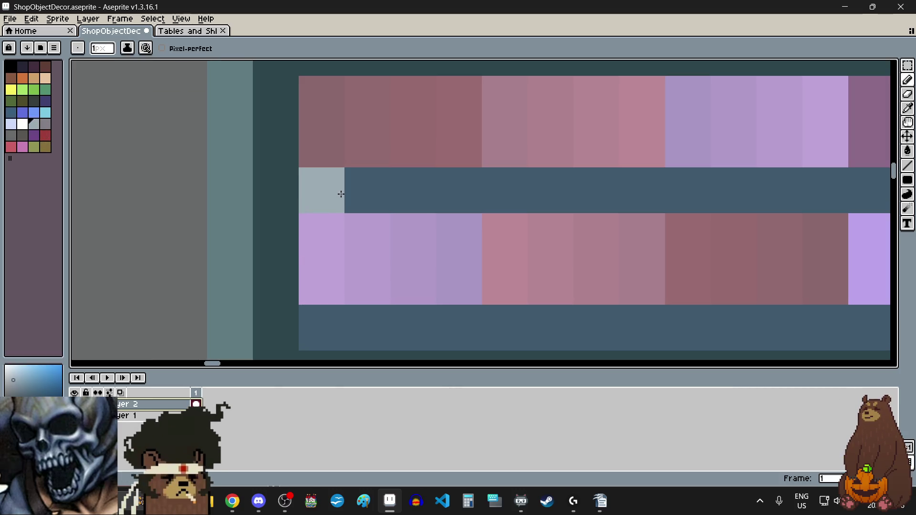
left_click_drag(332, 197, 333, 229)
scroll(332, 230, "down", 1)
left_click_drag(326, 279, 349, 279)
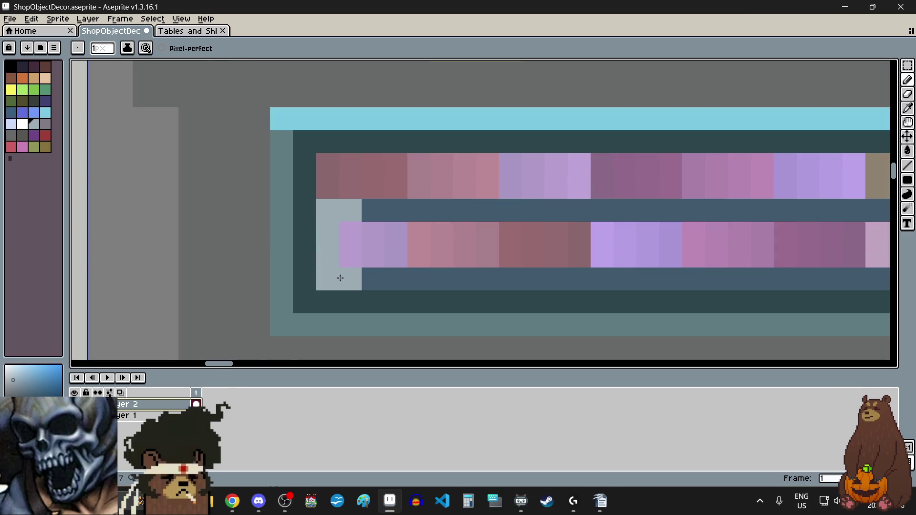
left_click(373, 302)
scroll(373, 302, "down", 3)
scroll(709, 278, "up", 3)
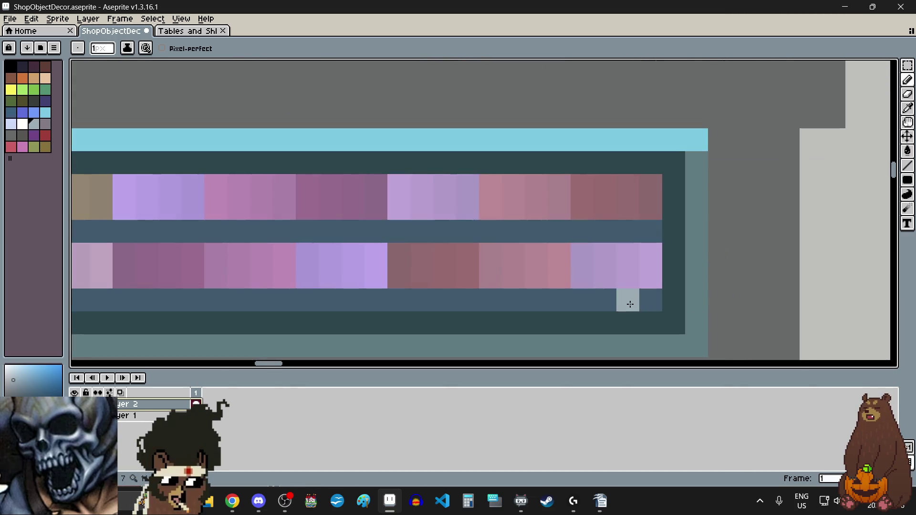
Step: Paint light-grey accents over the cyan end of the right drawer
left_click_drag(627, 300, 619, 227)
scroll(619, 227, "down", 2)
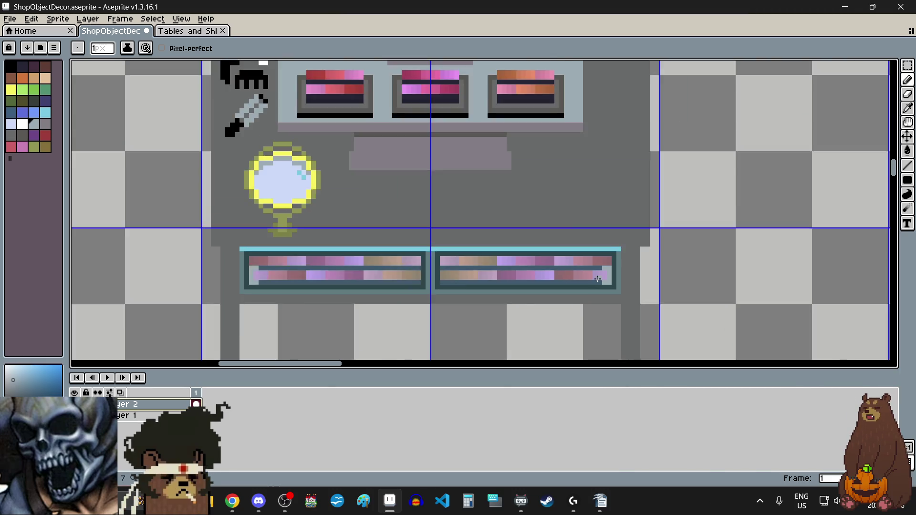
scroll(512, 302, "down", 1)
scroll(512, 301, "up", 1)
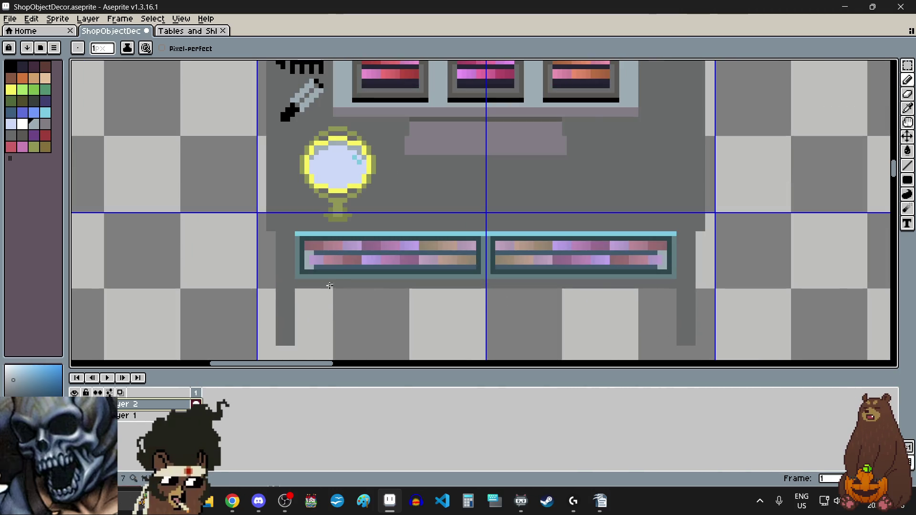
scroll(329, 285, "up", 1)
scroll(337, 271, "up", 1)
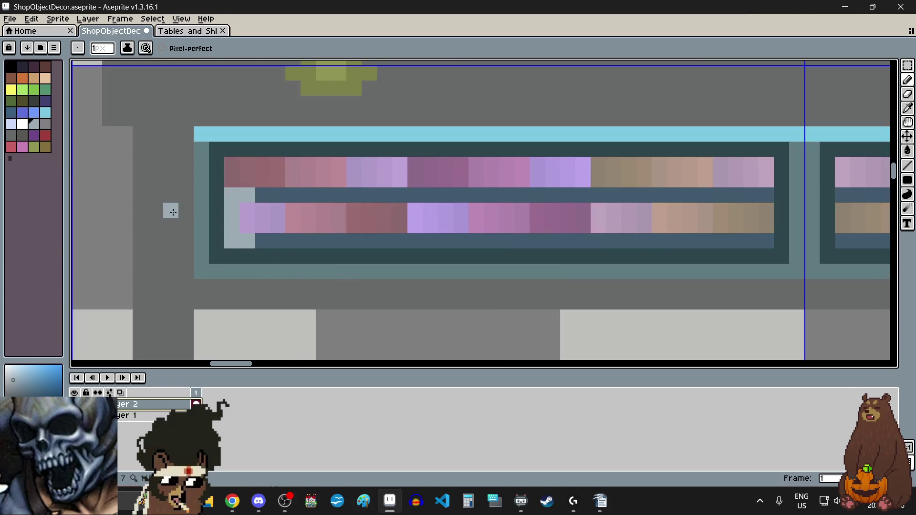
Step: Switch the active drawing colour to lilac purple
left_click(45, 123)
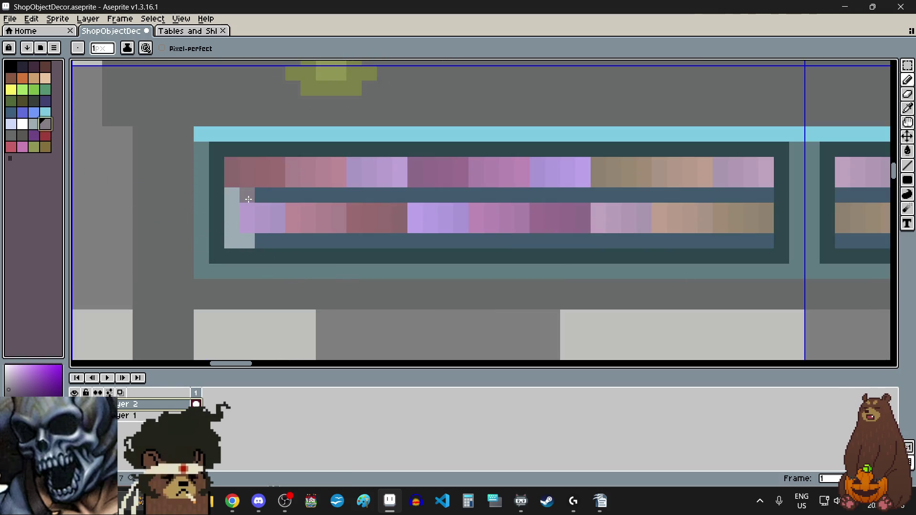
scroll(248, 199, "down", 2)
scroll(461, 262, "up", 1)
scroll(654, 232, "up", 1)
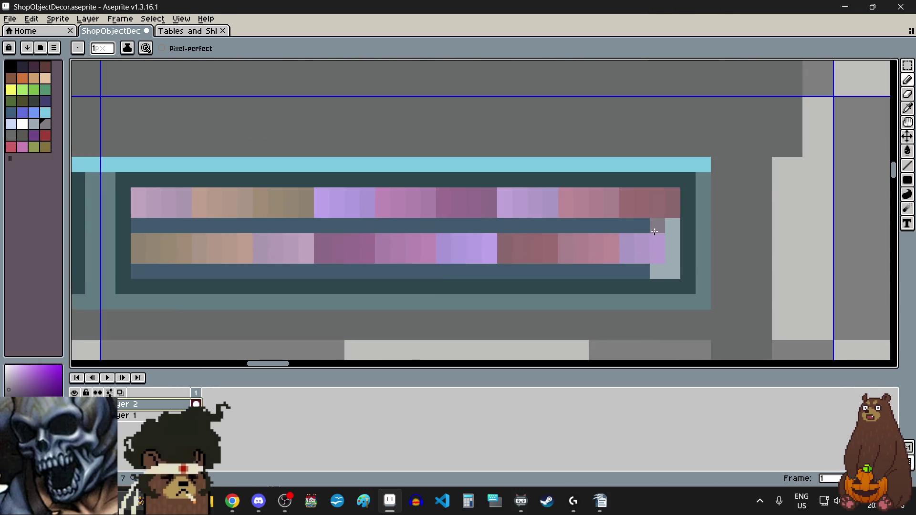
scroll(498, 277, "down", 1)
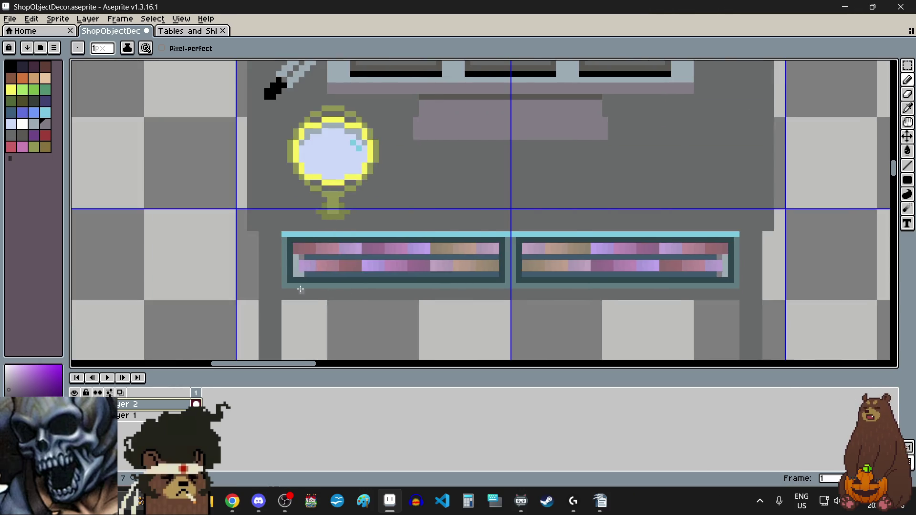
scroll(300, 288, "up", 1)
scroll(337, 235, "down", 1)
scroll(401, 290, "down", 3)
scroll(524, 297, "up", 1)
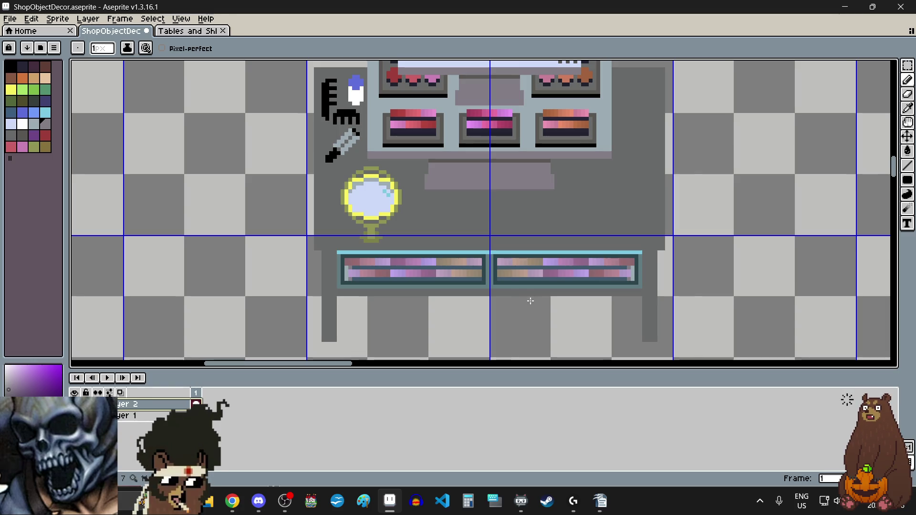
Step: Save the sprite from the File menu
scroll(543, 300, "down", 2)
scroll(617, 218, "up", 1)
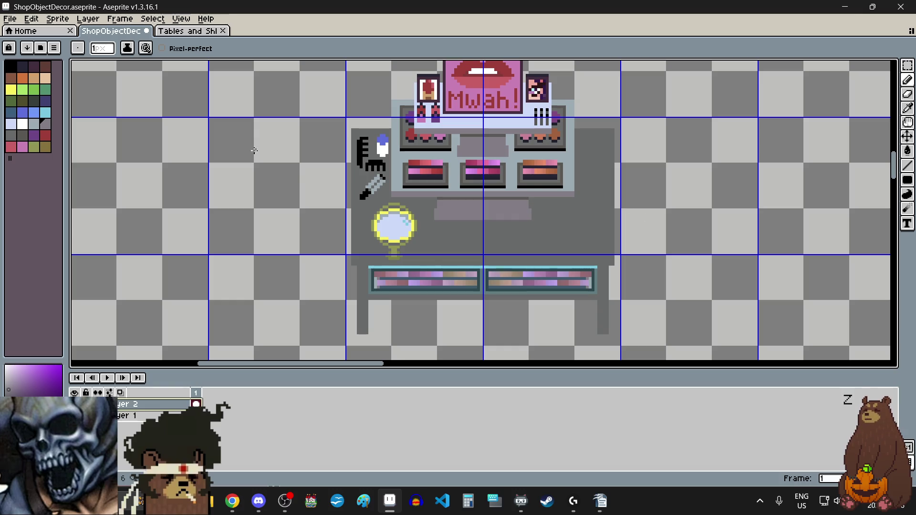
left_click(10, 18)
left_click(19, 70)
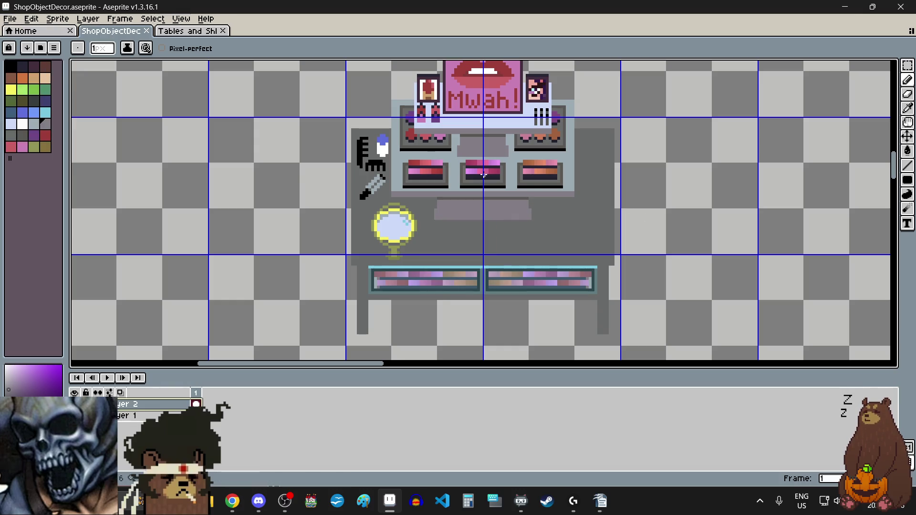
scroll(897, 164, "up", 1)
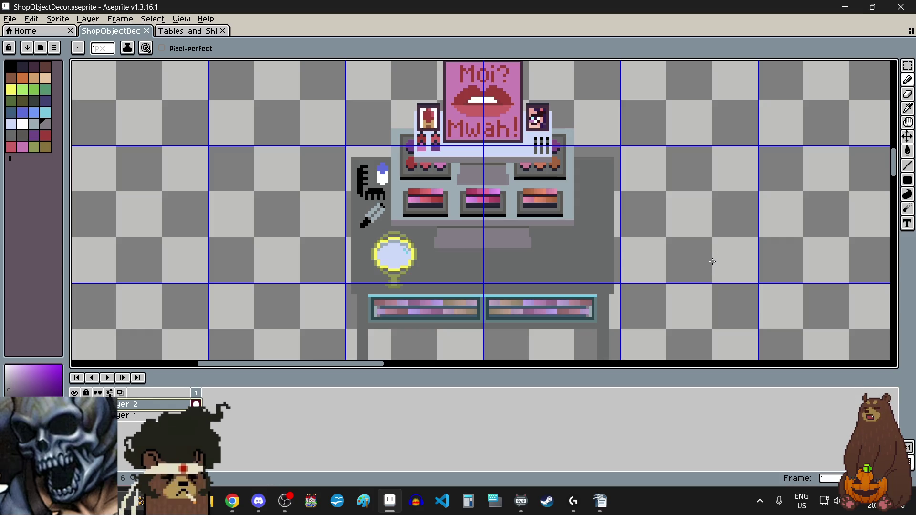
Step: Set black as the active drawing colour
scroll(707, 253, "up", 1)
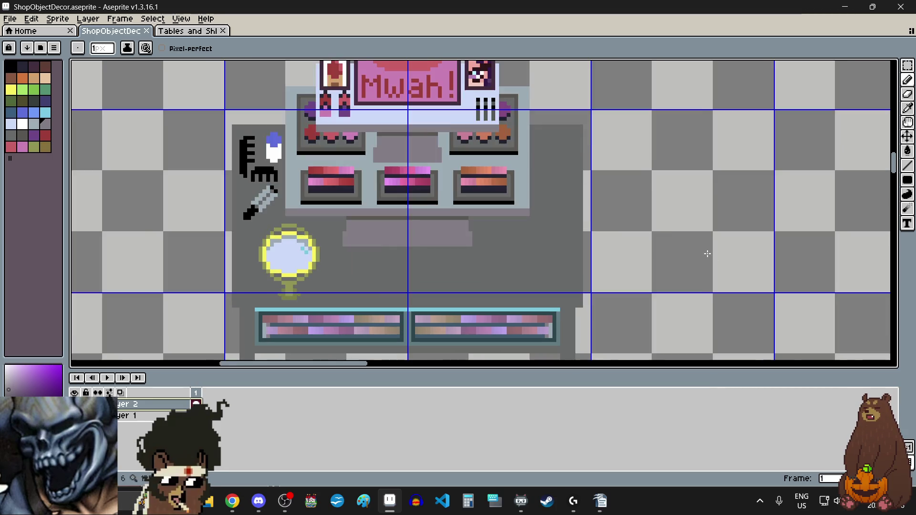
scroll(708, 253, "up", 1)
scroll(706, 253, "up", 1)
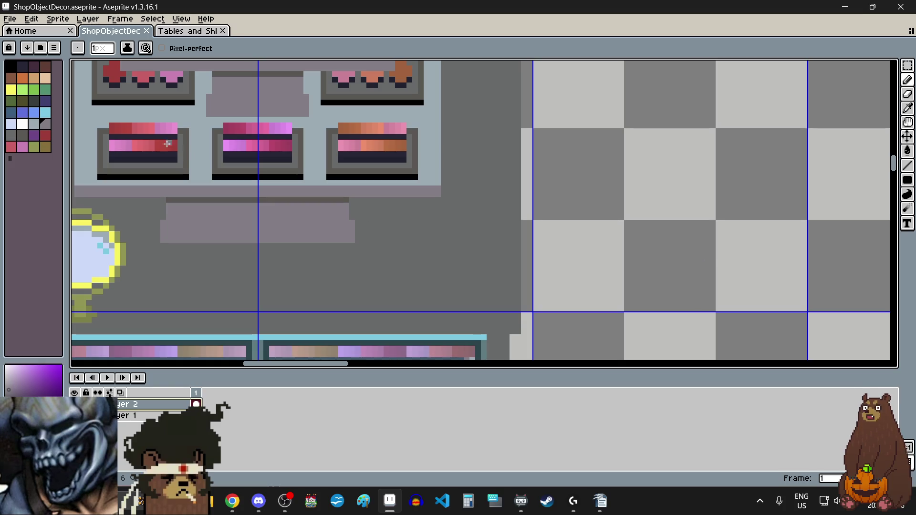
left_click(10, 70)
scroll(568, 180, "down", 1)
scroll(660, 150, "up", 1)
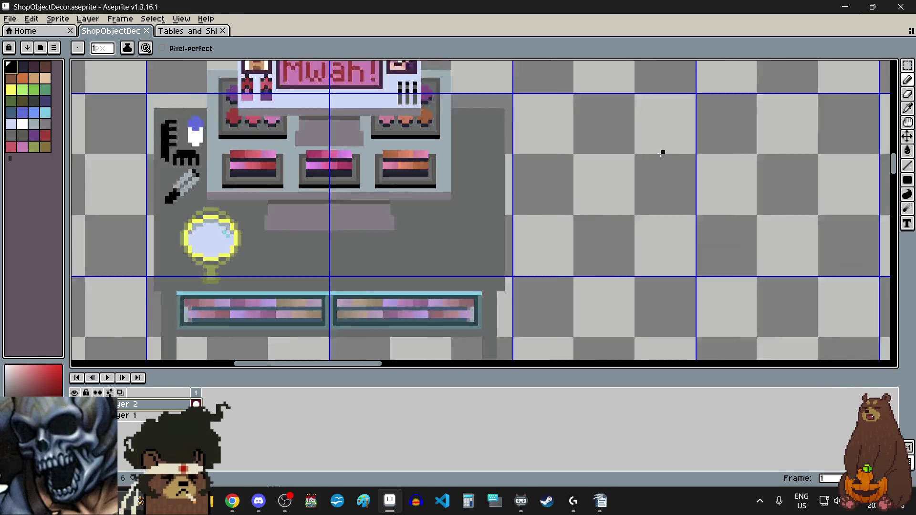
scroll(695, 165, "up", 1)
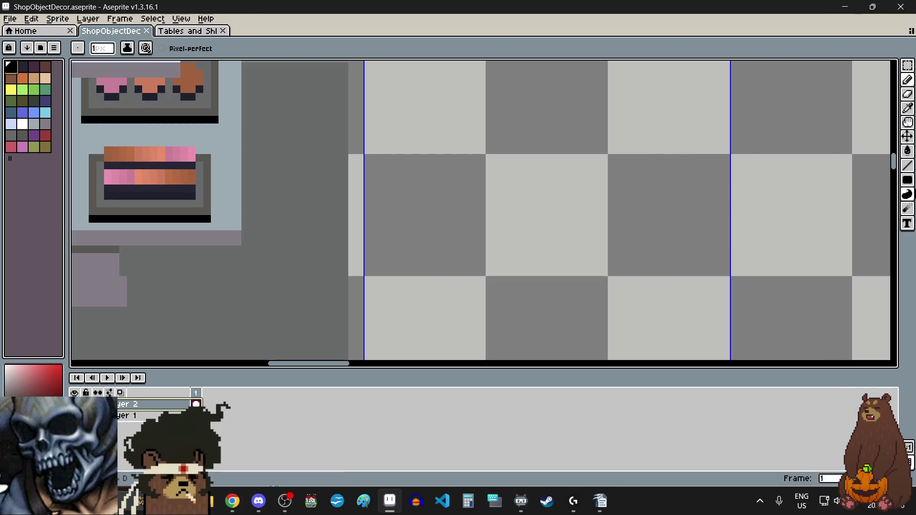
Step: Draw a black ellipse outline on the empty canvas right of the vanity
left_click(879, 179)
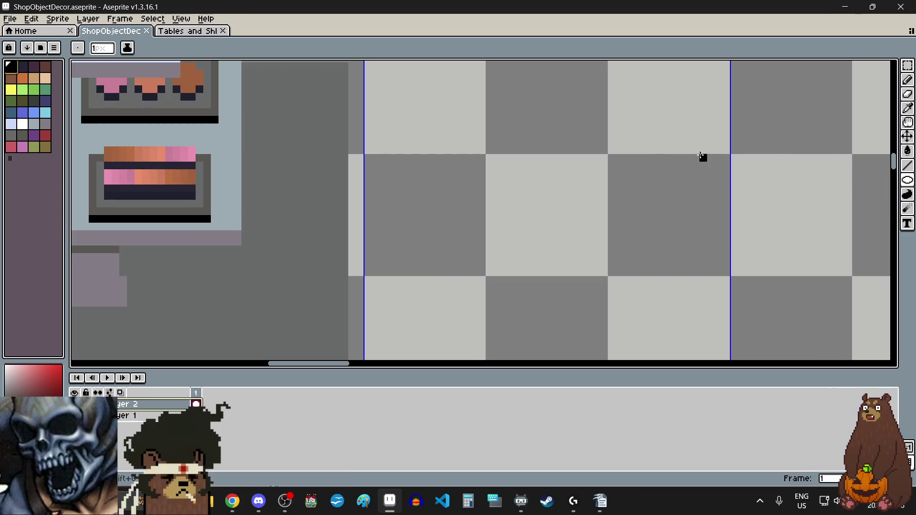
scroll(520, 163, "up", 1)
mouse_move(460, 149)
left_mouse_down()
mouse_move(685, 229)
mouse_move(638, 228)
left_mouse_up()
scroll(600, 242, "down", 2)
scroll(601, 245, "up", 1)
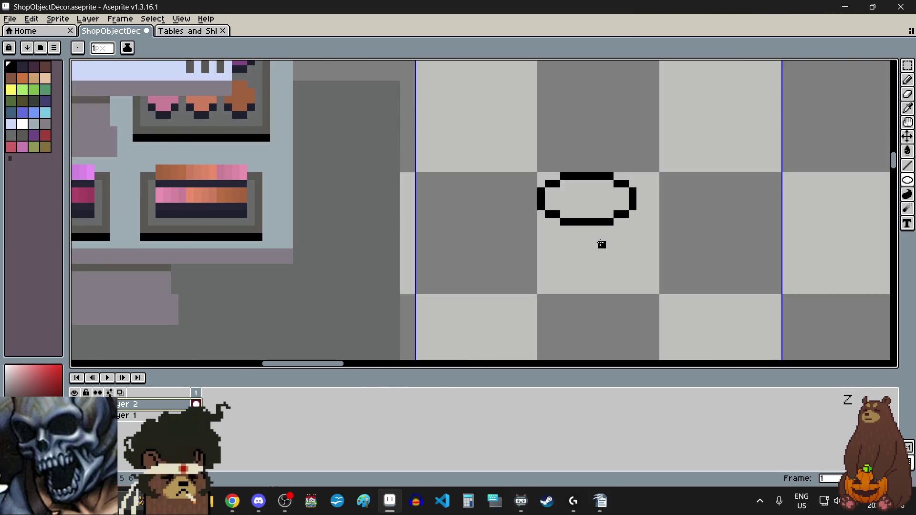
scroll(601, 244, "down", 1)
scroll(601, 244, "up", 3)
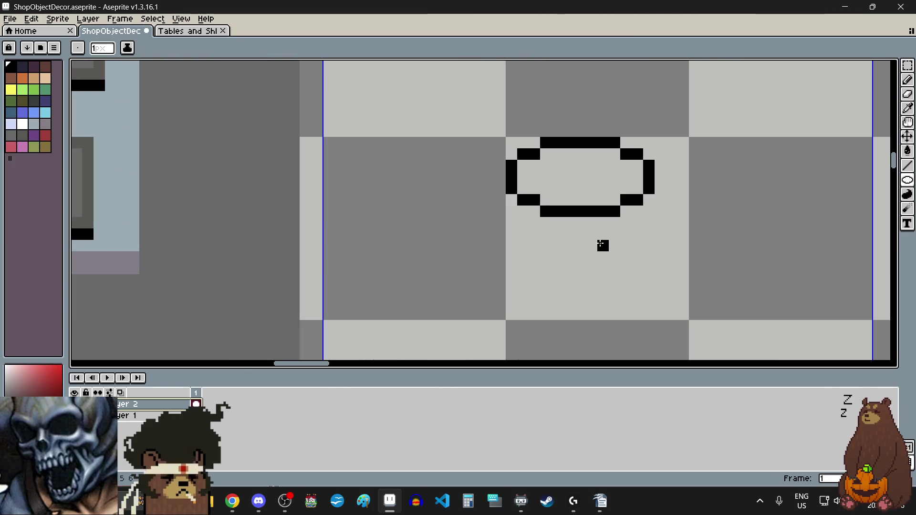
Step: Undo a stray line through the oval and stretch its middle slice wider
key("m")
scroll(569, 161, "up", 1)
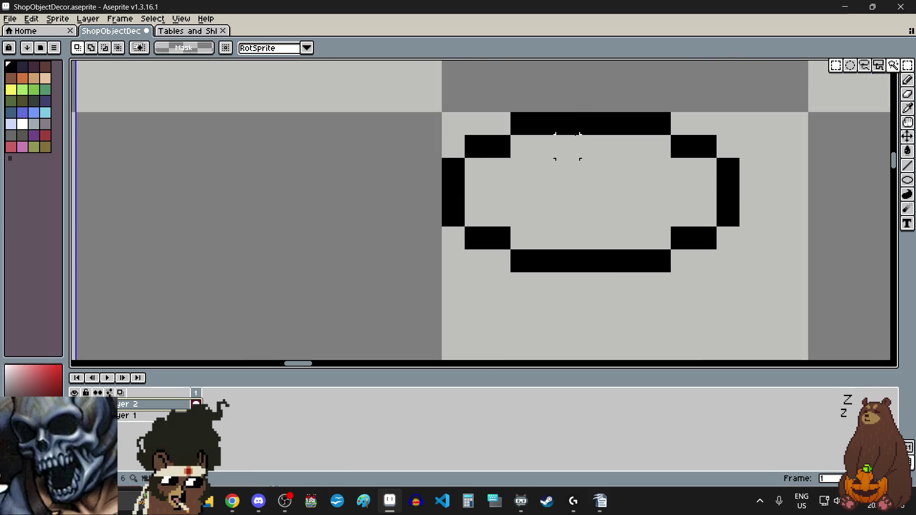
key("b")
mouse_move(567, 124)
left_mouse_down()
mouse_move(567, 238)
mouse_move(574, 119)
mouse_move(596, 127)
left_mouse_up()
right_click(567, 261)
key("ctrl+z")
key("ctrl+z")
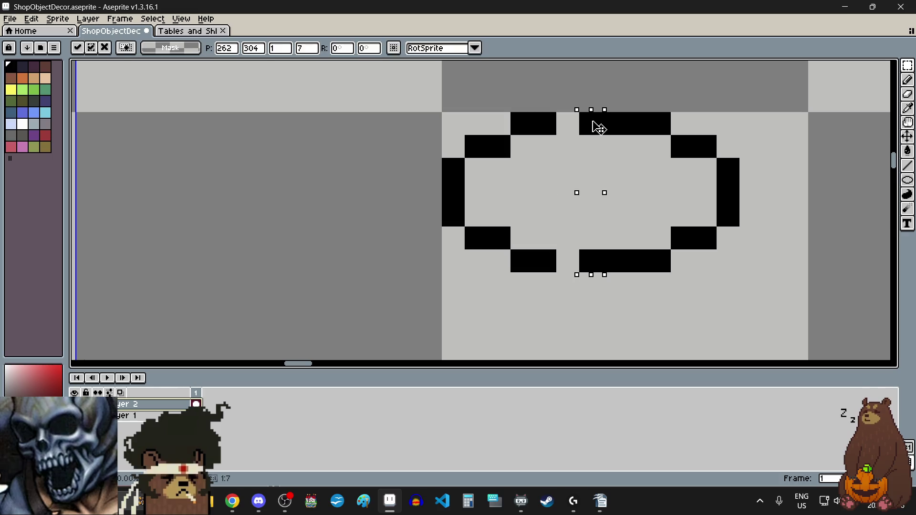
mouse_move(705, 123)
left_mouse_down()
mouse_move(719, 217)
mouse_move(691, 215)
left_mouse_up()
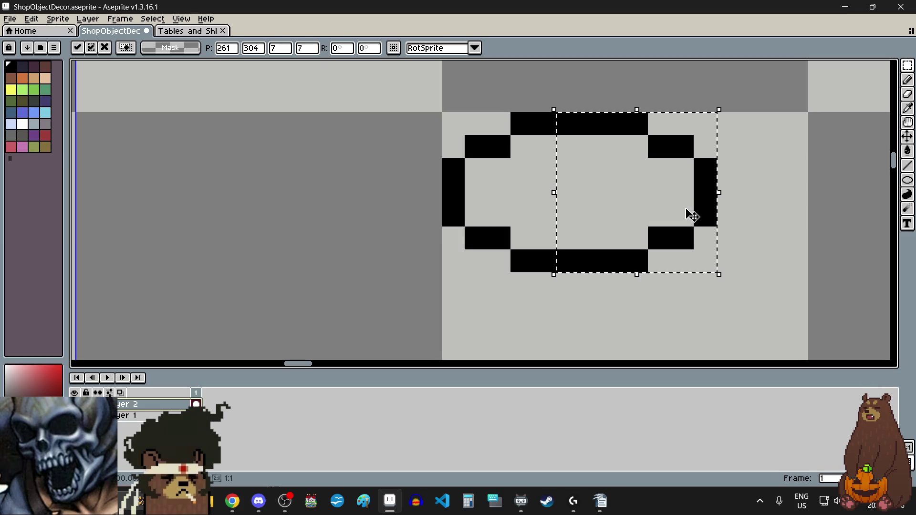
left_click(793, 214)
scroll(691, 231, "down", 5)
scroll(668, 217, "up", 4)
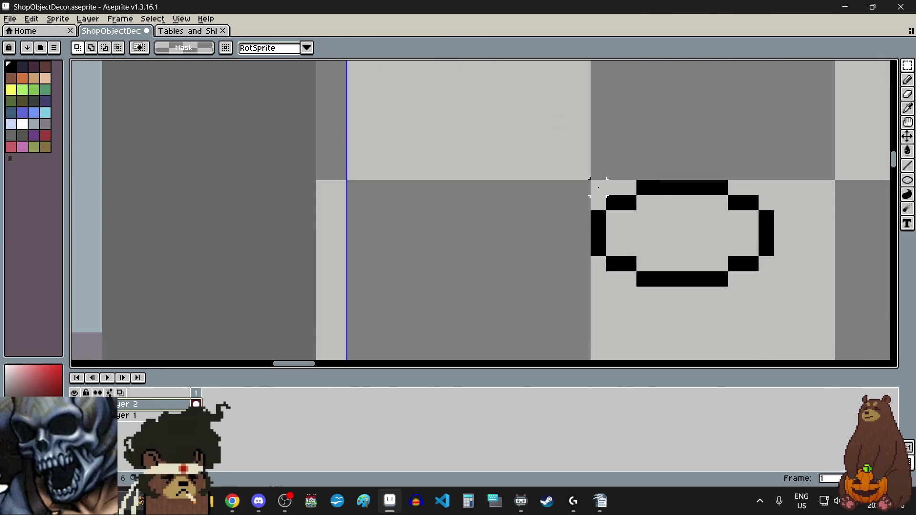
Step: Select the whole oval and move it slightly right and up
left_click_drag(598, 187, 767, 282)
scroll(763, 281, "down", 2)
scroll(576, 212, "down", 1)
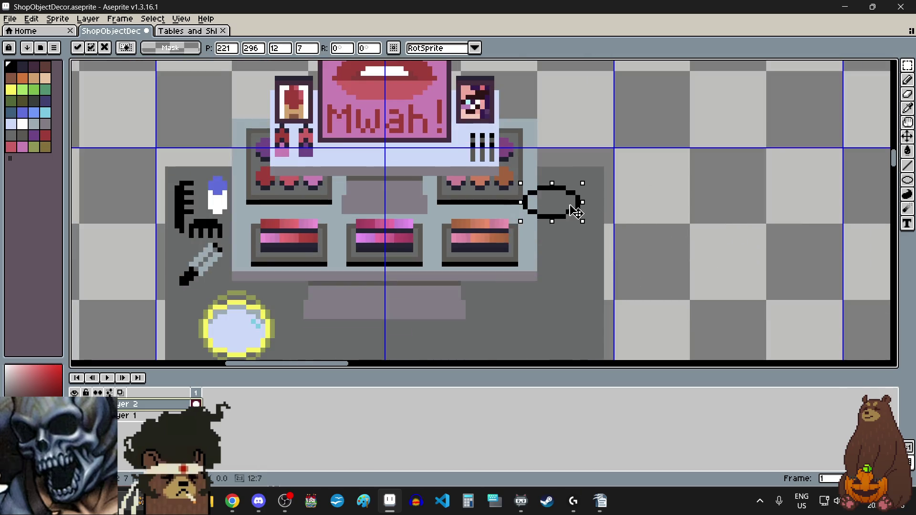
scroll(576, 212, "up", 2)
mouse_move(577, 212)
left_mouse_down()
mouse_move(612, 206)
mouse_move(718, 240)
mouse_move(663, 229)
left_mouse_up()
scroll(612, 207, "down", 2)
scroll(716, 238, "up", 2)
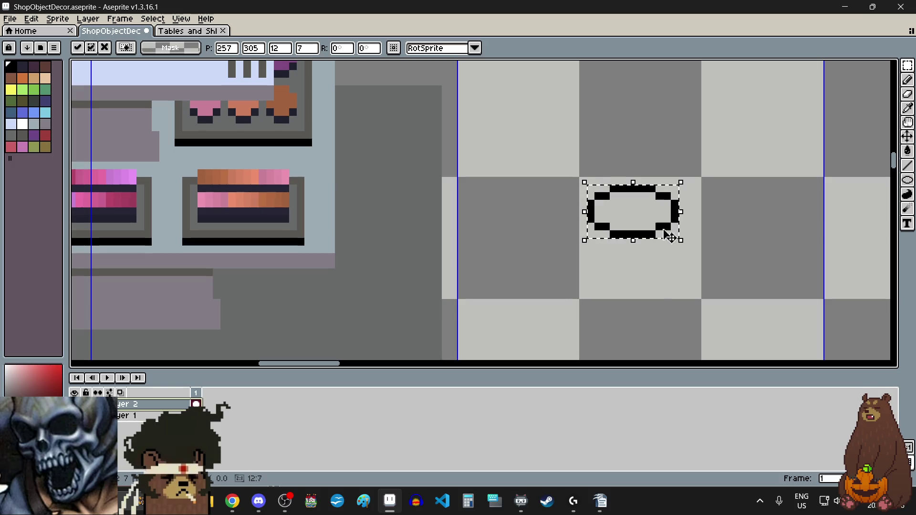
Step: Drop the oval in place and shift its middle column right to widen it
left_click(627, 241)
scroll(628, 238, "up", 2)
scroll(628, 236, "down", 3)
scroll(628, 237, "up", 3)
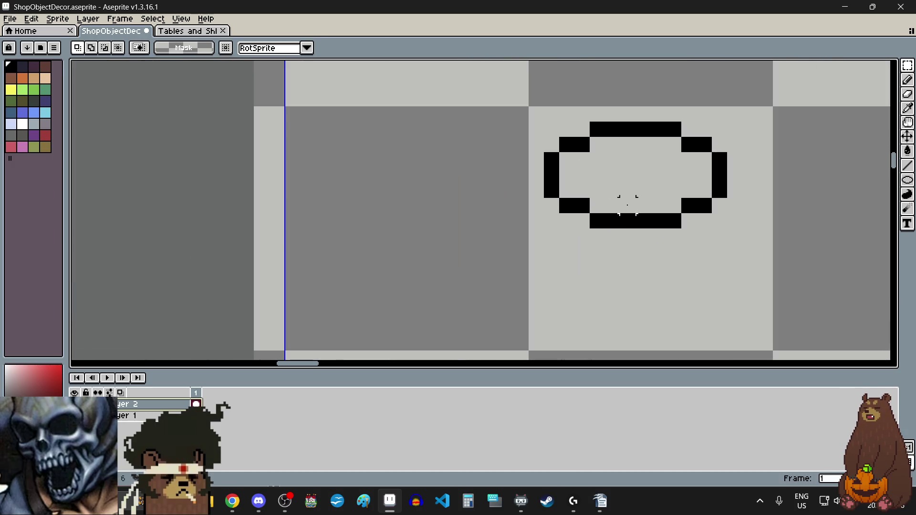
left_click_drag(624, 131, 627, 210)
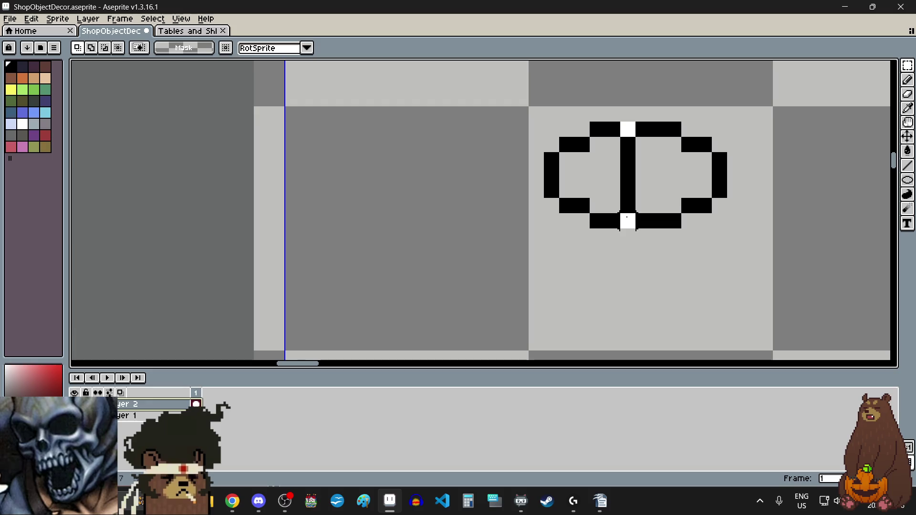
mouse_move(637, 131)
left_mouse_down()
mouse_move(759, 230)
mouse_move(691, 203)
left_mouse_up()
Step: Apply the widened oval and nudge its left side one pixel left
key("ctrl+d")
key("ctrl+d")
scroll(620, 268, "down", 2)
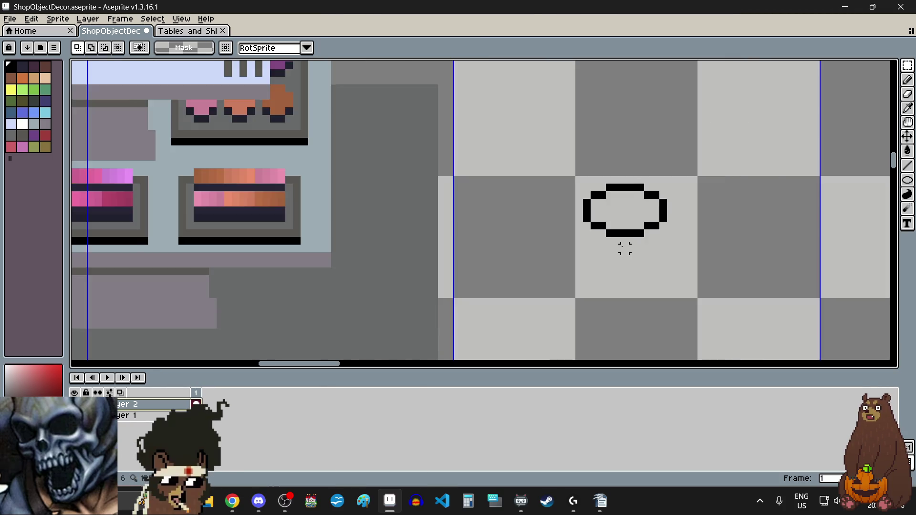
scroll(625, 250, "up", 1)
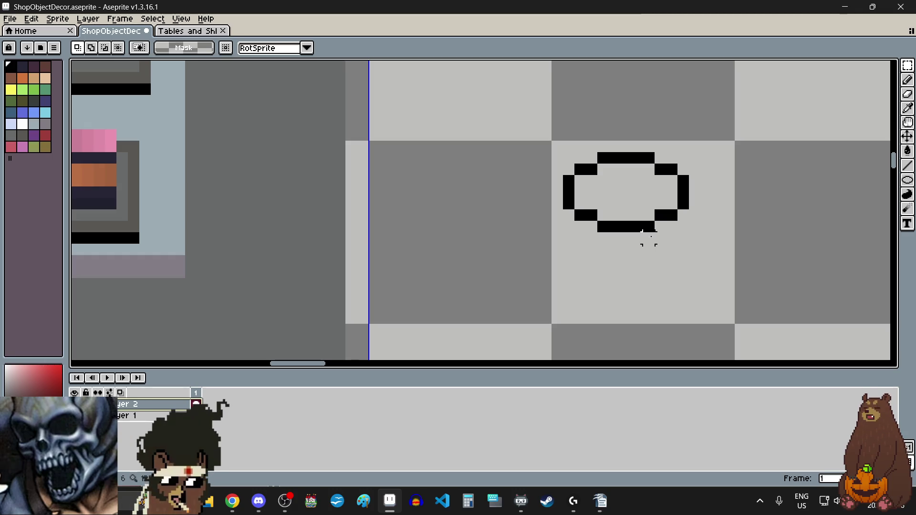
scroll(613, 198, "up", 1)
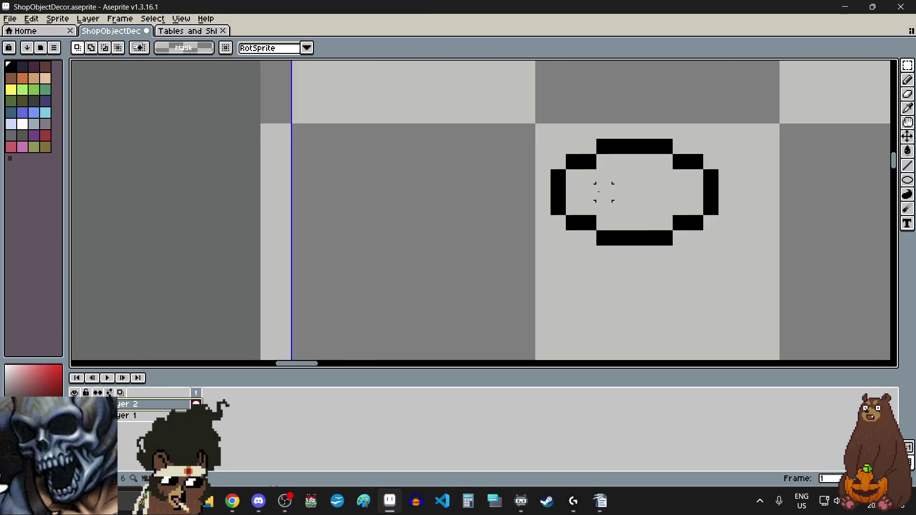
scroll(604, 190, "up", 1)
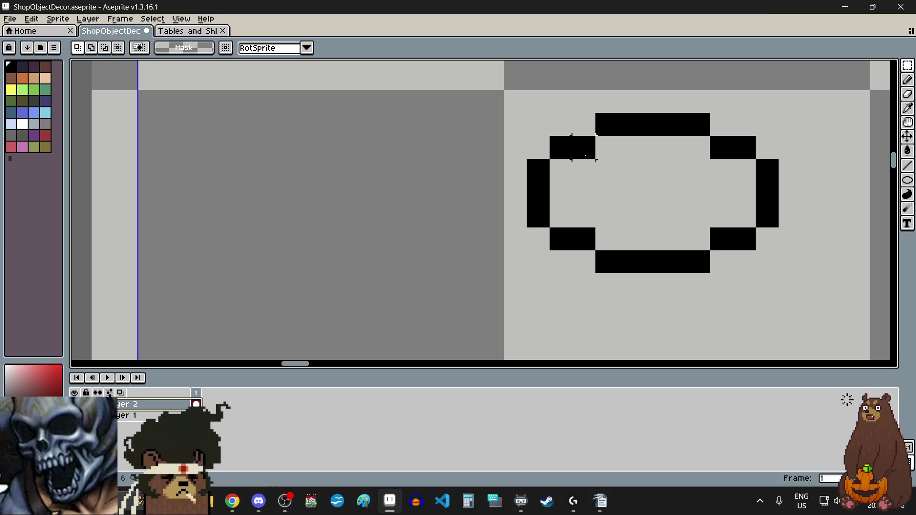
left_click_drag(585, 155, 587, 241)
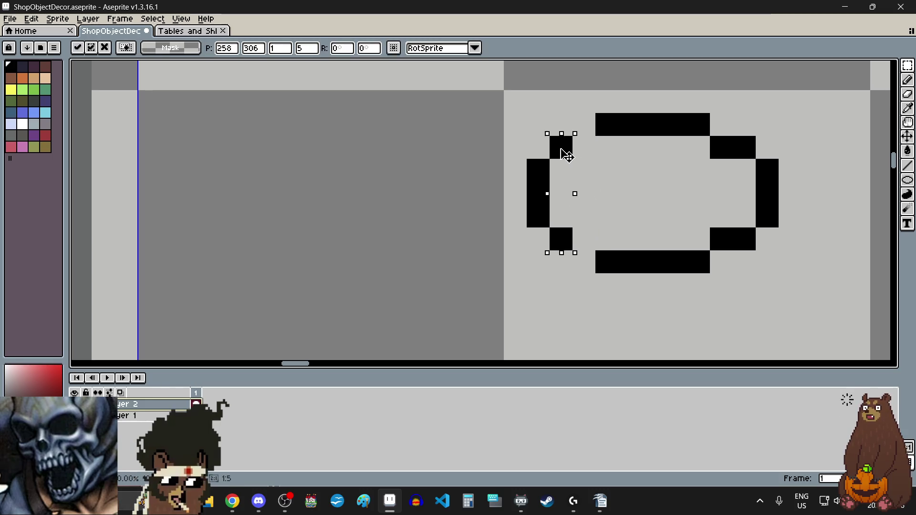
left_click_drag(586, 155, 562, 156)
left_click(675, 148)
Step: Shift the oval's right portion one pixel left and clear stray selections
left_click_drag(598, 132, 778, 272)
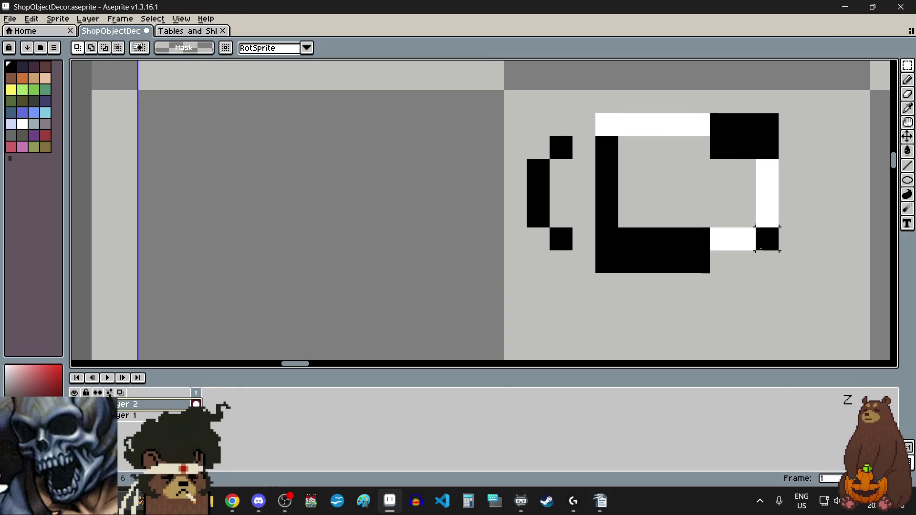
left_click_drag(731, 215, 708, 216)
left_click(744, 302)
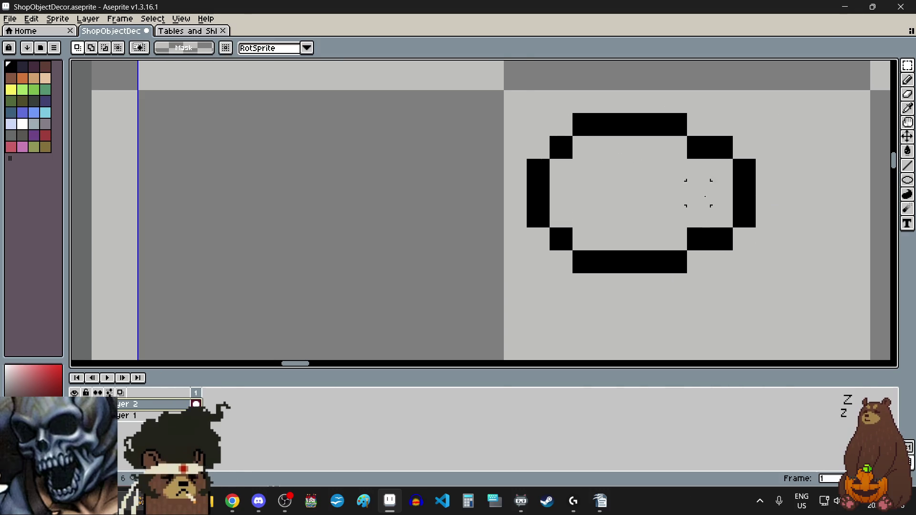
left_click_drag(710, 136, 687, 250)
left_click_drag(756, 273, 779, 296)
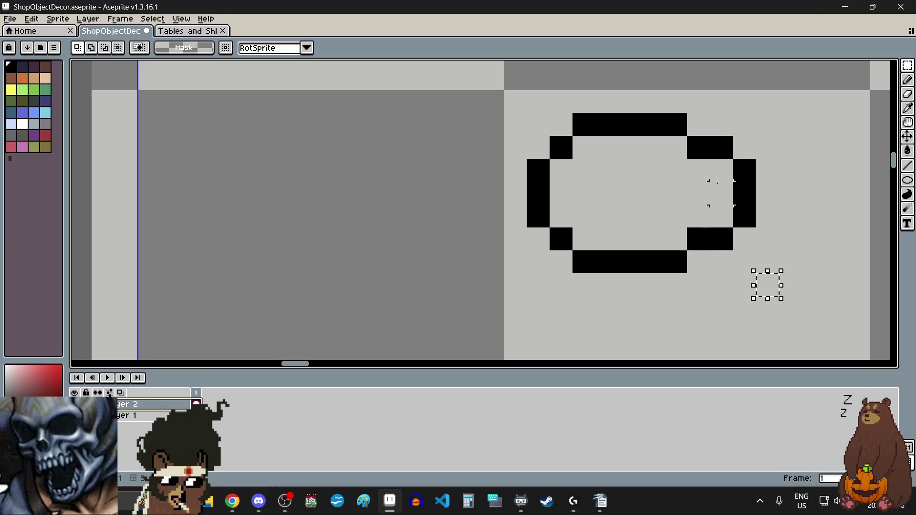
left_click(701, 268)
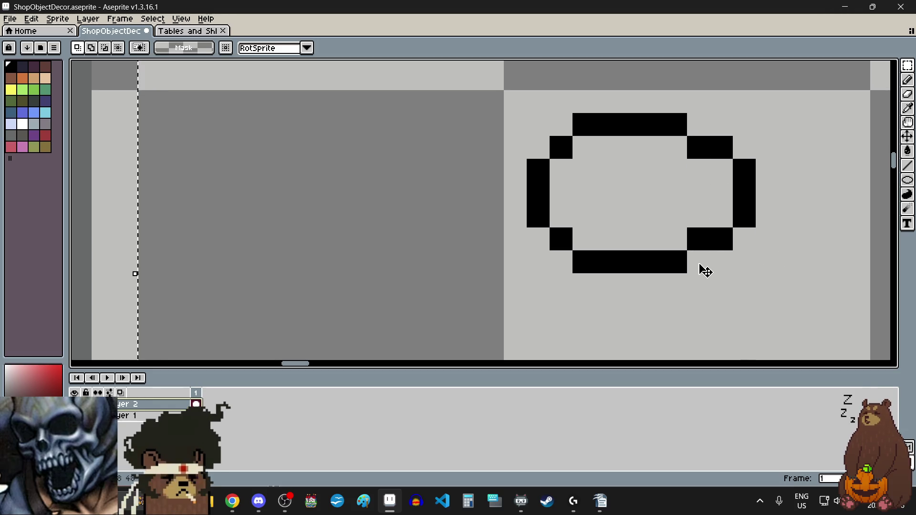
scroll(701, 268, "down", 4)
left_click_drag(701, 267, 653, 129)
left_click(654, 129)
scroll(687, 139, "up", 5)
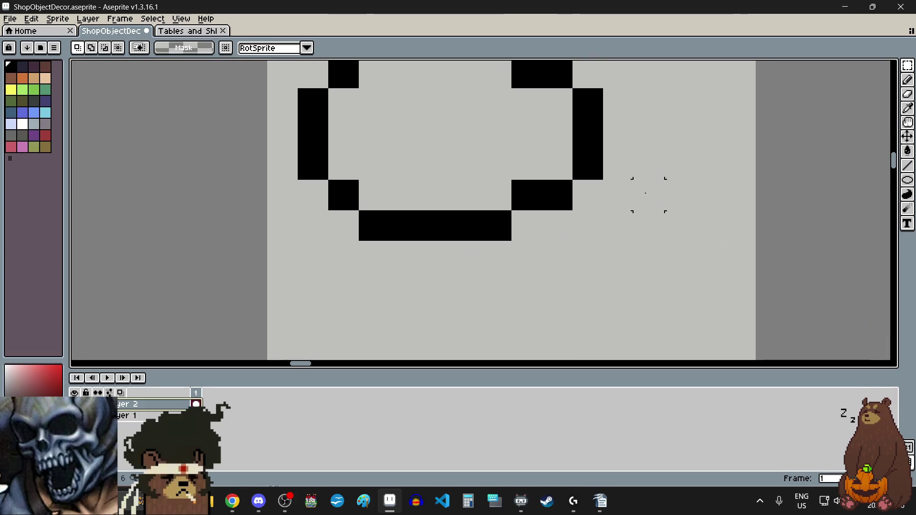
scroll(646, 192, "down", 2)
scroll(619, 139, "up", 2)
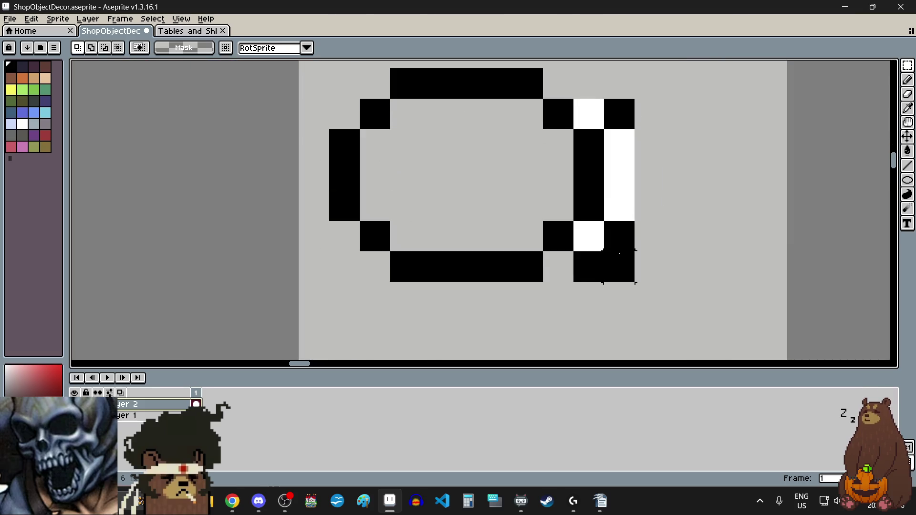
Step: Move the oval's right edge one pixel left
left_click_drag(579, 110, 620, 272)
left_click_drag(620, 196, 589, 197)
left_click(711, 206)
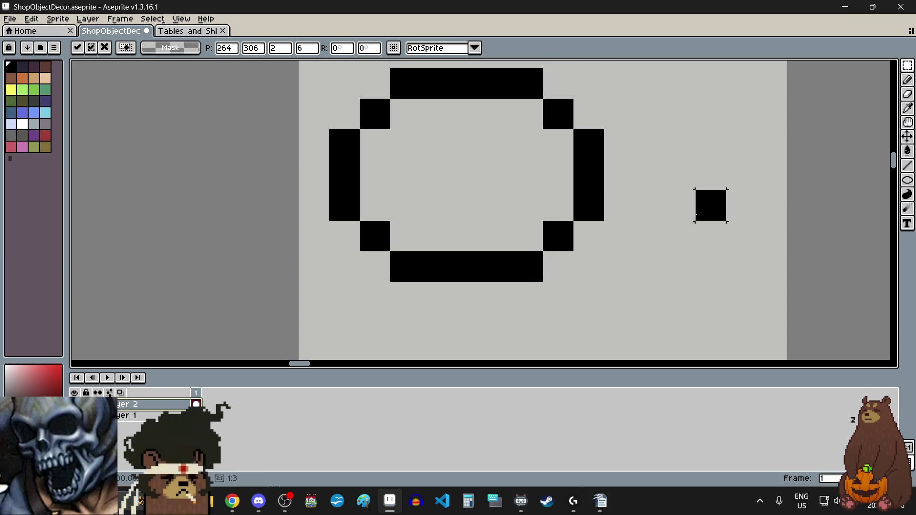
scroll(689, 226, "down", 3)
scroll(685, 229, "up", 2)
scroll(501, 256, "up", 3)
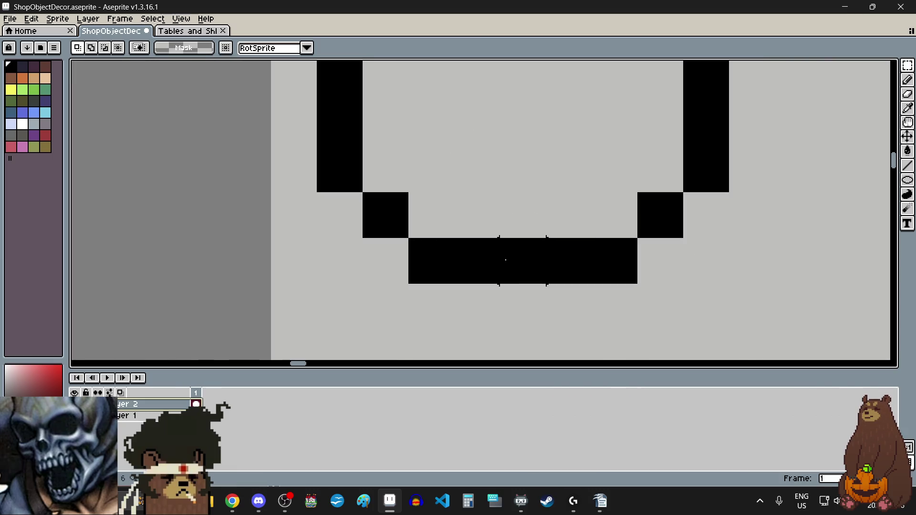
scroll(509, 259, "down", 4)
Step: Shift the middle column one pixel right, leaving a round ring about 8 by 7 pixels
mouse_move(509, 262)
left_mouse_down()
mouse_move(501, 162)
mouse_move(548, 159)
mouse_move(597, 259)
mouse_move(578, 231)
left_mouse_up()
scroll(515, 186, "up", 3)
scroll(515, 186, "up", 1)
scroll(547, 159, "down", 3)
key("ctrl+d")
key("Return")
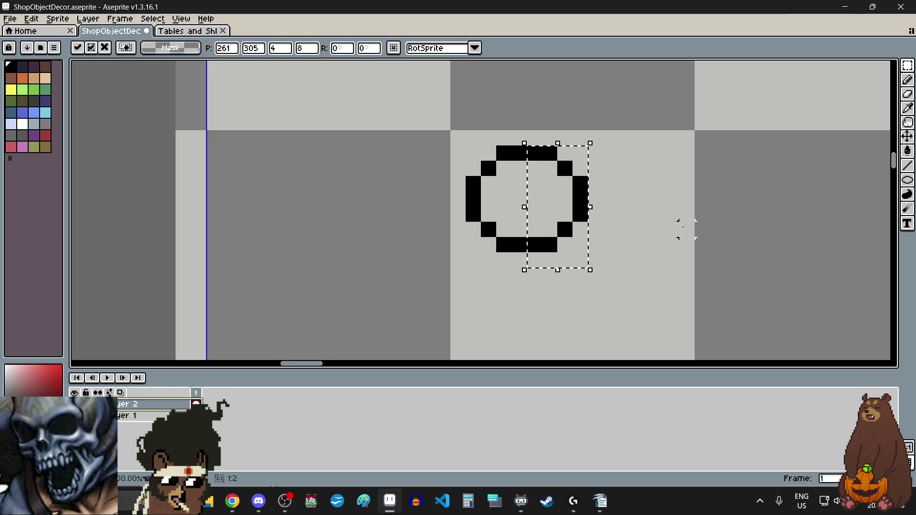
scroll(658, 228, "down", 3)
scroll(615, 227, "up", 3)
scroll(616, 226, "up", 1)
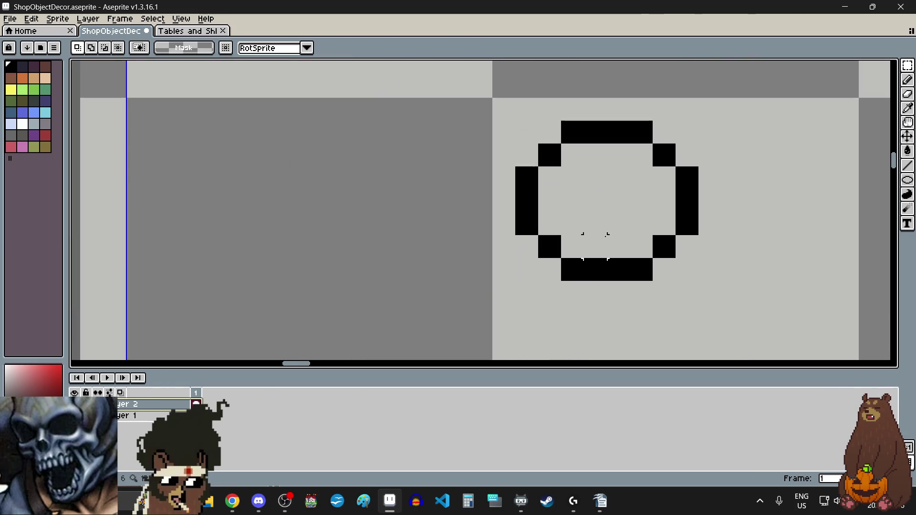
scroll(598, 223, "down", 3)
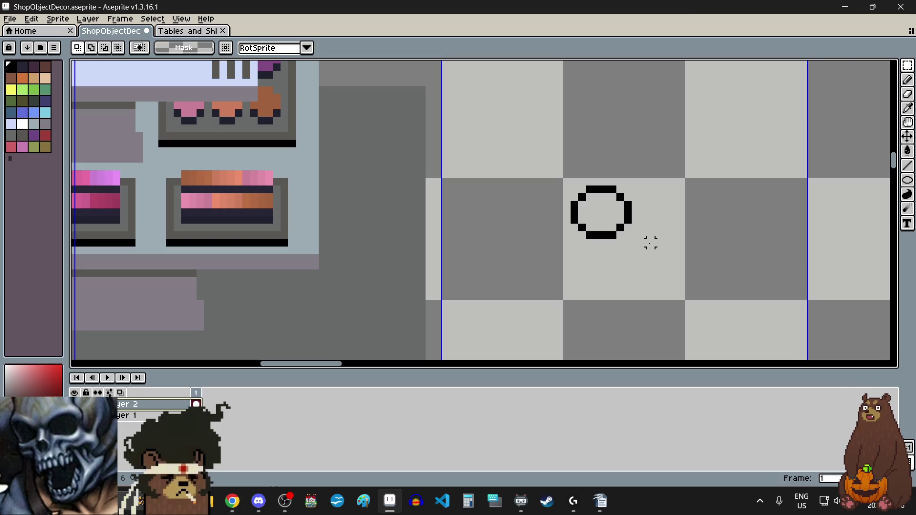
scroll(643, 234, "up", 1)
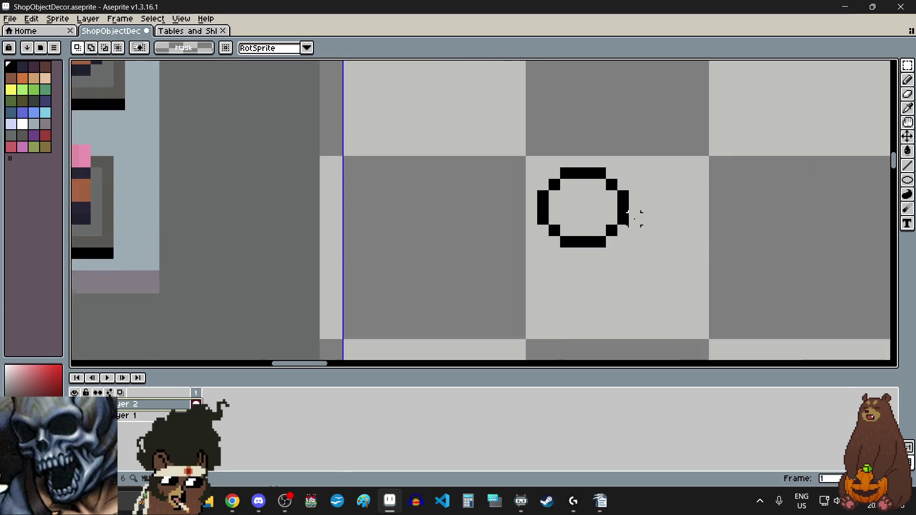
scroll(637, 222, "up", 1)
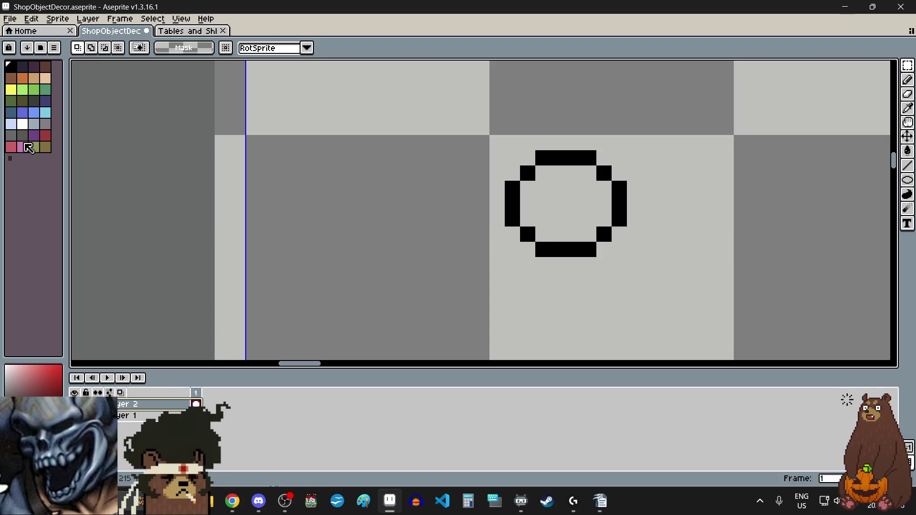
Step: With the Pencil, draw a small stepped black arc inside the compact ring
left_click(908, 80)
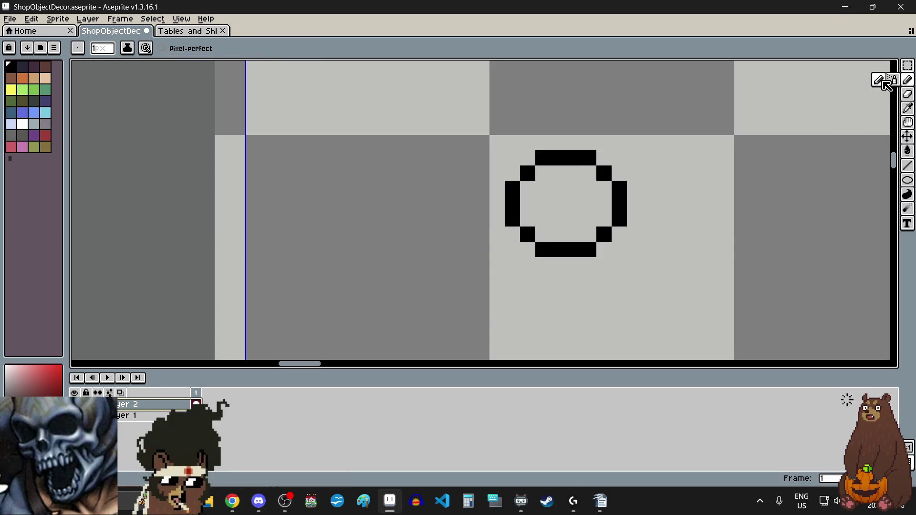
left_click(554, 204)
scroll(553, 203, "up", 1)
left_click(537, 203)
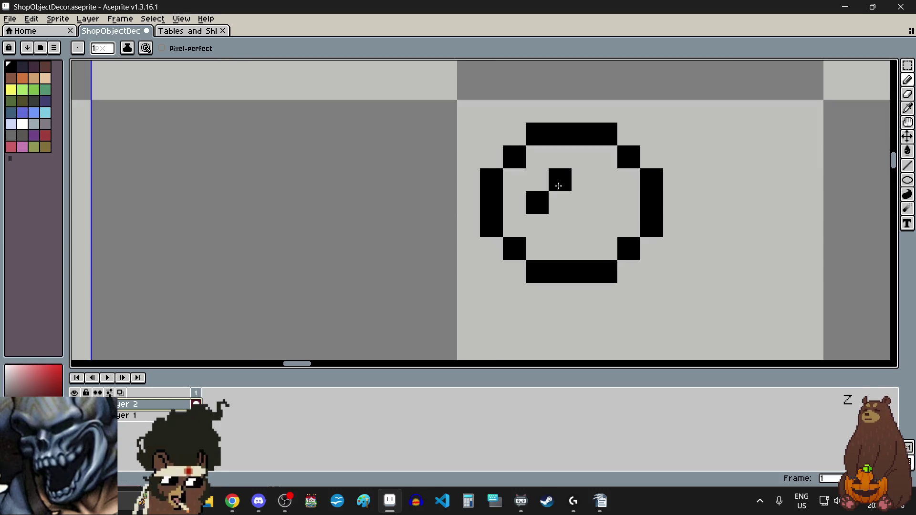
left_click_drag(560, 180, 591, 202)
key("ctrl+z")
scroll(530, 265, "down", 3)
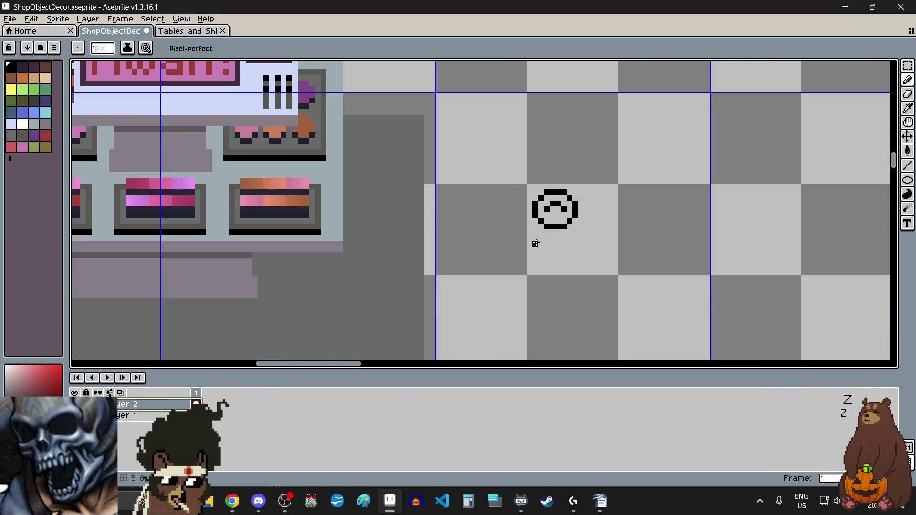
scroll(533, 241, "up", 1)
scroll(549, 213, "up", 2)
scroll(549, 213, "down", 2)
scroll(567, 212, "up", 2)
left_click(579, 209)
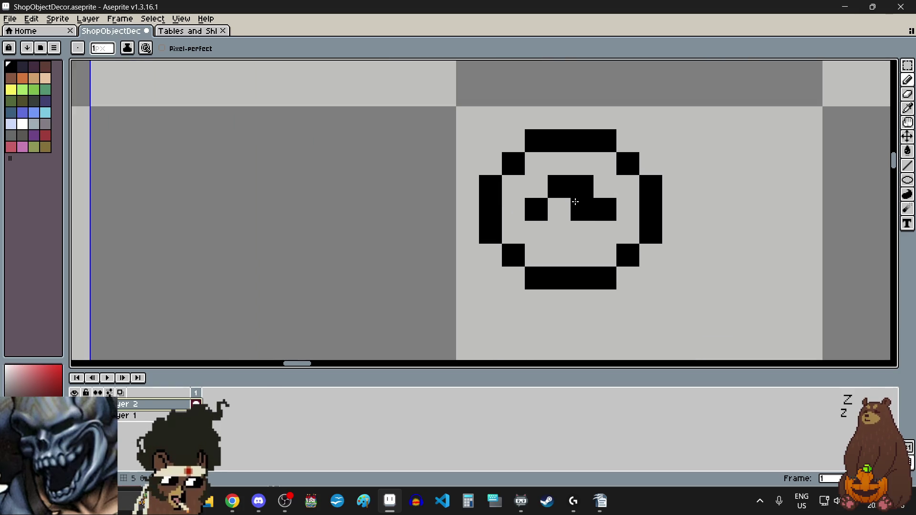
scroll(579, 210, "down", 2)
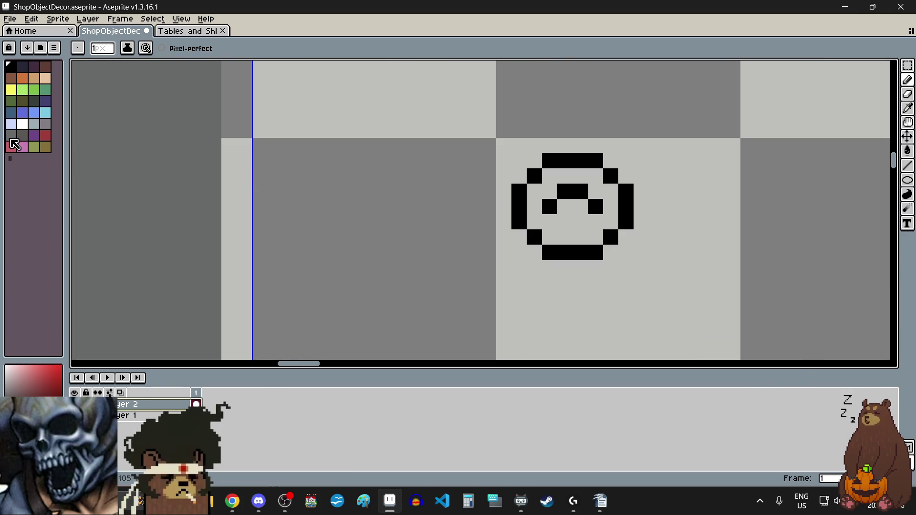
Step: Fill the ring's interior with pink
left_click(22, 147)
left_click(585, 202)
scroll(585, 203, "up", 3)
key("ctrl+z")
left_click(542, 210)
left_click(553, 206)
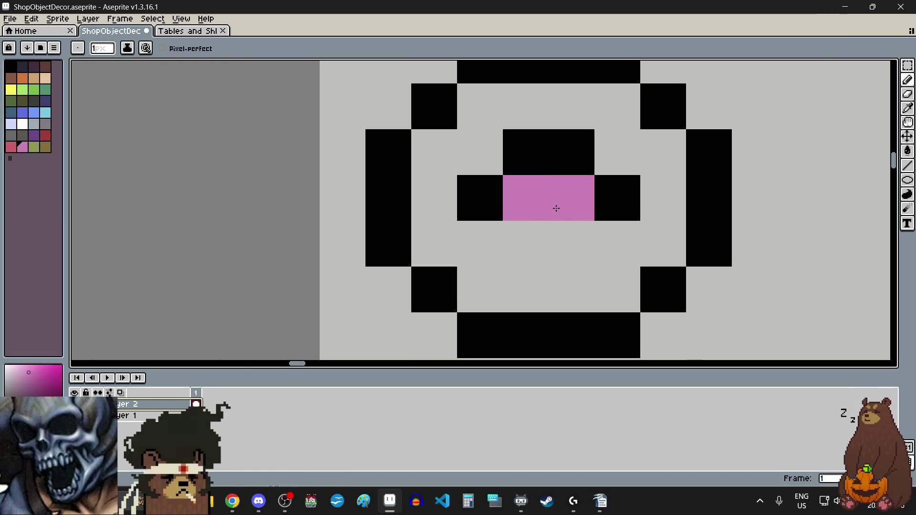
left_click(496, 242)
left_click_drag(496, 242, 619, 229)
mouse_move(503, 263)
left_mouse_down()
mouse_move(588, 274)
mouse_move(454, 241)
mouse_move(433, 172)
mouse_move(574, 110)
mouse_move(646, 157)
mouse_move(646, 224)
left_mouse_up()
Step: Add a pink rim under the bottom edge and its sides, fixing stray pixels
scroll(645, 224, "down", 2)
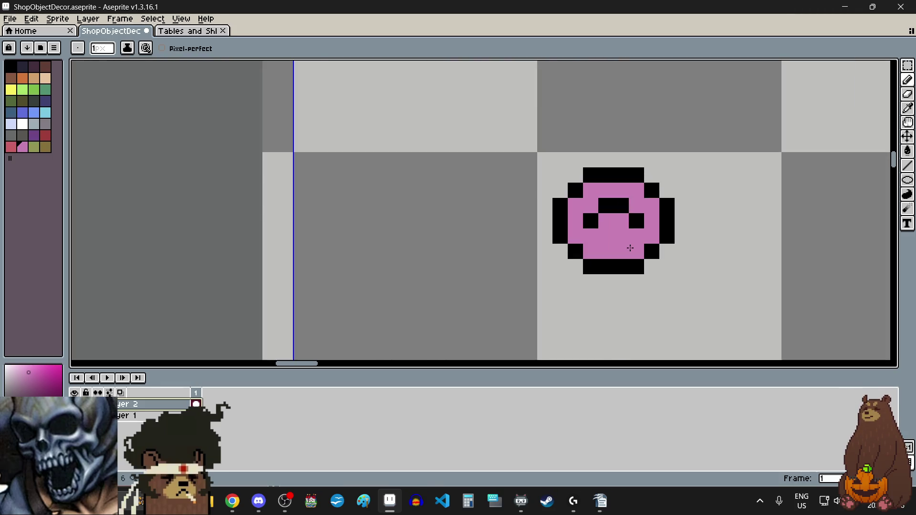
left_click(635, 296)
scroll(636, 298, "up", 1)
scroll(636, 301, "up", 1)
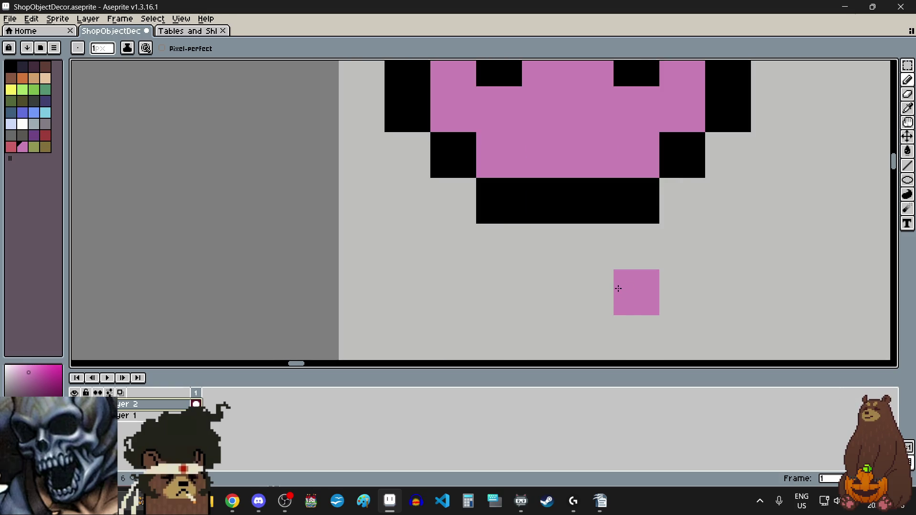
scroll(617, 291, "down", 1)
scroll(593, 235, "down", 1)
key("ctrl+z")
scroll(593, 235, "up", 1)
left_click_drag(527, 264, 619, 265)
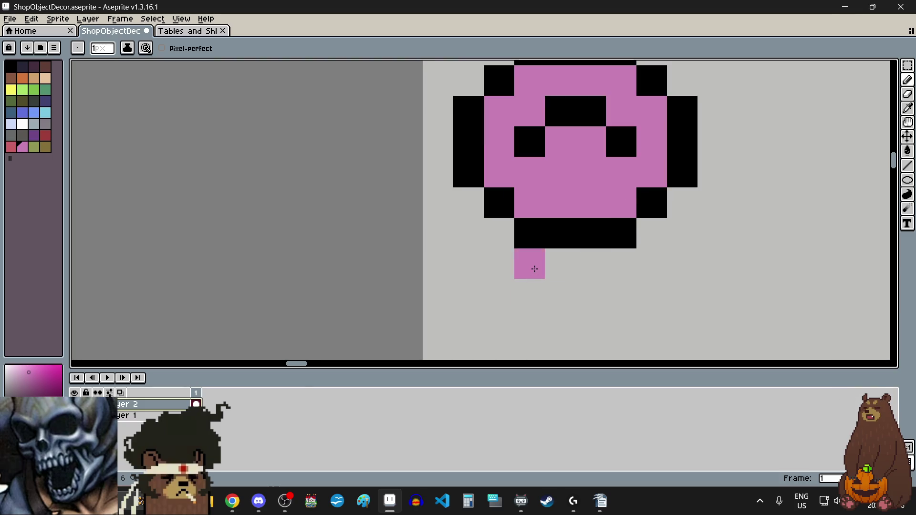
left_click(499, 232)
left_click(651, 234)
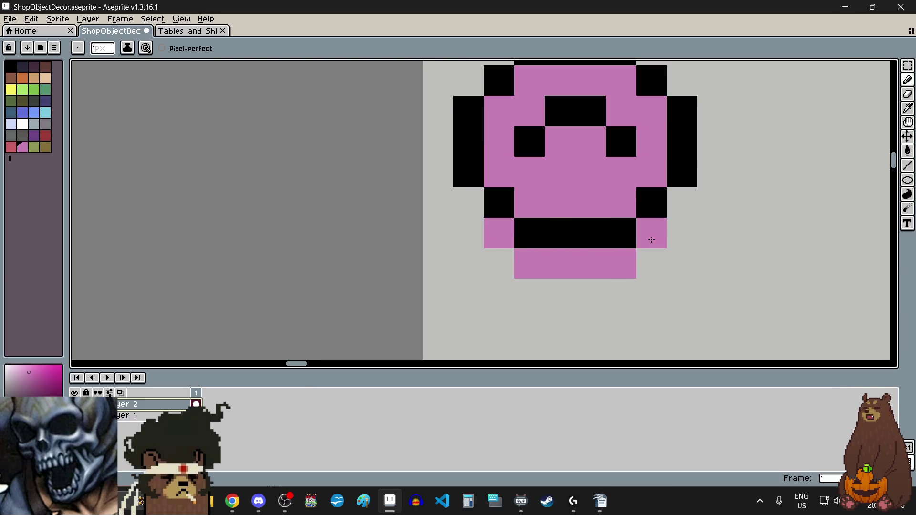
left_click(463, 203)
left_click(677, 205)
scroll(625, 268, "down", 3)
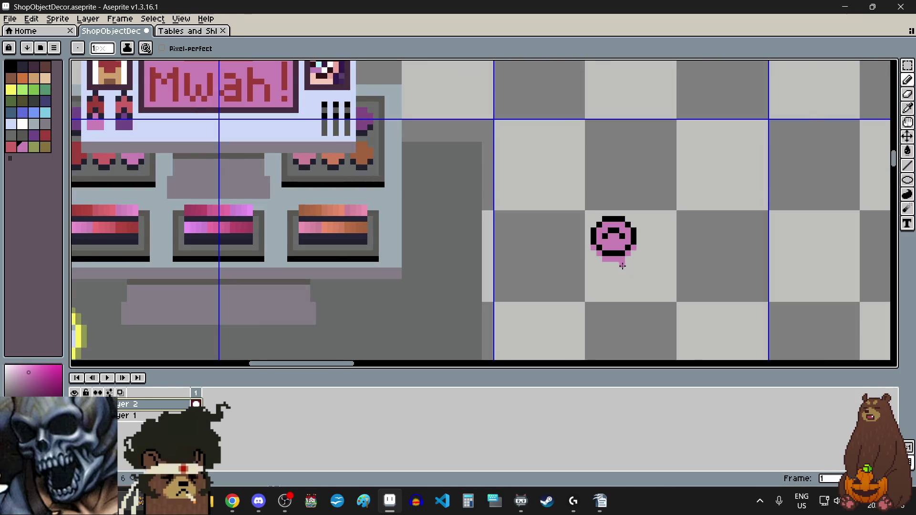
scroll(622, 266, "up", 1)
scroll(622, 267, "up", 1)
scroll(621, 269, "up", 1)
scroll(614, 211, "down", 1)
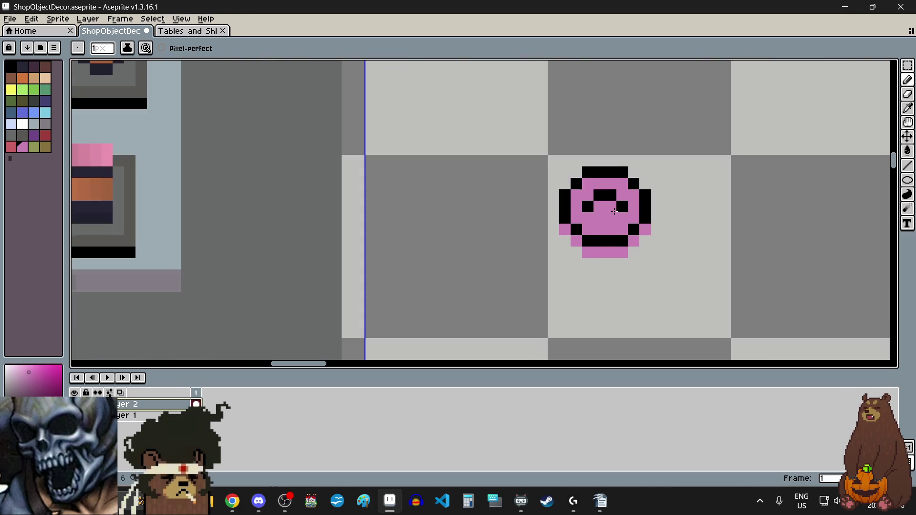
scroll(615, 211, "up", 1)
left_click(619, 205)
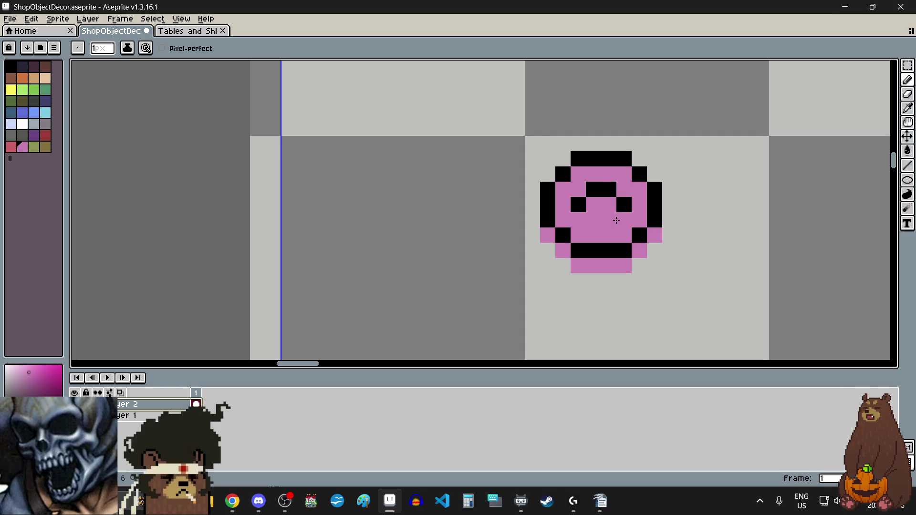
right_click(606, 250)
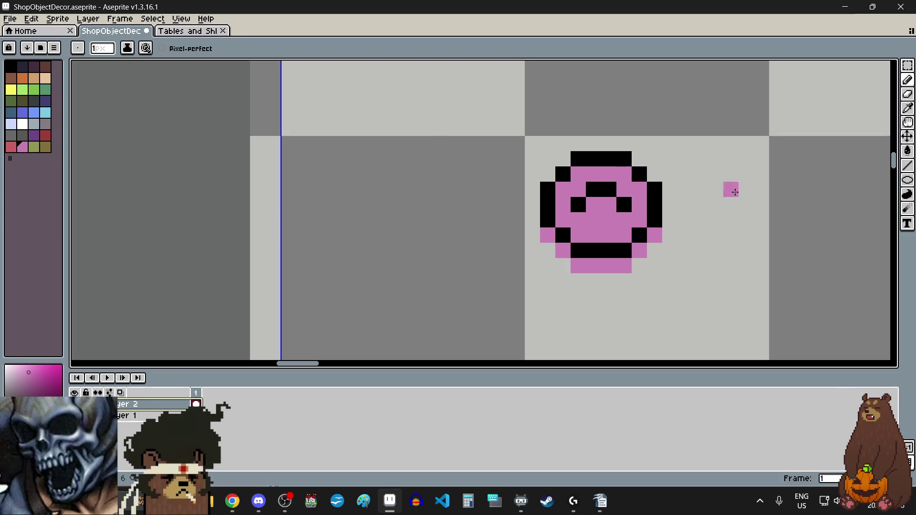
Step: Select the compact's lower pink strip and side cells, then apply Brightness 20 and Contrast -24
left_click(907, 65)
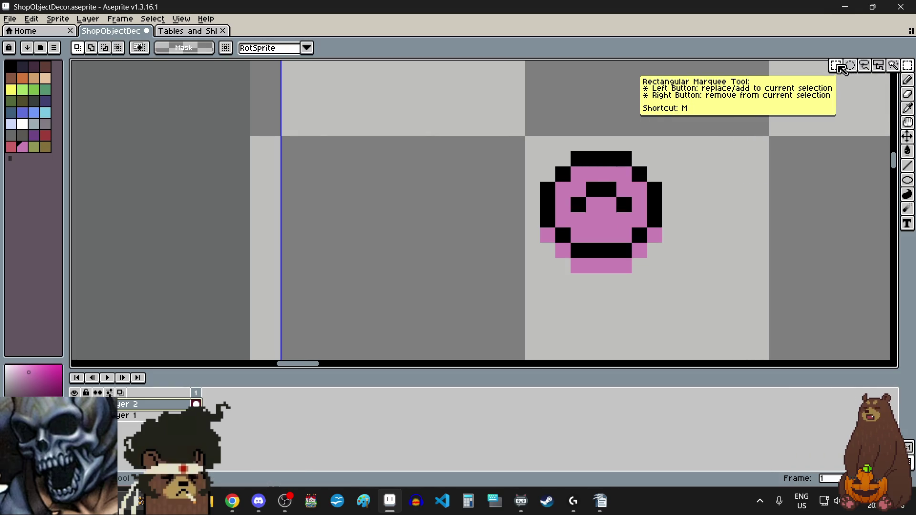
left_click_drag(574, 263, 625, 272)
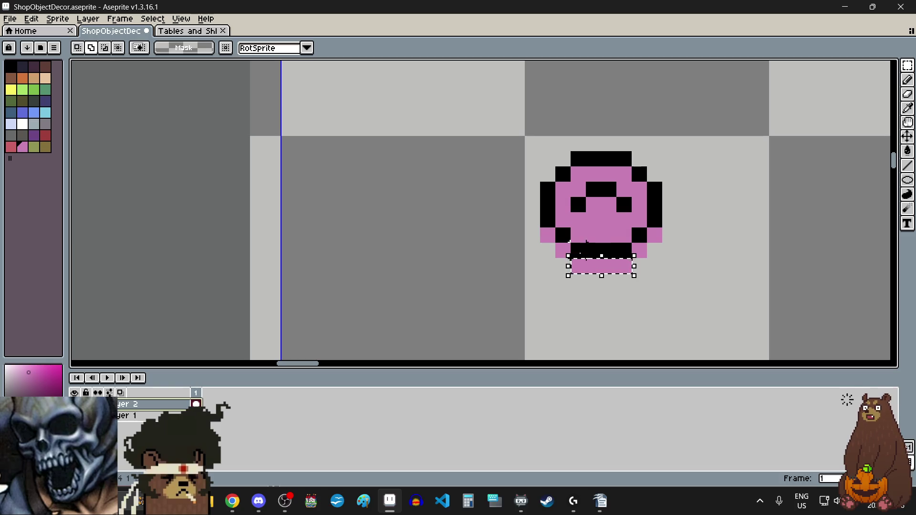
left_click_drag(541, 228, 570, 258)
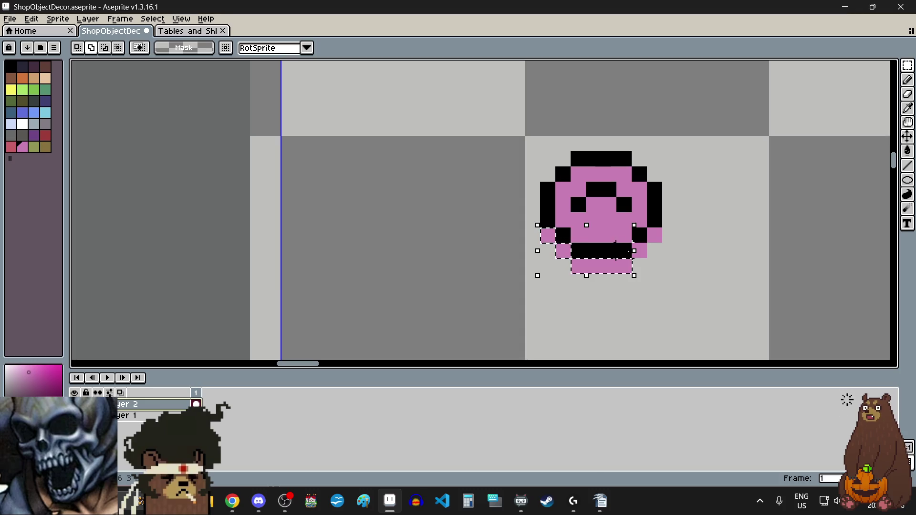
mouse_move(632, 243)
left_mouse_down()
mouse_move(647, 258)
mouse_move(662, 241)
left_mouse_up()
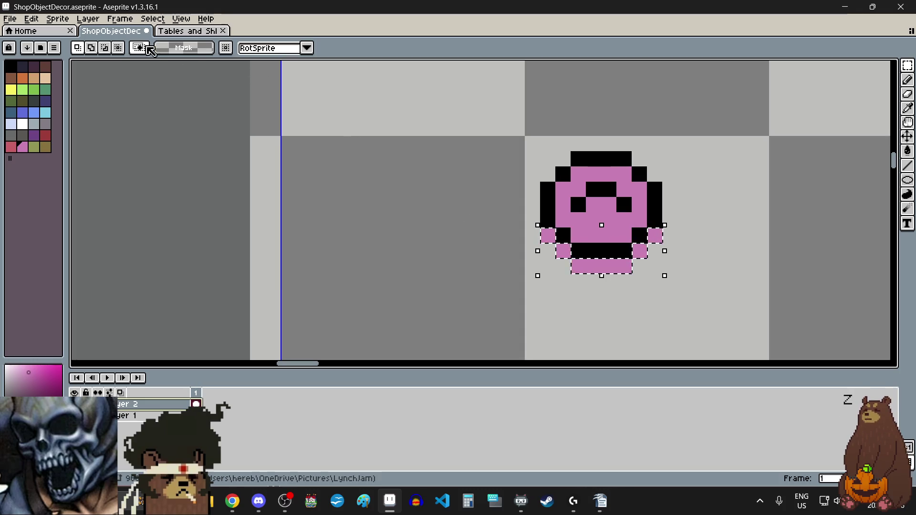
left_click(31, 19)
mouse_move(85, 268)
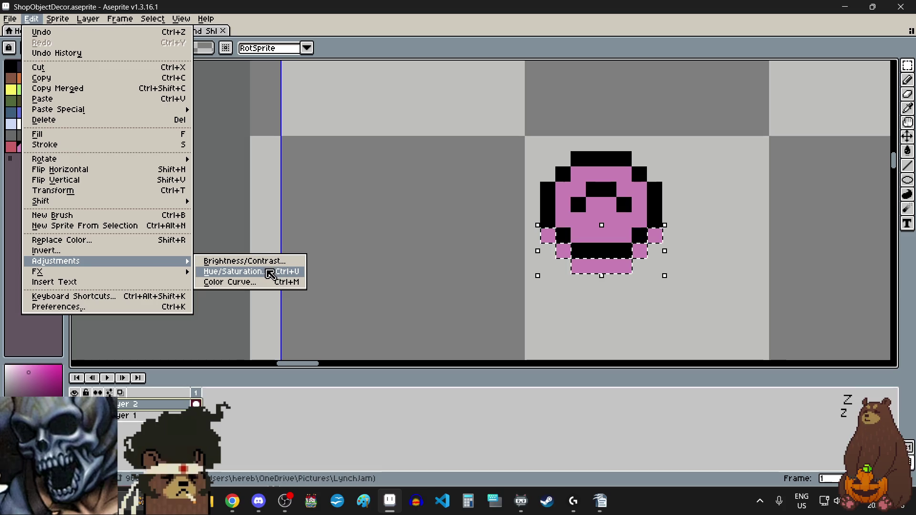
left_click(253, 262)
left_click(233, 230)
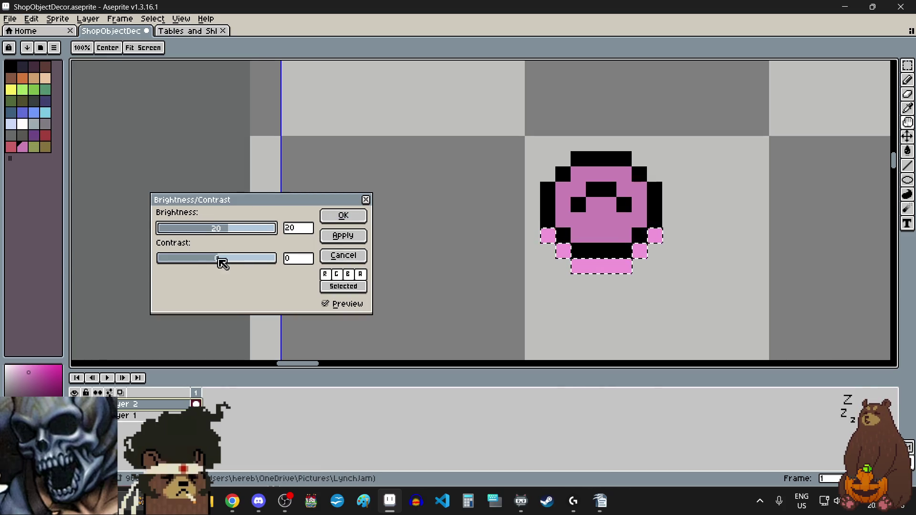
left_click_drag(220, 260, 206, 262)
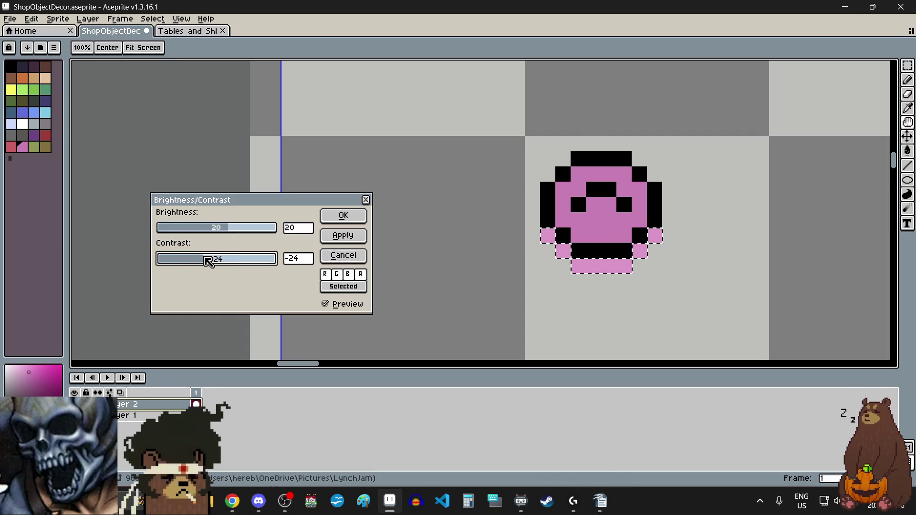
left_click_drag(208, 262, 207, 261)
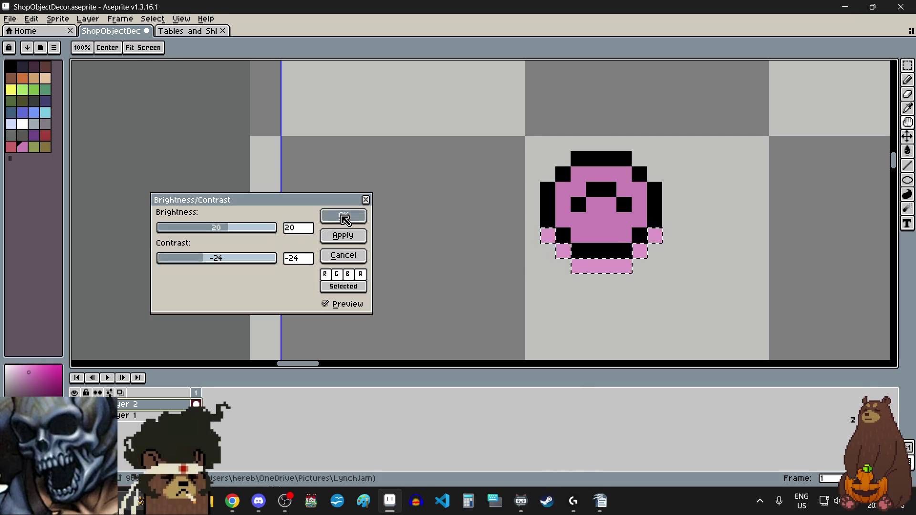
left_click(344, 216)
Step: Zoom in and out around the pink compact to inspect it
scroll(489, 252, "down", 3)
scroll(491, 256, "up", 1)
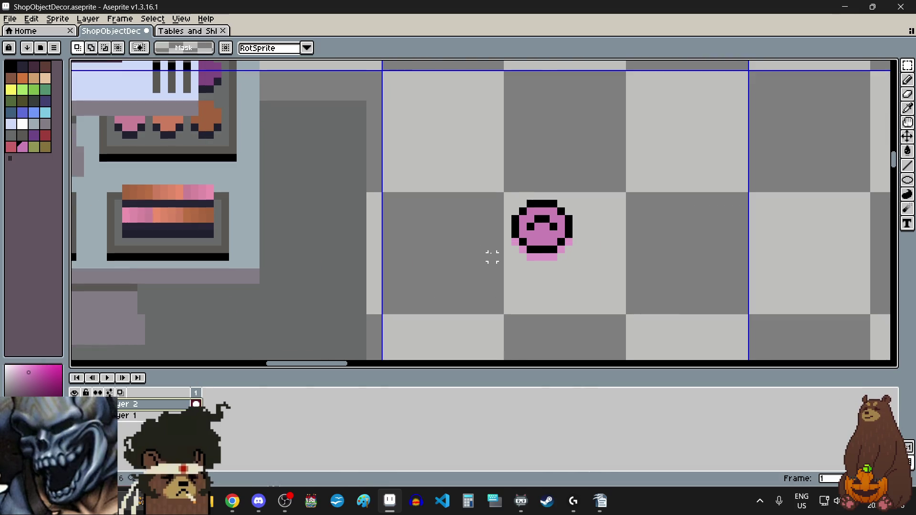
scroll(492, 256, "up", 1)
scroll(493, 258, "up", 1)
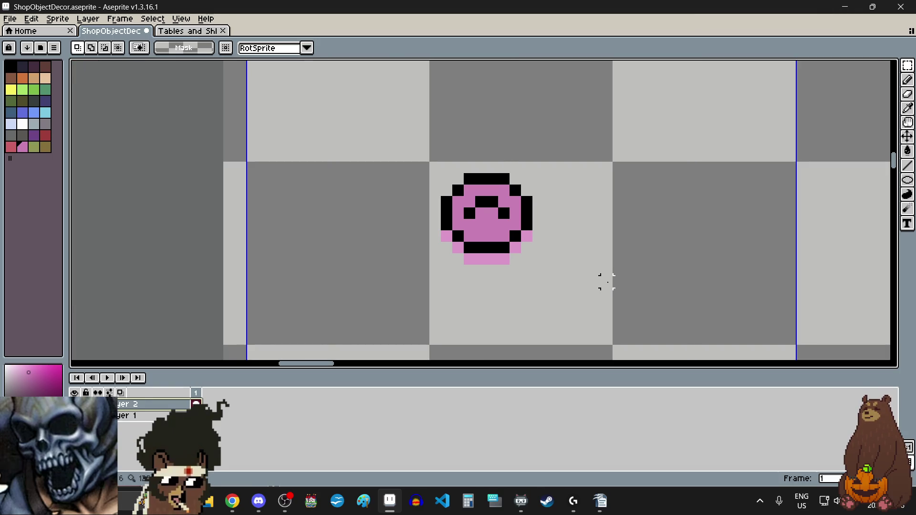
scroll(583, 292, "down", 3)
scroll(572, 282, "down", 1)
scroll(564, 285, "up", 2)
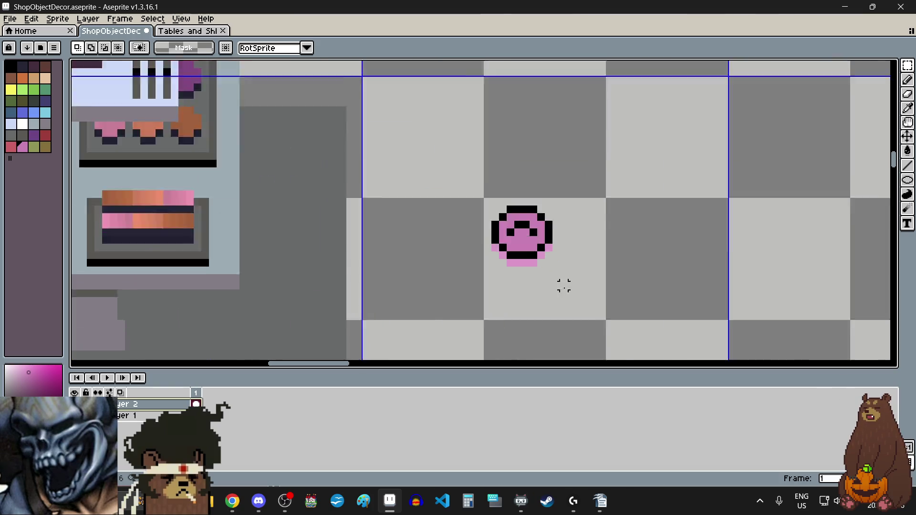
scroll(564, 285, "up", 1)
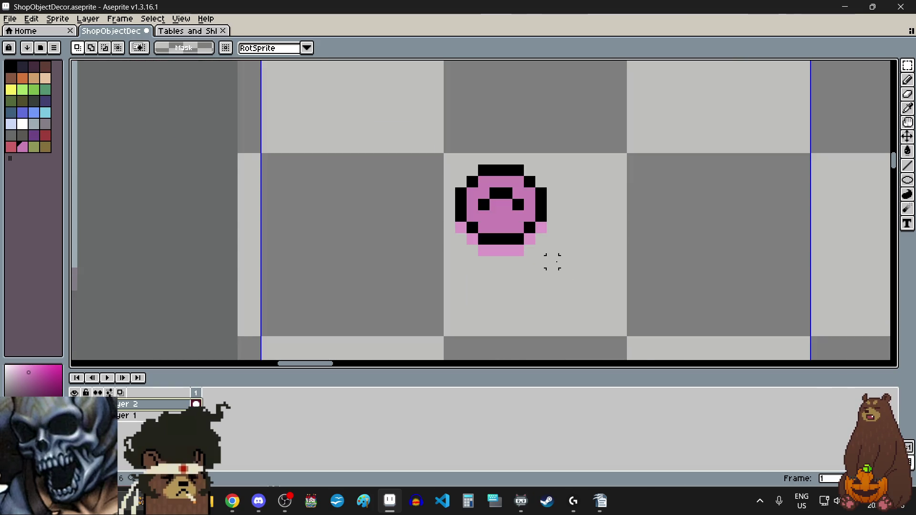
scroll(563, 262, "down", 3)
scroll(564, 263, "down", 1)
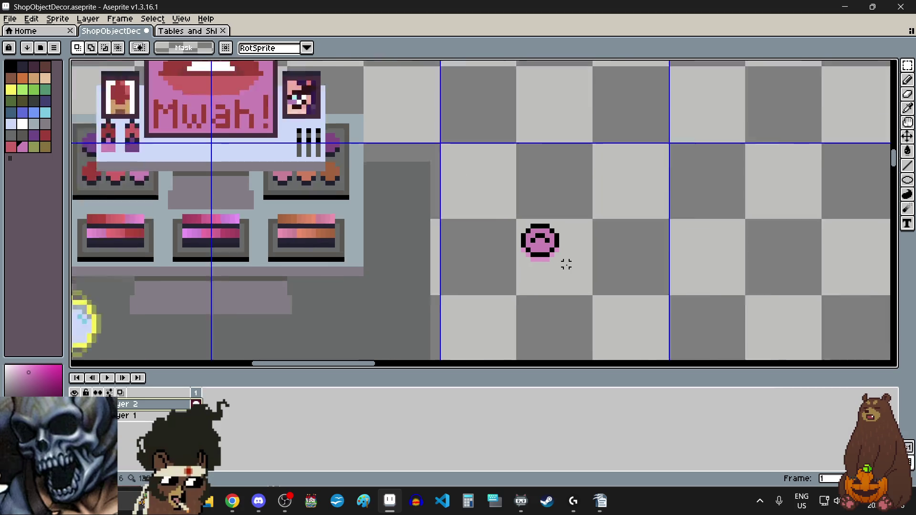
scroll(566, 265, "down", 1)
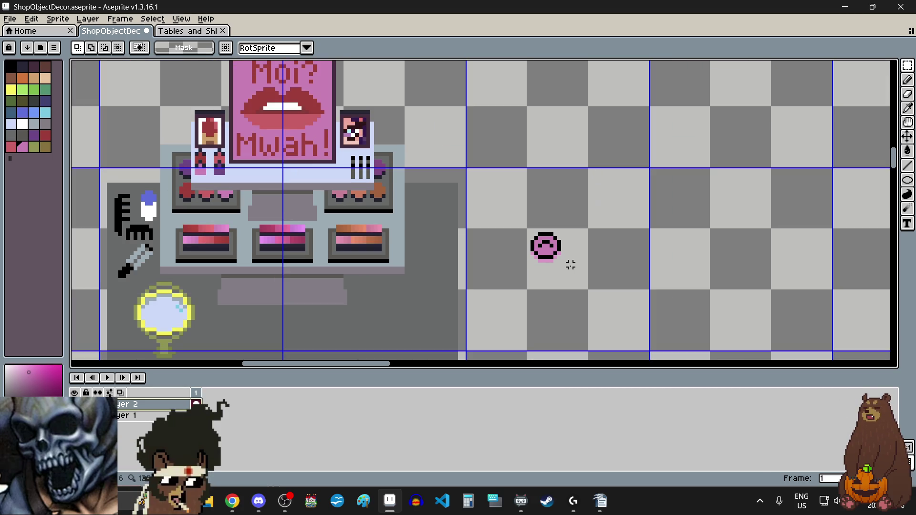
scroll(570, 265, "up", 1)
scroll(570, 264, "up", 1)
scroll(570, 263, "up", 1)
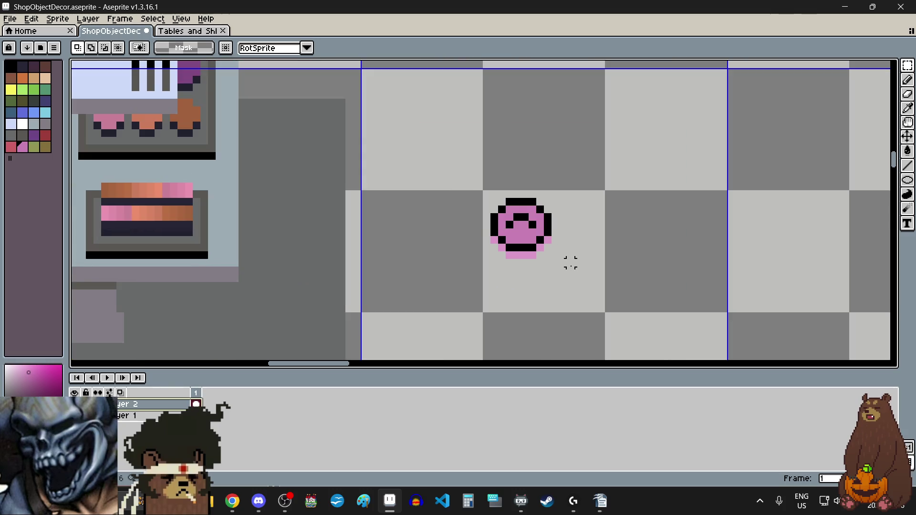
scroll(570, 261, "up", 1)
scroll(558, 262, "down", 1)
scroll(512, 220, "up", 2)
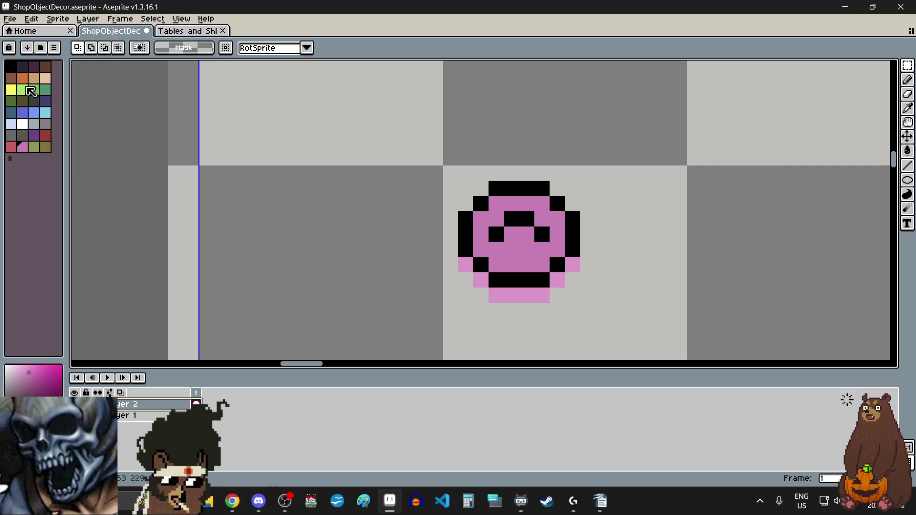
Step: Pick dark navy and repaint the compact's bottom edge, eyes and mouth with the Pencil
left_click(24, 68)
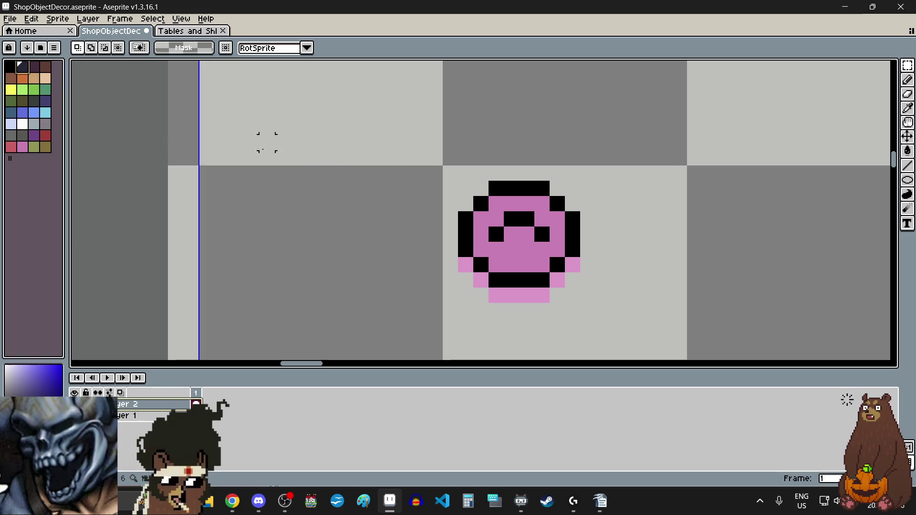
left_click(907, 80)
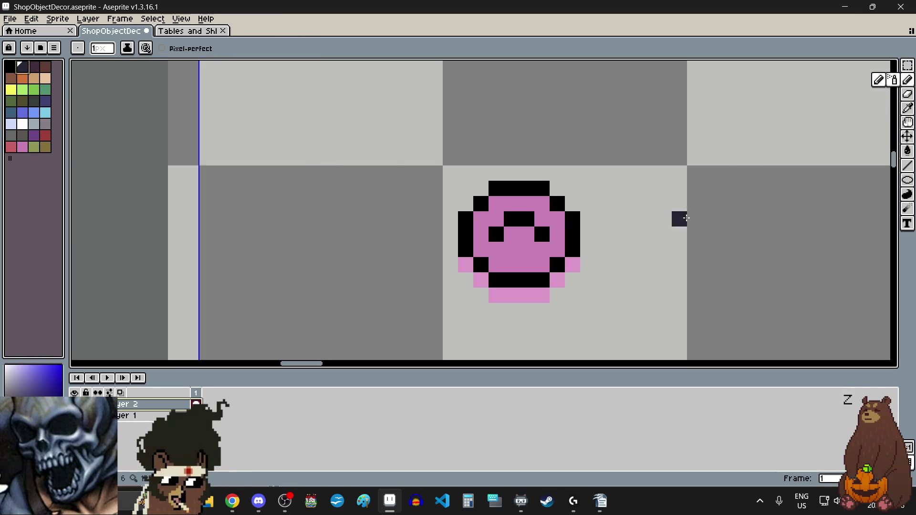
scroll(562, 249, "up", 2)
scroll(518, 255, "down", 2)
scroll(519, 258, "up", 2)
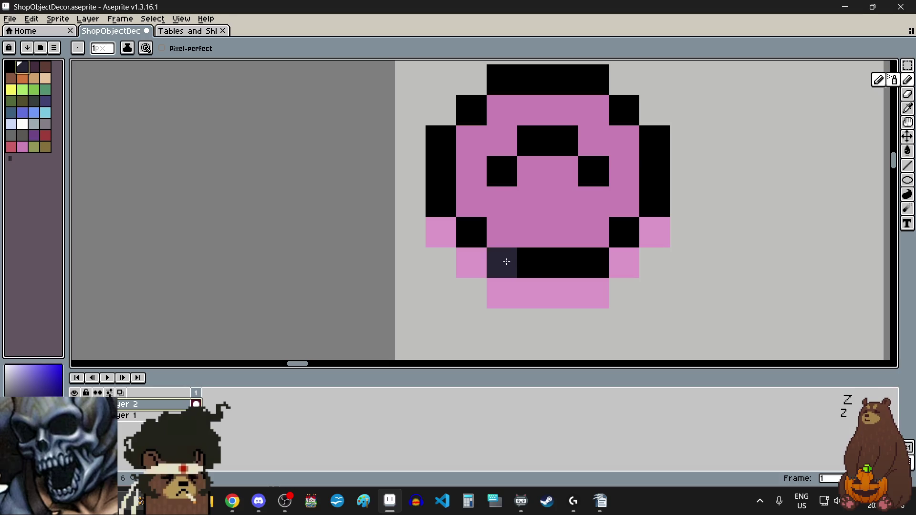
left_click_drag(500, 261, 590, 259)
left_click(620, 233)
scroll(636, 231, "up", 1)
scroll(626, 241, "down", 1)
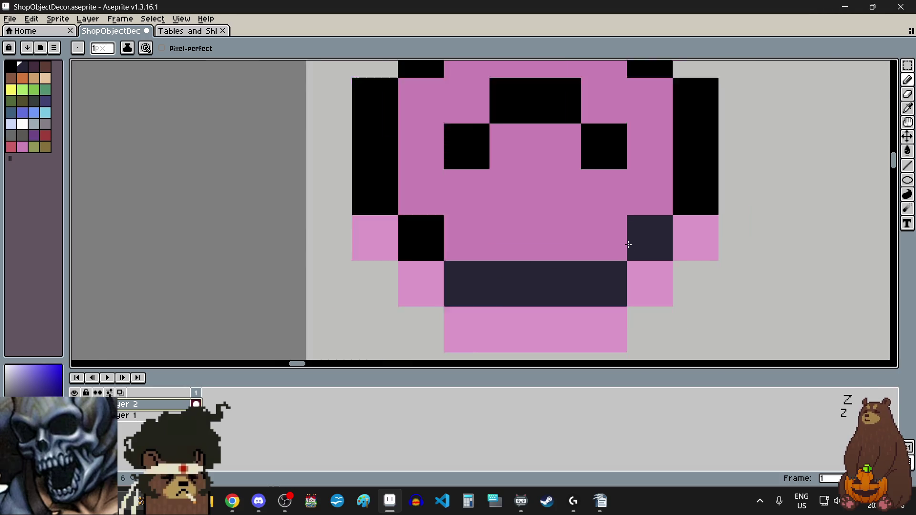
left_click(585, 175)
scroll(657, 219, "up", 1)
left_click(605, 180)
left_click(541, 171)
left_click(501, 210)
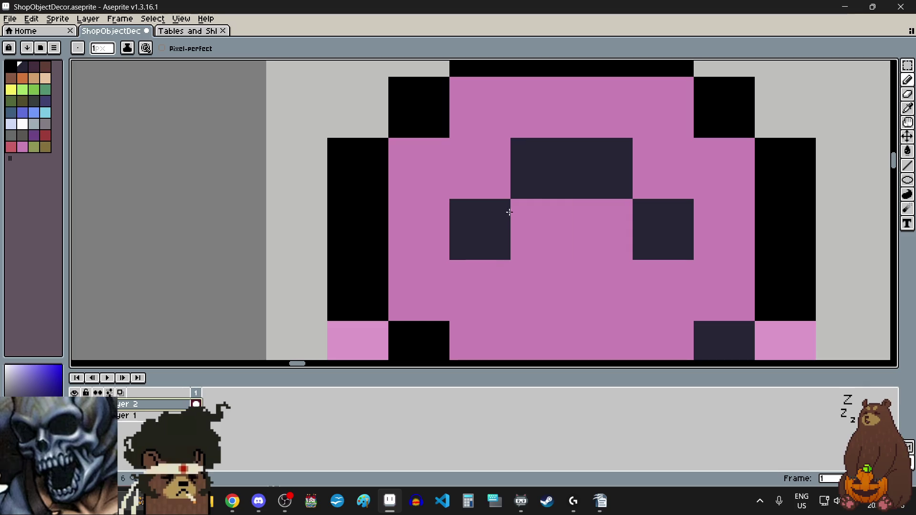
scroll(496, 217, "down", 2)
scroll(473, 263, "up", 1)
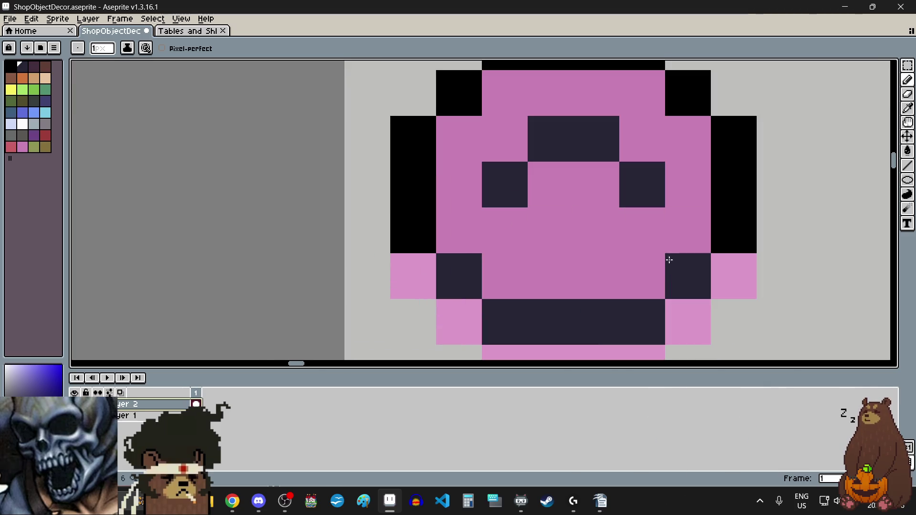
Step: Repaint the right, top and left outline pixels navy, undoing a stray pixel
left_click(730, 228)
left_click_drag(730, 229, 732, 145)
scroll(660, 117, "down", 1)
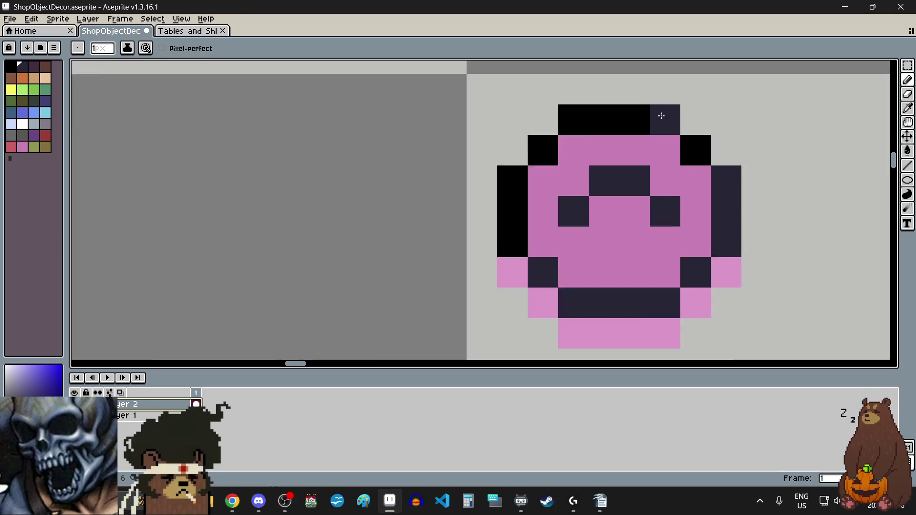
scroll(732, 174, "up", 2)
left_click(731, 173)
left_click(665, 128)
left_click_drag(665, 128, 449, 176)
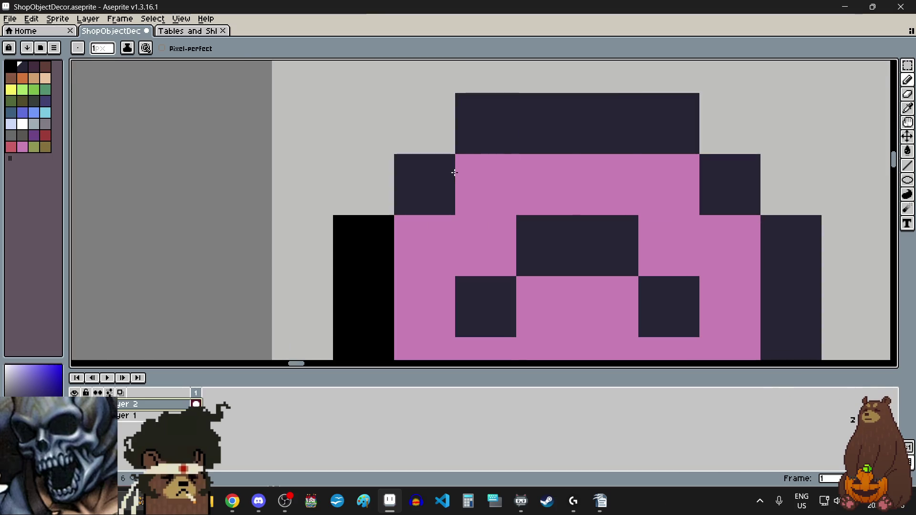
scroll(425, 213, "down", 1)
left_click(425, 213)
key("ctrl+z")
left_click_drag(431, 141, 434, 218)
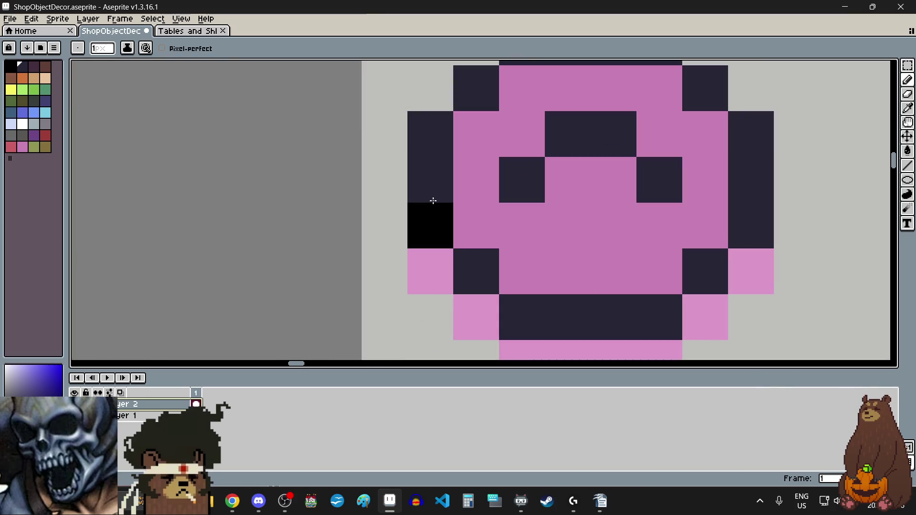
scroll(435, 222, "down", 3)
scroll(435, 222, "down", 1)
scroll(443, 223, "down", 1)
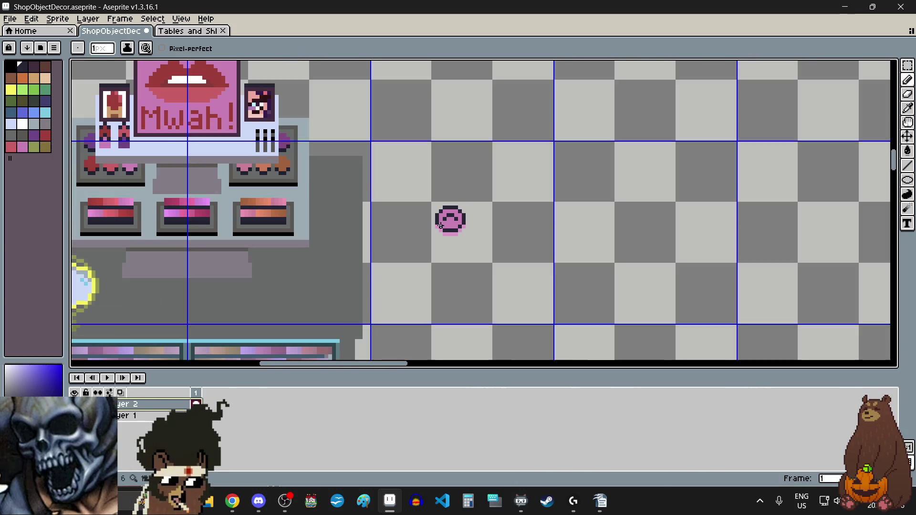
scroll(457, 223, "left", 2)
scroll(470, 222, "up", 1)
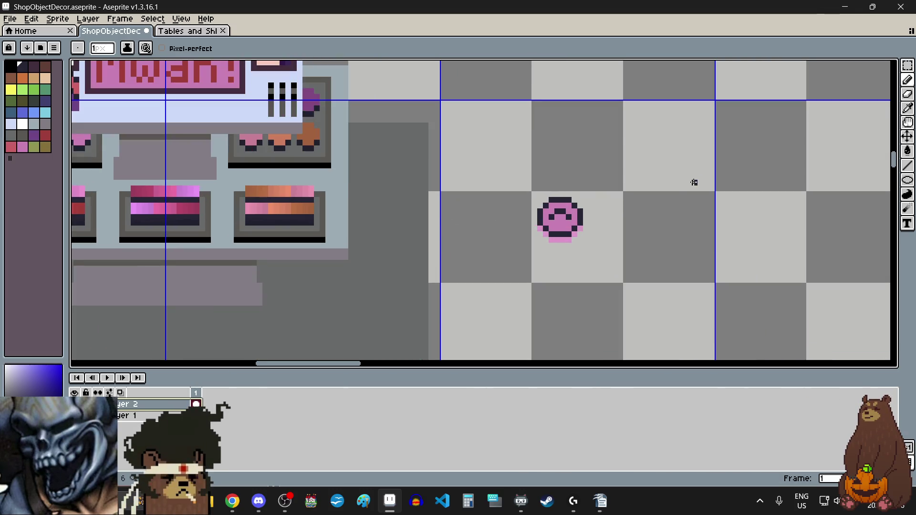
Step: Marquee-select the whole pink compact
left_click(907, 65)
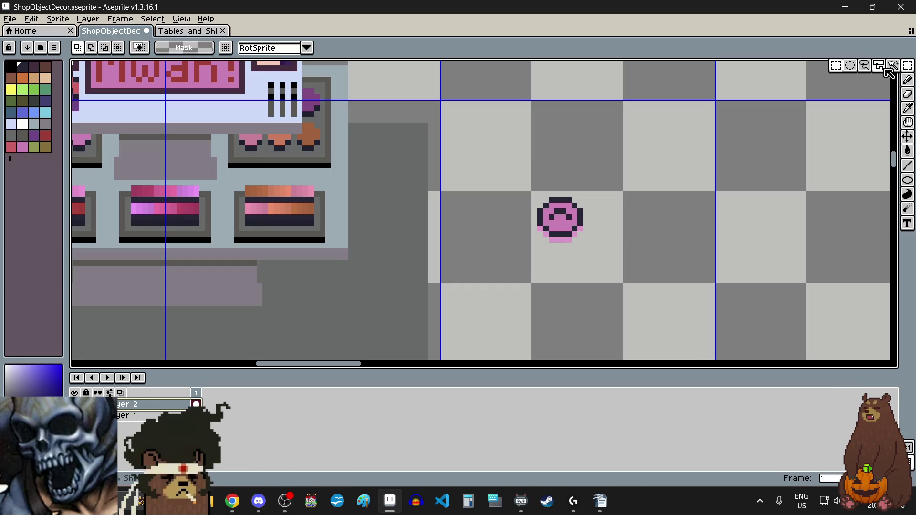
scroll(566, 219, "up", 5)
scroll(566, 219, "down", 5)
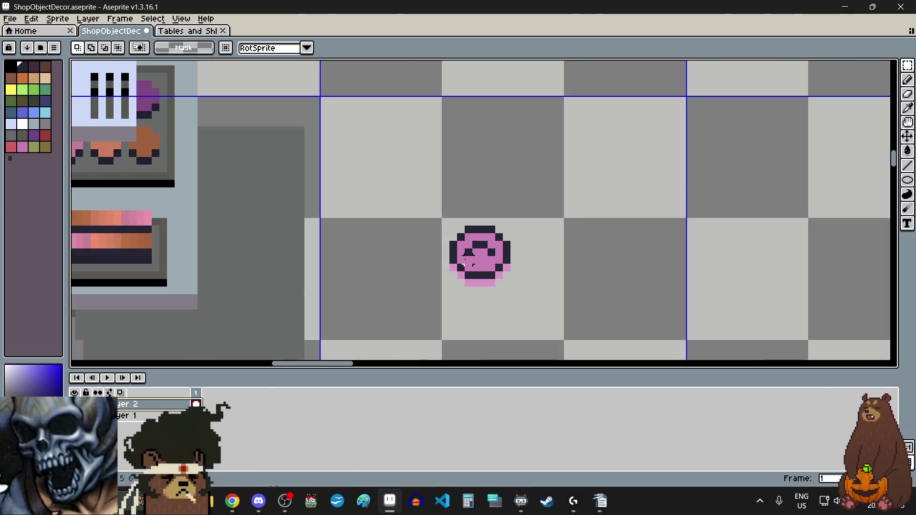
scroll(577, 220, "left", 2)
scroll(593, 219, "up", 6)
scroll(604, 227, "down", 2)
scroll(605, 227, "up", 1)
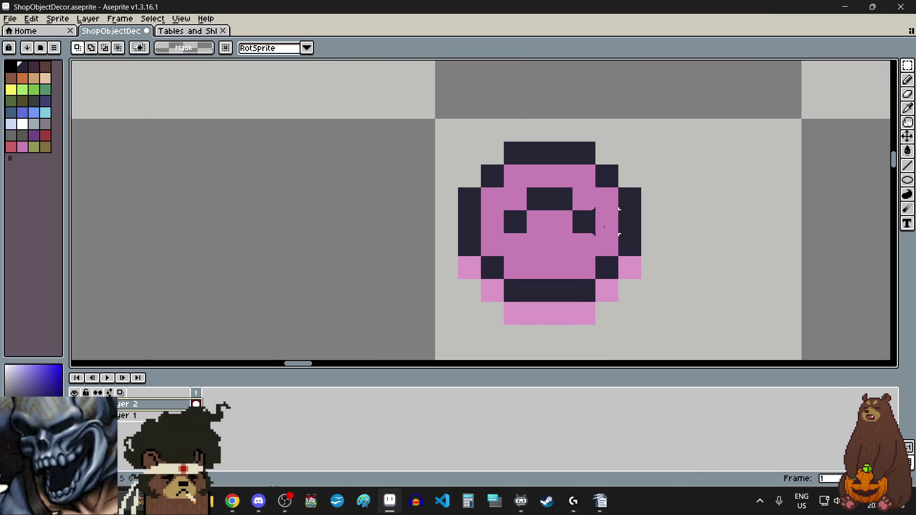
left_click_drag(453, 139, 644, 328)
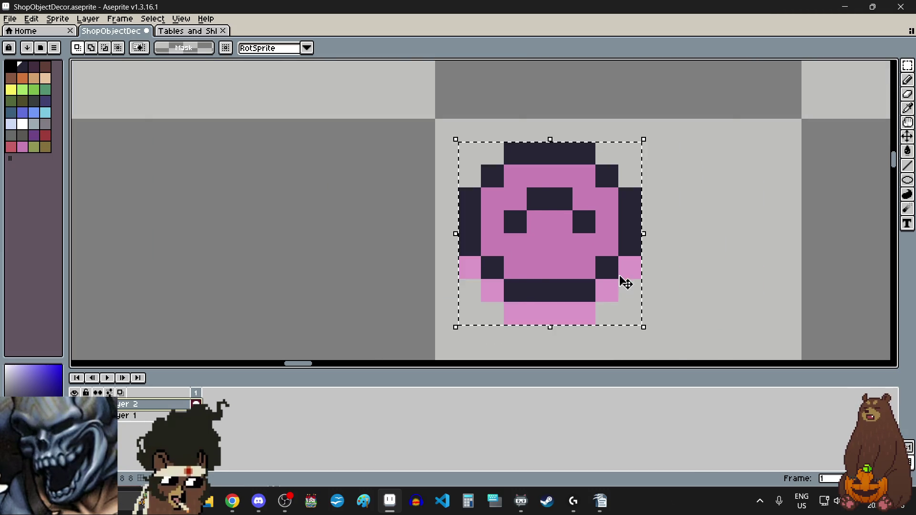
Step: Move the compact up-left onto the vanity's right side beside the makeup palette and commit
scroll(626, 281, "down", 5)
scroll(626, 280, "left", 2)
left_click_drag(685, 263, 464, 179)
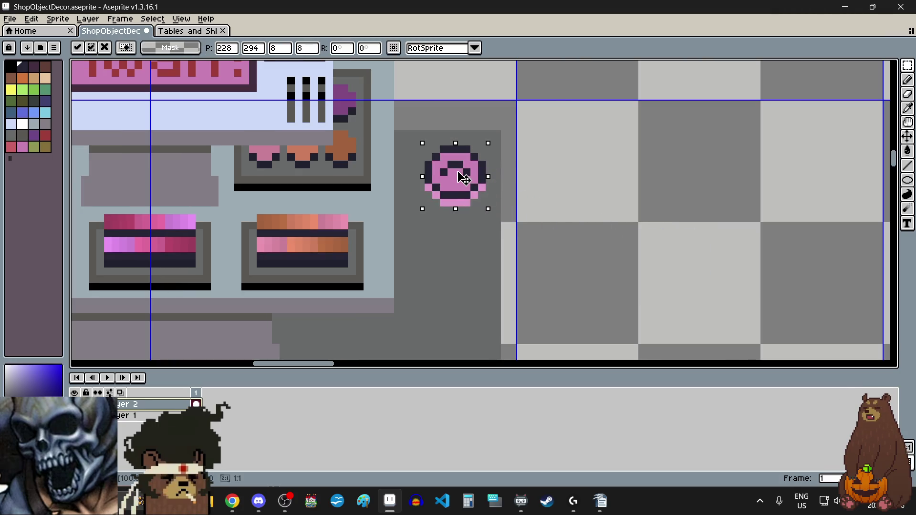
left_click(575, 196)
scroll(574, 196, "down", 3)
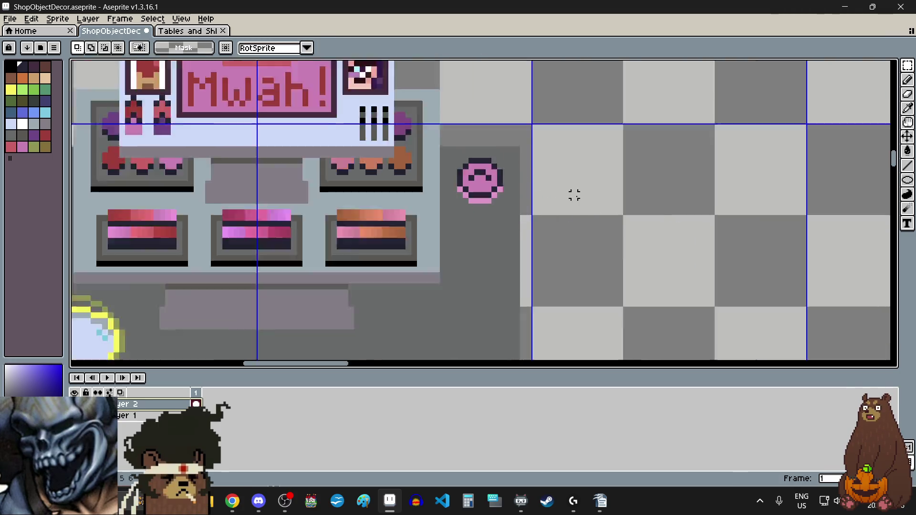
scroll(576, 196, "down", 3)
scroll(575, 196, "up", 1)
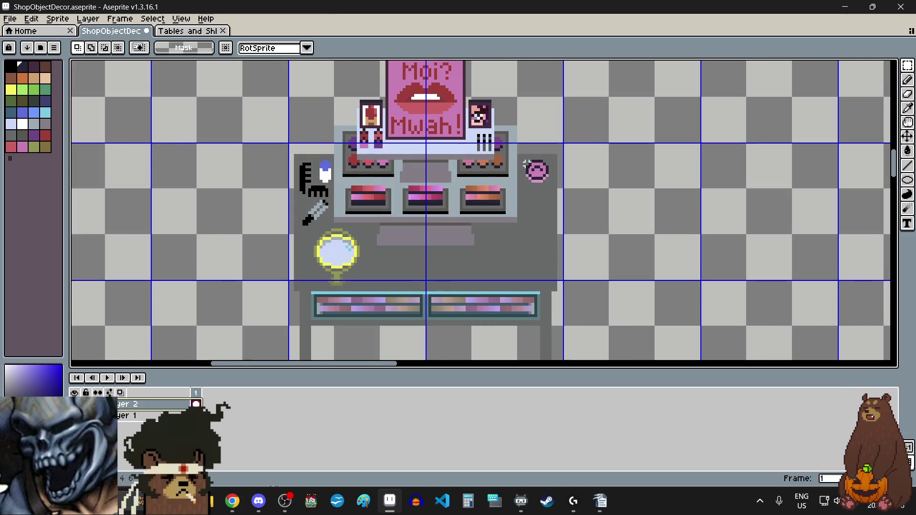
scroll(556, 224, "up", 2)
scroll(540, 184, "down", 1)
scroll(542, 186, "up", 2)
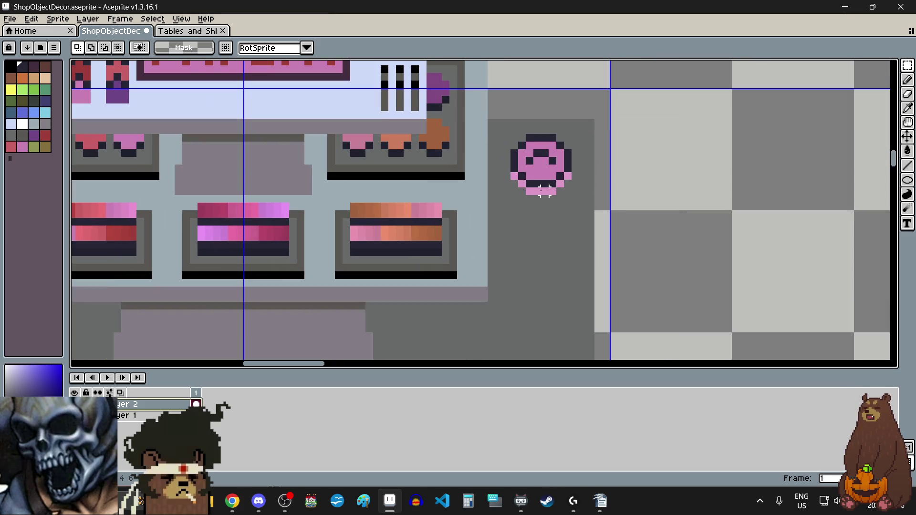
scroll(543, 191, "down", 1)
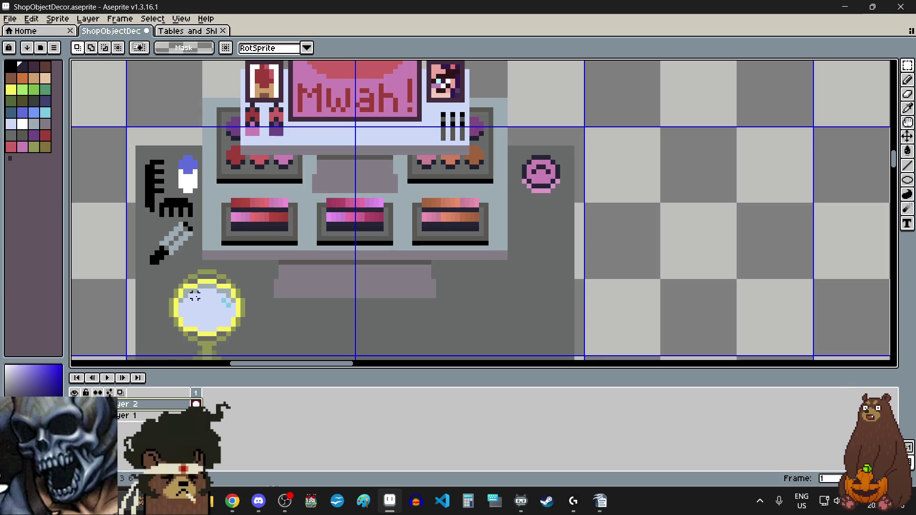
Step: Save the vanity sprite via File > Save, then switch to Discord
left_click(10, 19)
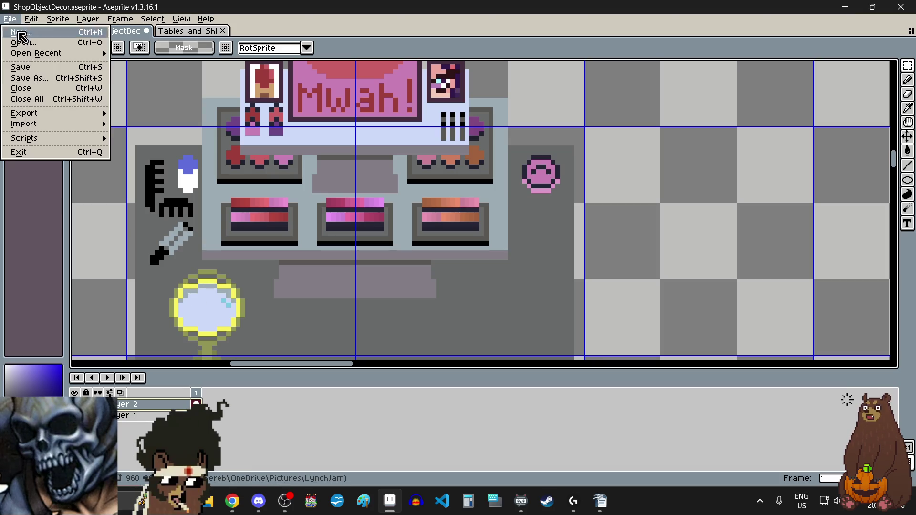
left_click(38, 67)
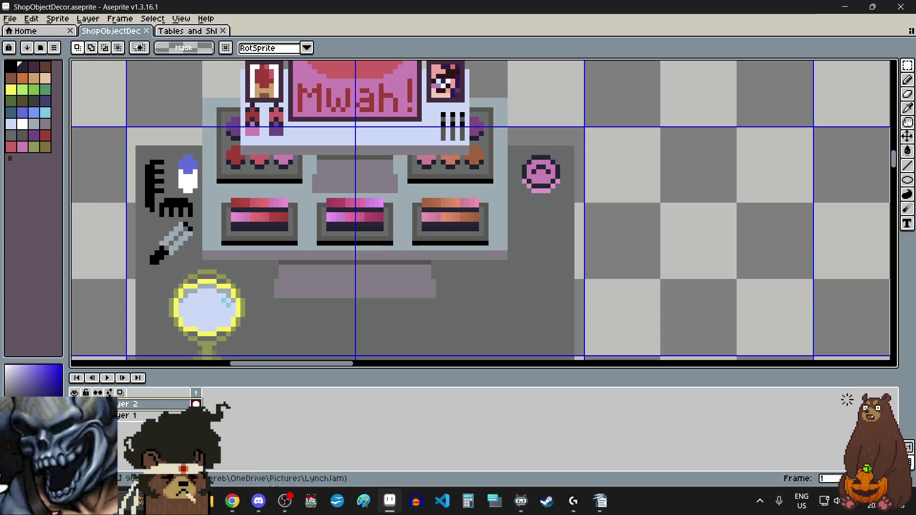
key("alt+Tab")
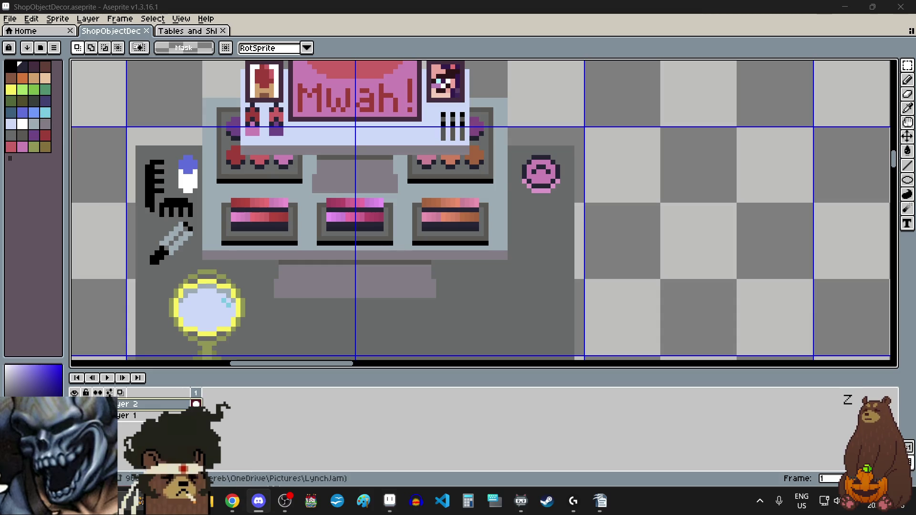
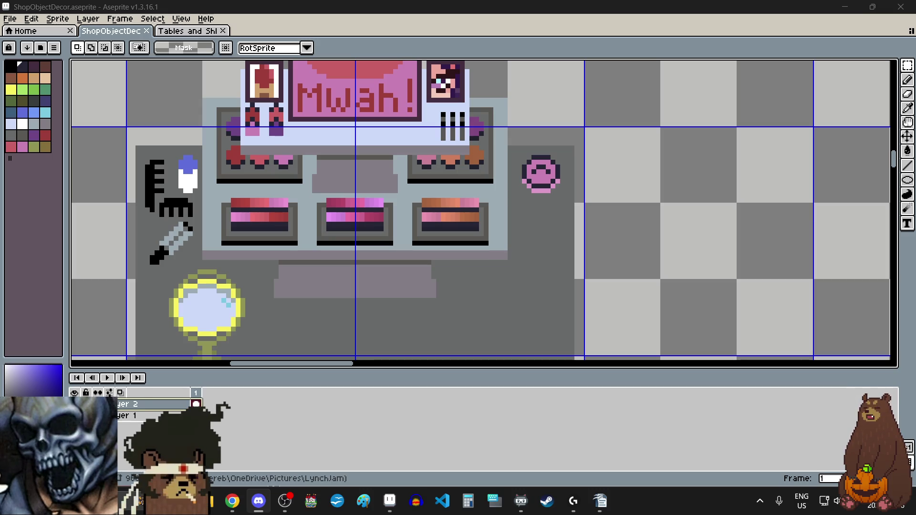
Step: Return to Aseprite and frame the empty canvas space right of the vanity table
key("alt+Tab")
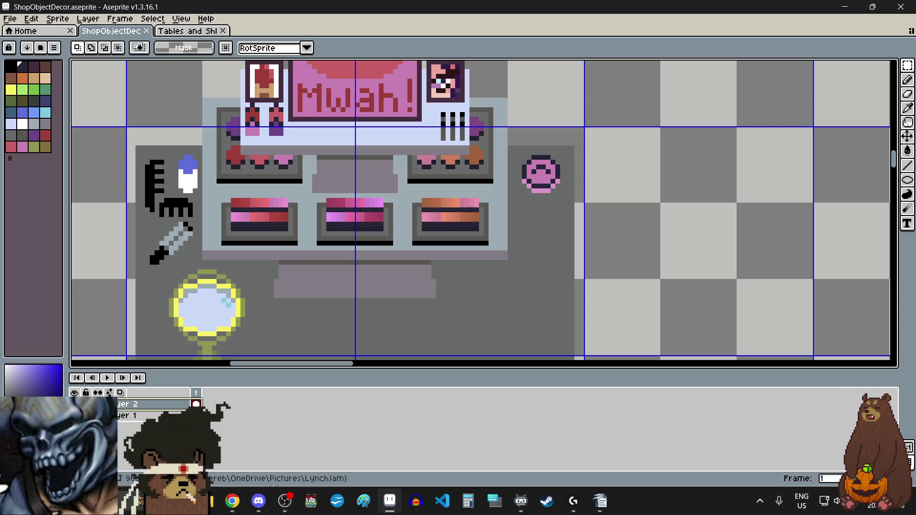
key("alt+Tab")
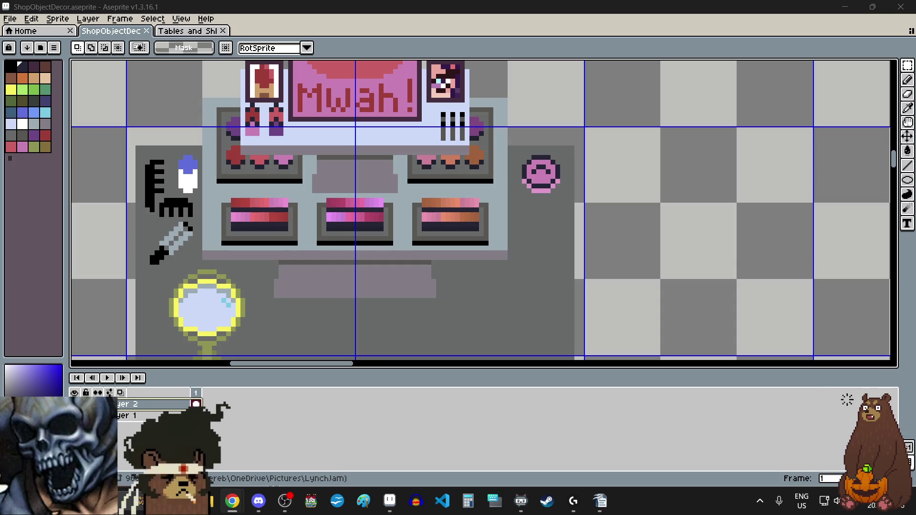
key("alt+Tab")
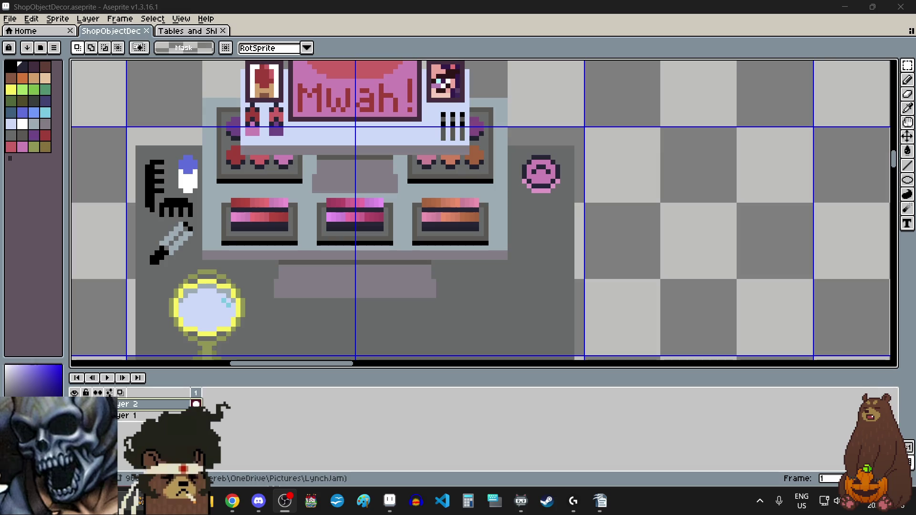
scroll(759, 204, "down", 2)
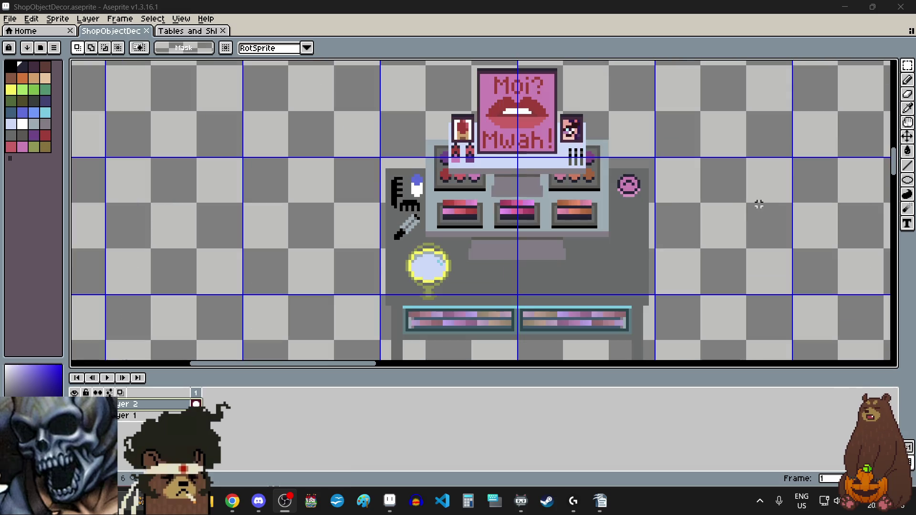
scroll(695, 236, "down", 3)
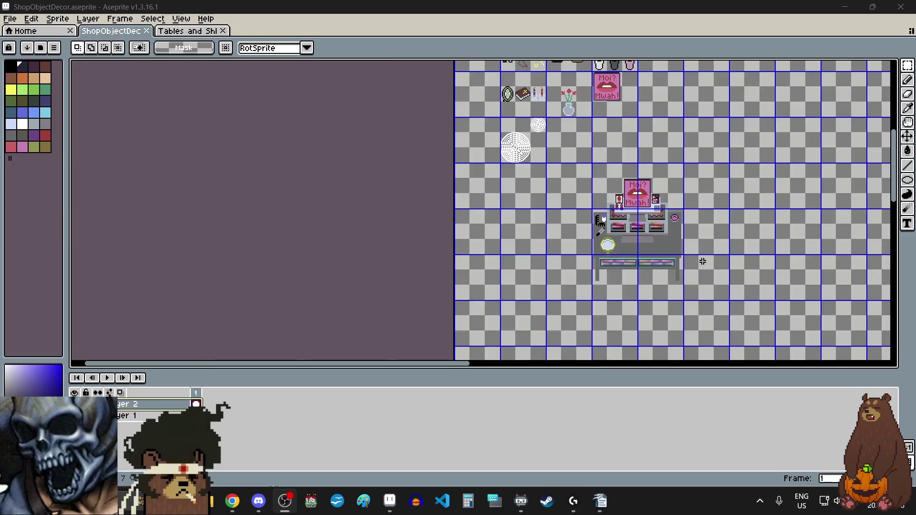
scroll(669, 217, "up", 2)
scroll(669, 217, "up", 1)
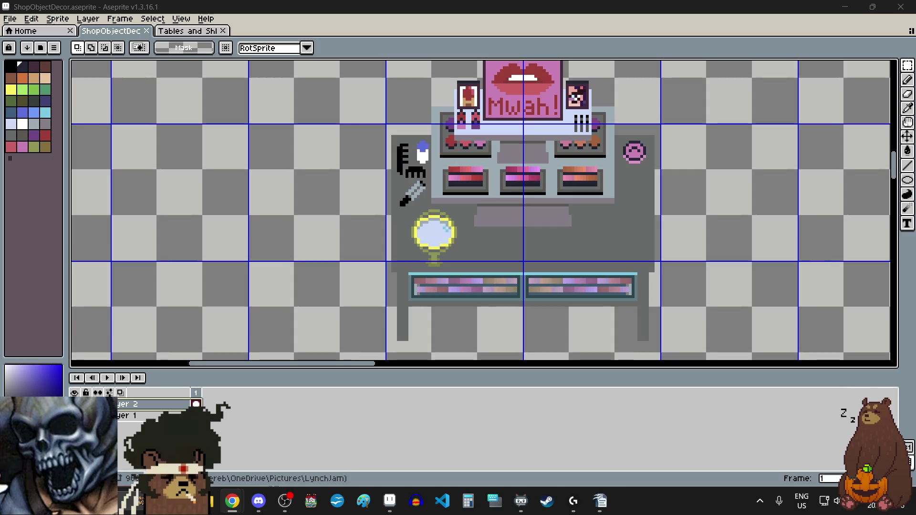
scroll(545, 290, "down", 1)
scroll(544, 290, "down", 1)
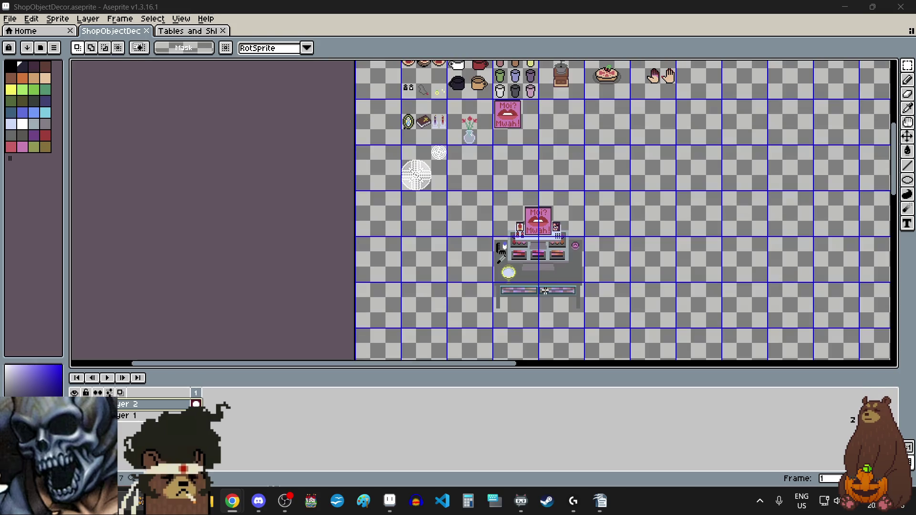
scroll(551, 206, "down", 2)
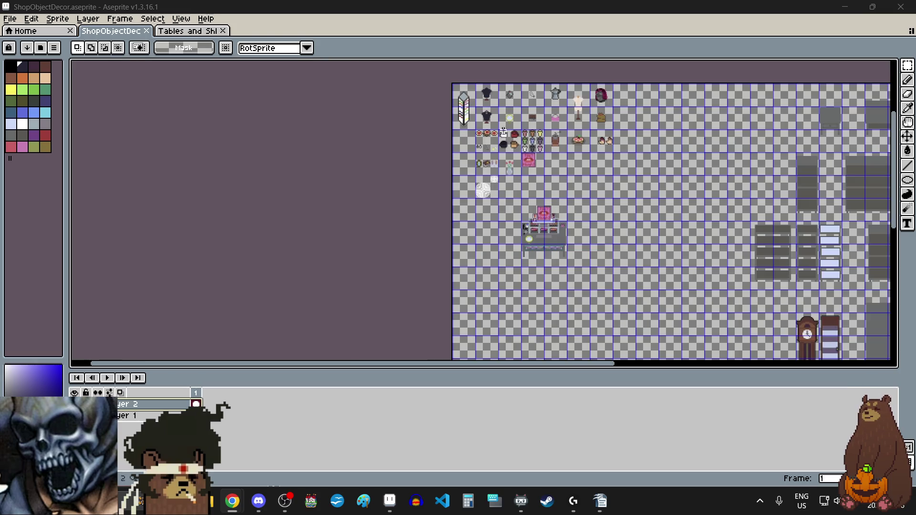
scroll(519, 170, "up", 2)
scroll(519, 170, "up", 2)
scroll(518, 170, "down", 2)
scroll(518, 170, "down", 1)
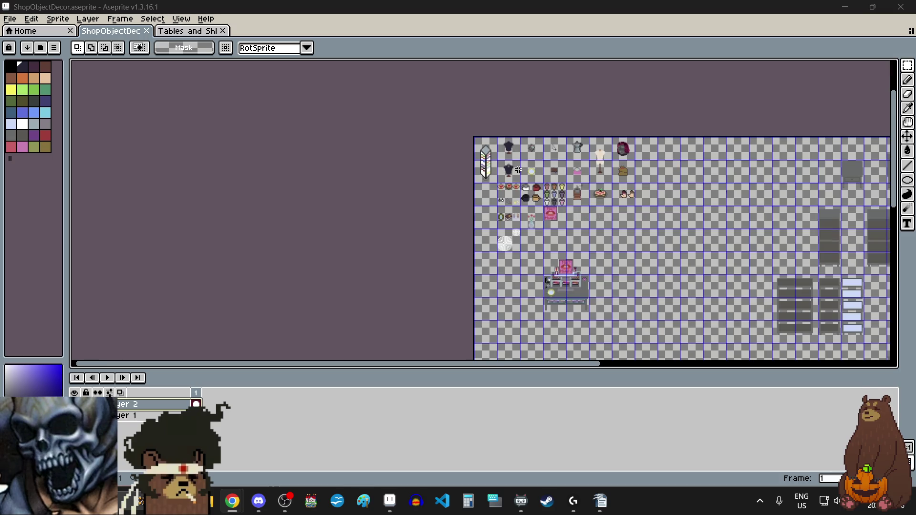
scroll(581, 314, "up", 1)
scroll(576, 301, "up", 1)
scroll(586, 270, "up", 1)
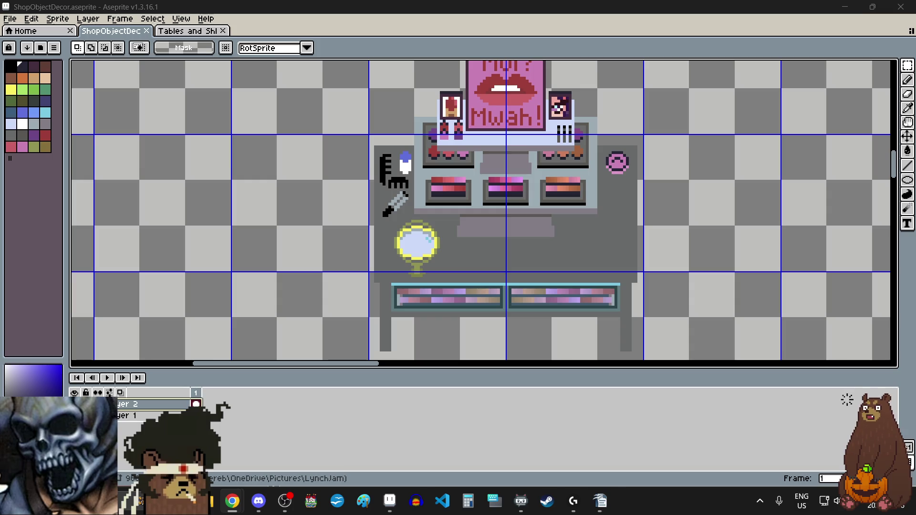
scroll(764, 218, "up", 2)
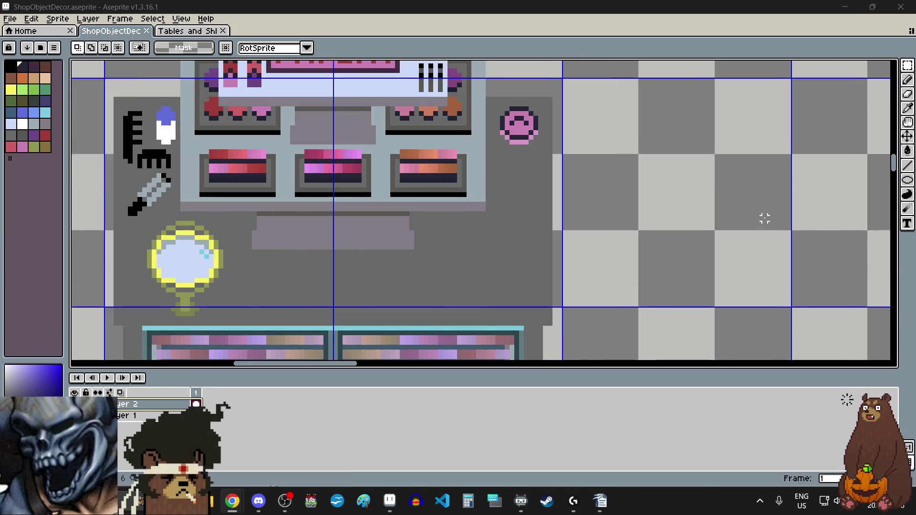
scroll(751, 209, "right", 2)
Step: Pencil a black checkered diagonal handle from two rows of single pixels
left_click(10, 69)
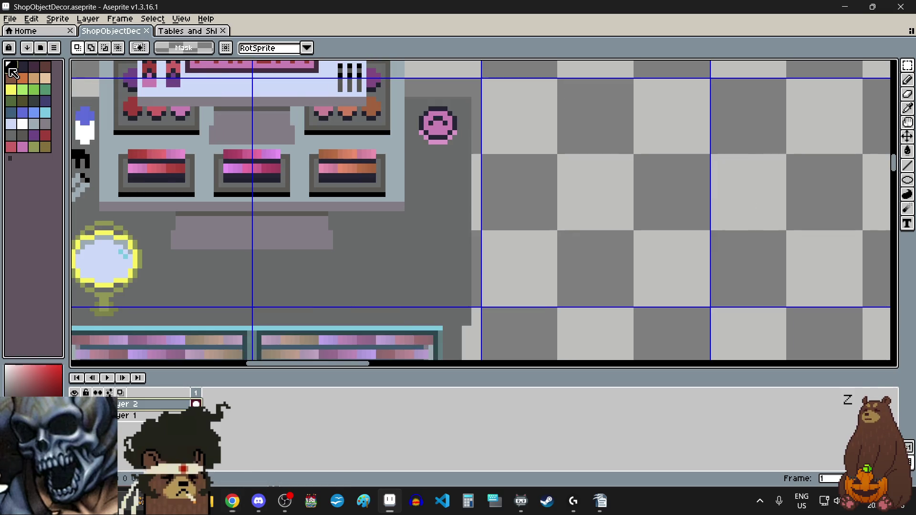
scroll(597, 176, "up", 2)
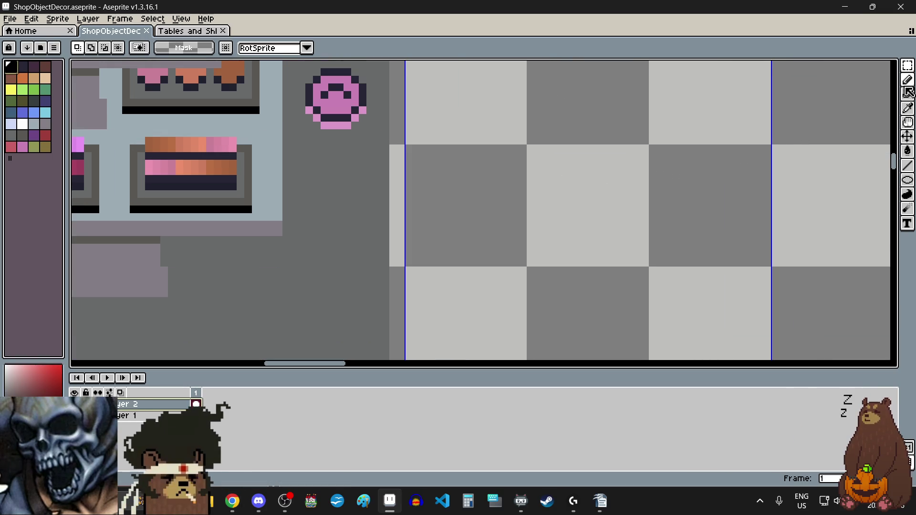
left_click(908, 80)
left_click(545, 216)
scroll(546, 215, "up", 2)
scroll(600, 178, "up", 1)
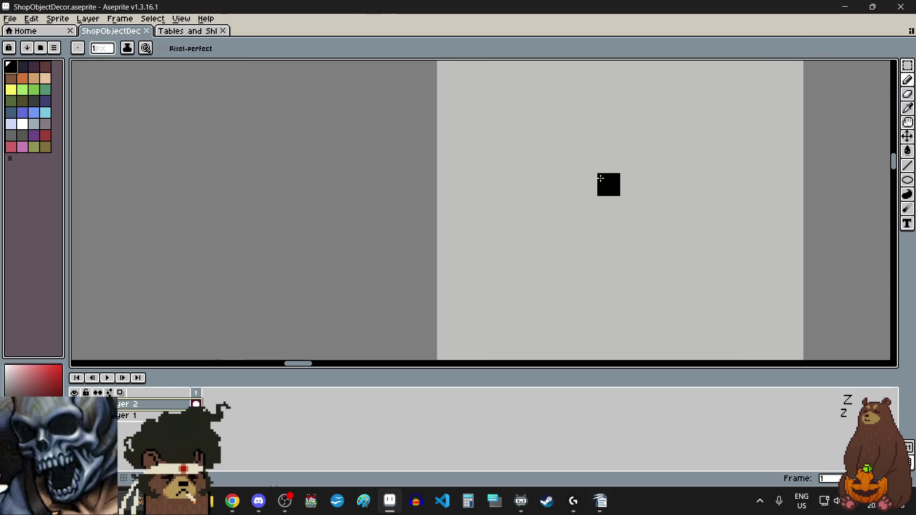
left_click(585, 207)
left_click(563, 230)
left_click(540, 253)
left_click(568, 296)
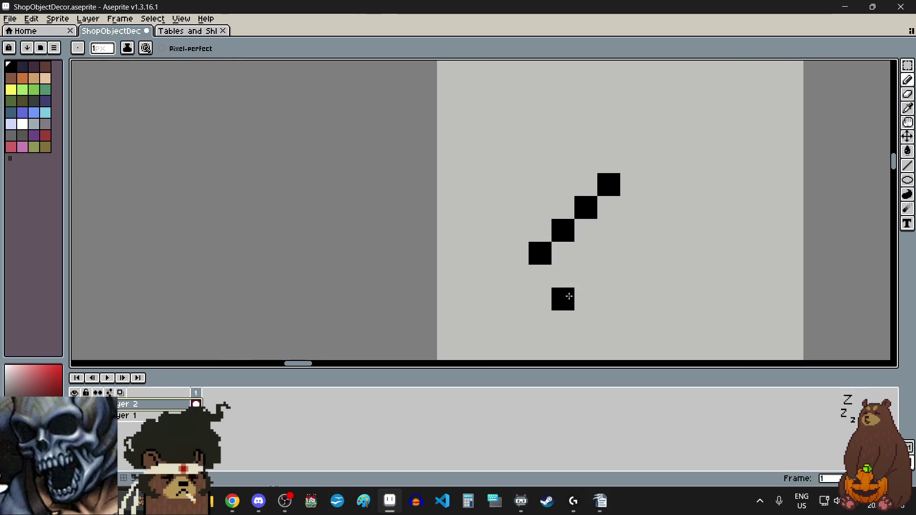
left_click(563, 276)
left_click(586, 253)
left_click(609, 230)
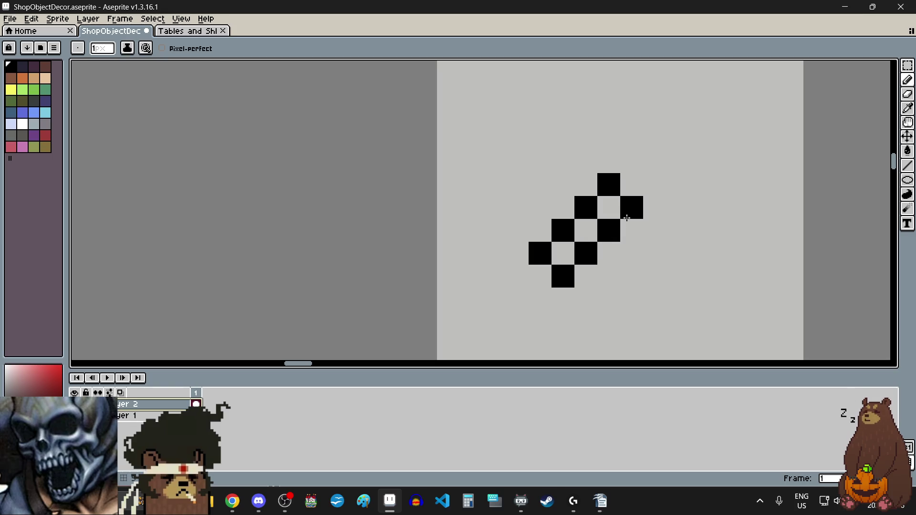
left_click(626, 218)
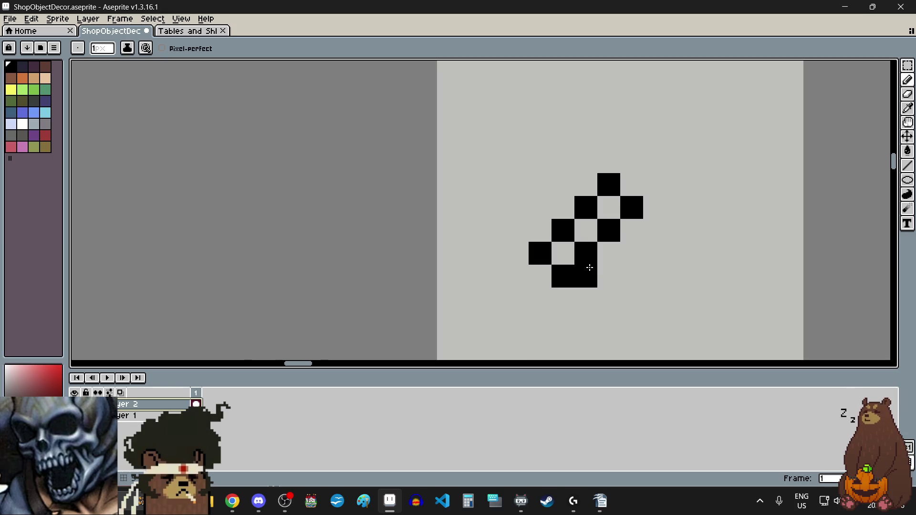
scroll(596, 248, "down", 1)
scroll(653, 205, "up", 1)
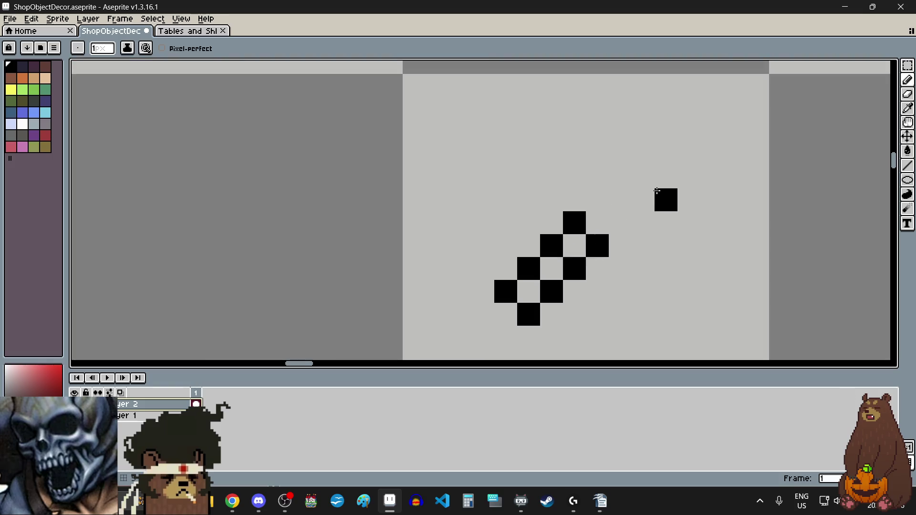
Step: Paint the white blade above and beside the handle and fill its interior
left_click(23, 123)
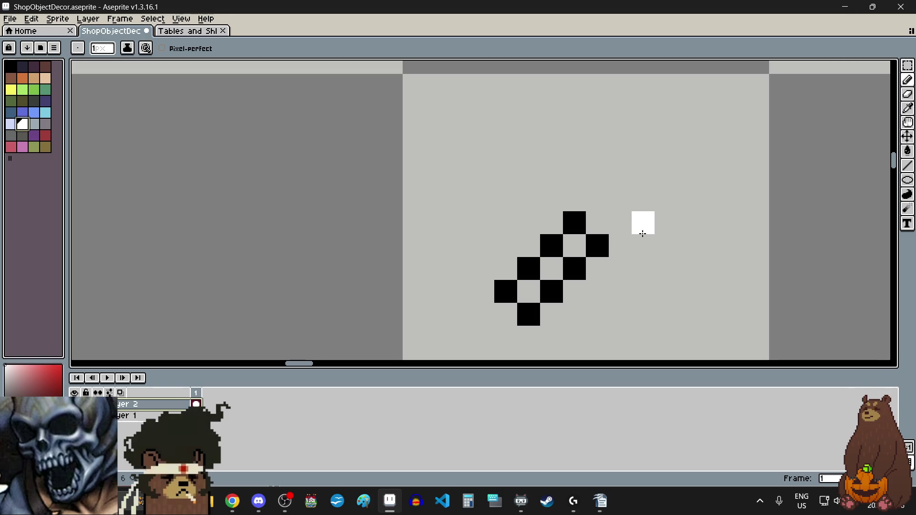
scroll(632, 217, "up", 1)
scroll(632, 218, "up", 1)
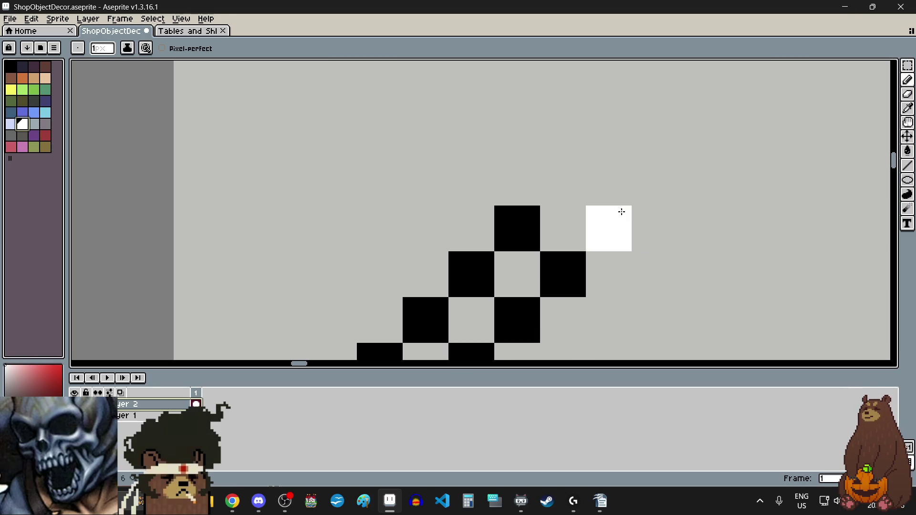
left_click(535, 168)
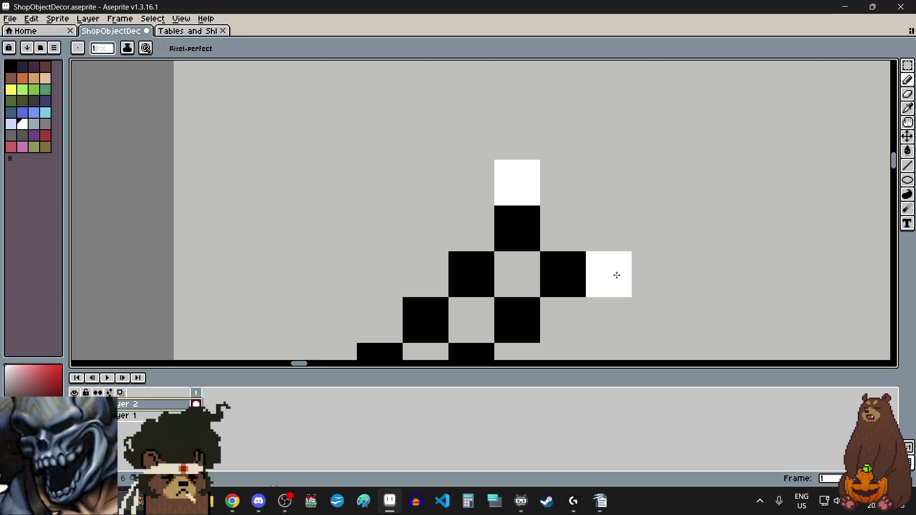
left_click(617, 276)
left_click(579, 153)
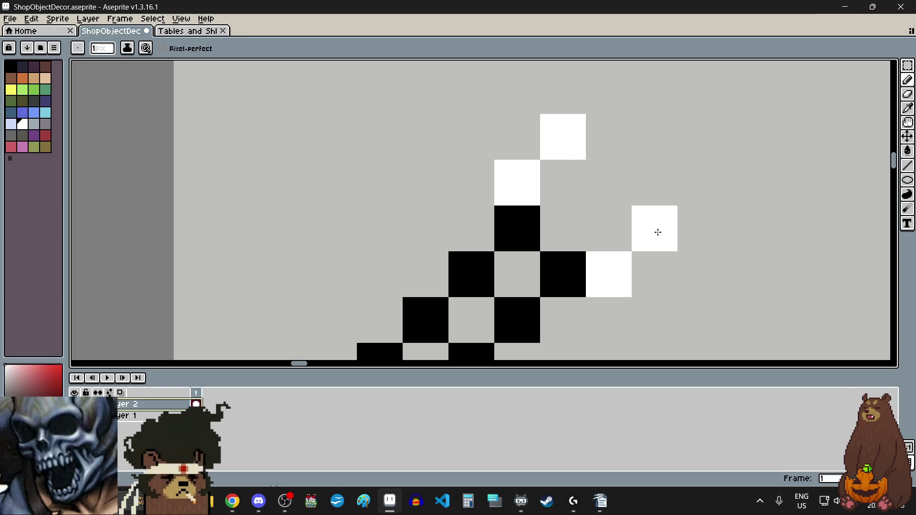
left_click(658, 231)
left_click(602, 148)
left_click(660, 163)
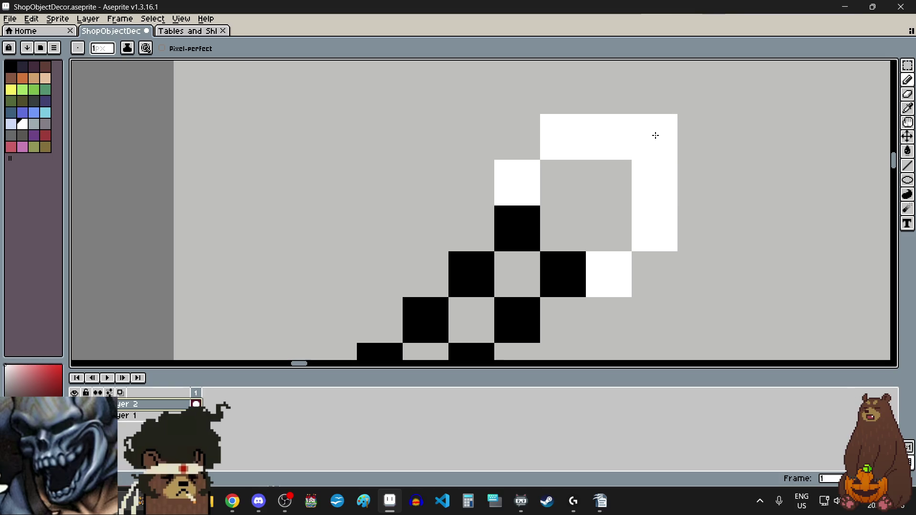
left_click(655, 135)
scroll(708, 225, "down", 3)
scroll(712, 196, "up", 3)
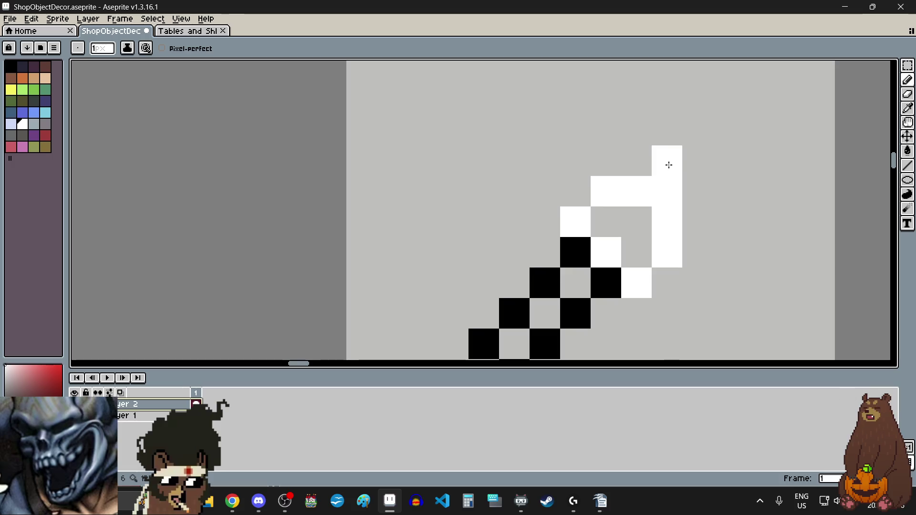
left_click_drag(637, 251, 606, 222)
scroll(711, 239, "down", 4)
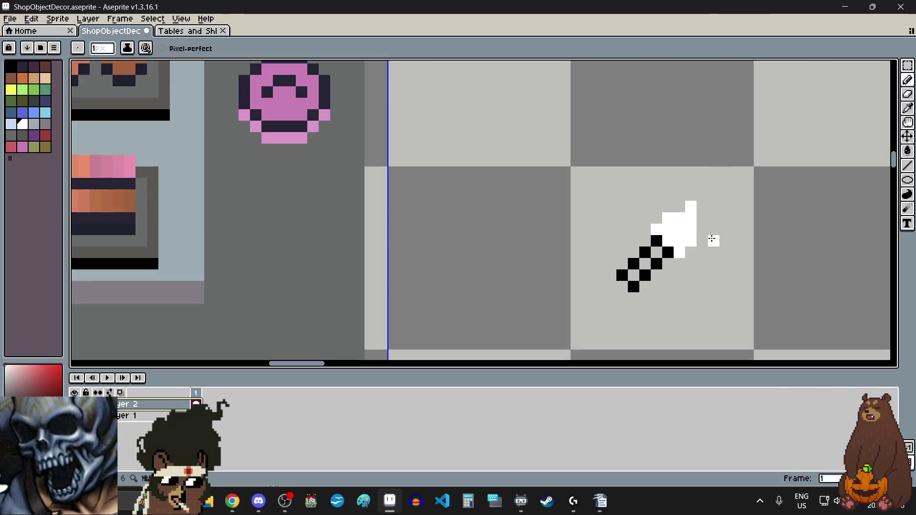
scroll(712, 263, "up", 1)
scroll(712, 263, "up", 1)
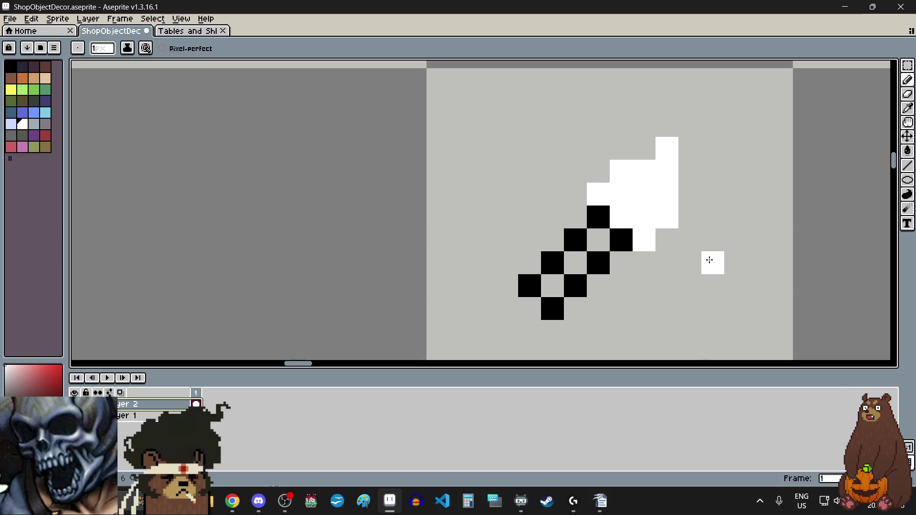
scroll(689, 262, "down", 2)
Step: Extend the white blade outline with its right column, top bar and diagonal left edge
scroll(685, 262, "down", 2)
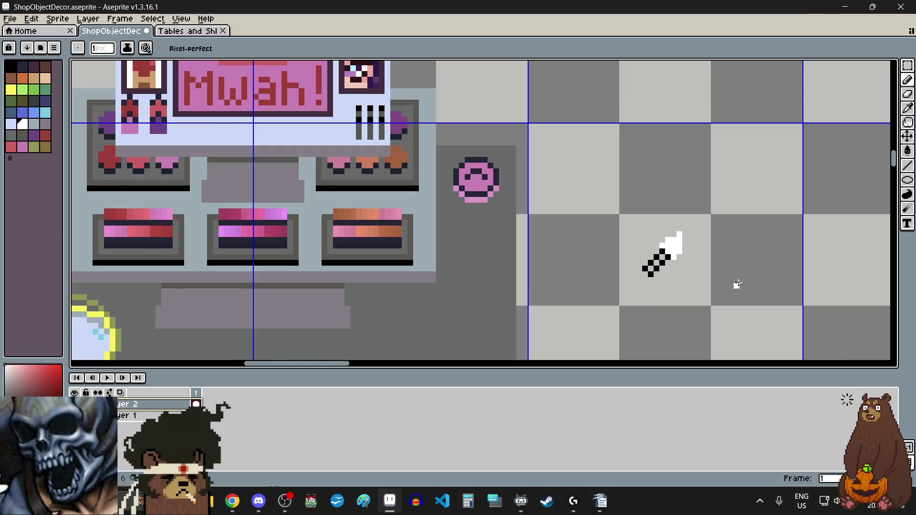
scroll(730, 261, "up", 1)
scroll(744, 216, "up", 2)
scroll(744, 191, "up", 2)
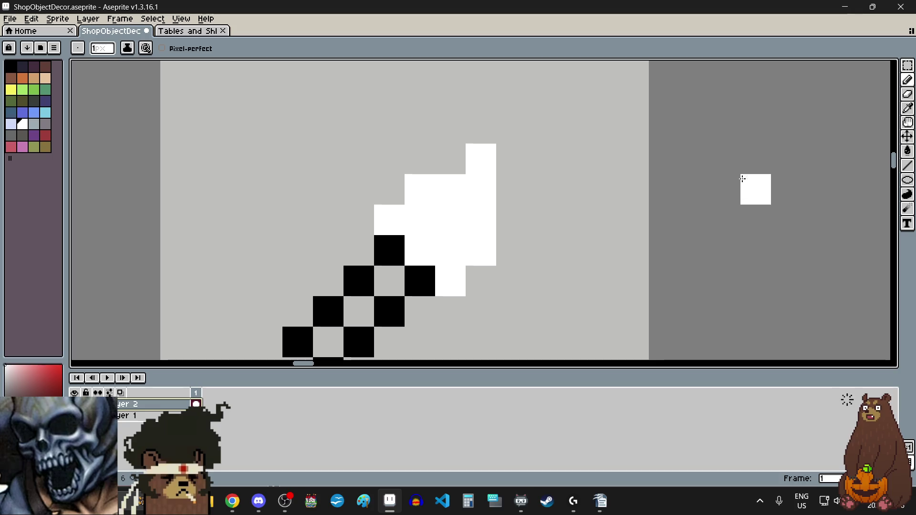
left_click(742, 241)
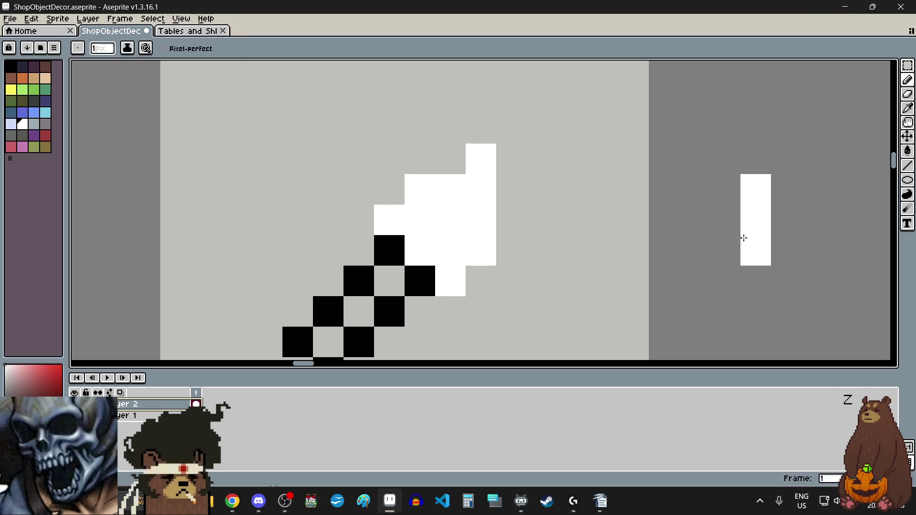
scroll(713, 214, "down", 1)
scroll(713, 214, "up", 1)
left_click(697, 205)
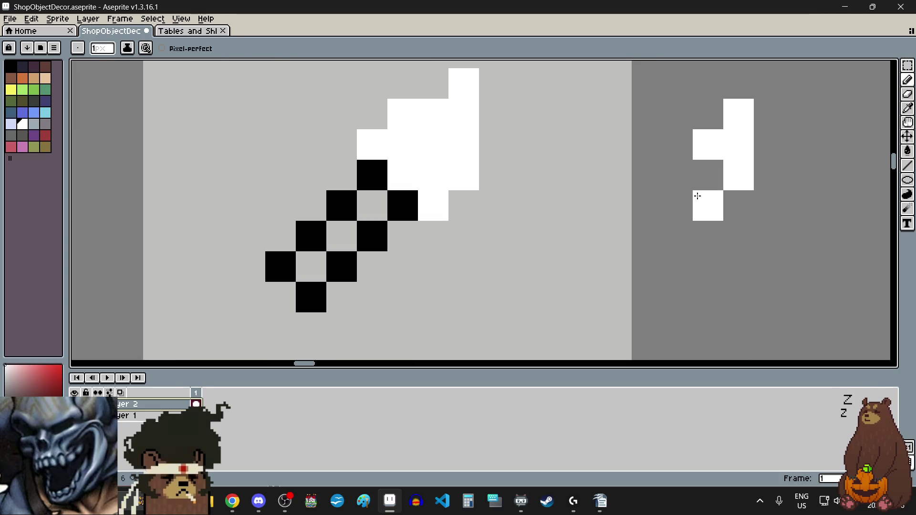
left_click(697, 231)
left_click(673, 148)
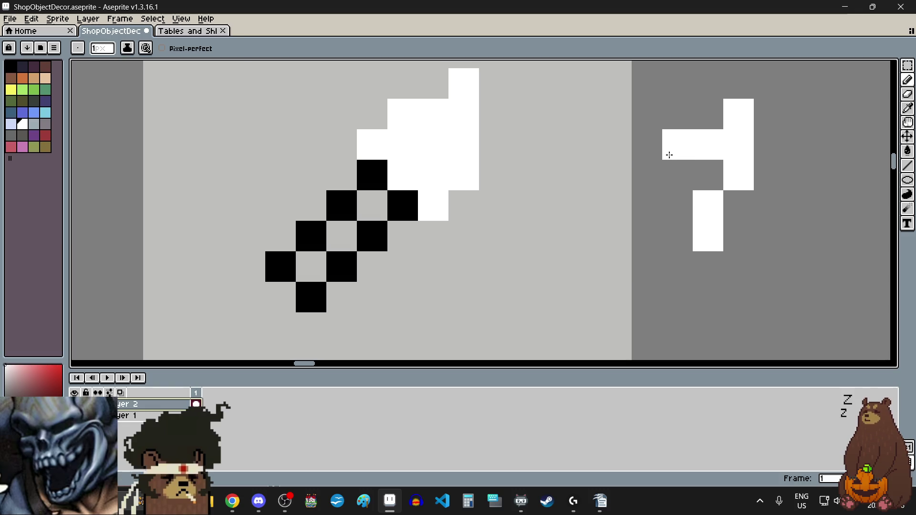
left_click(615, 175)
left_click(583, 207)
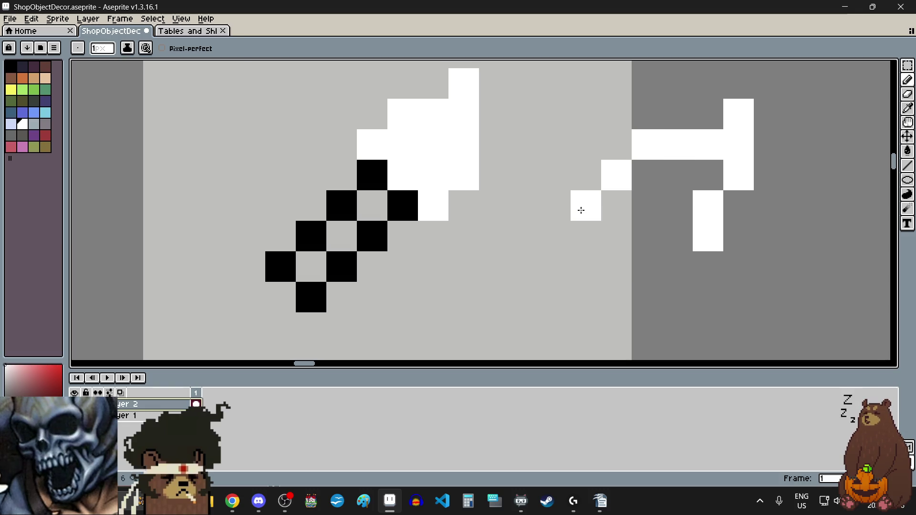
left_click(582, 234)
Step: Draw the blade's bottom edge, shift its left edge one pixel left, and close the outline
left_click(674, 278)
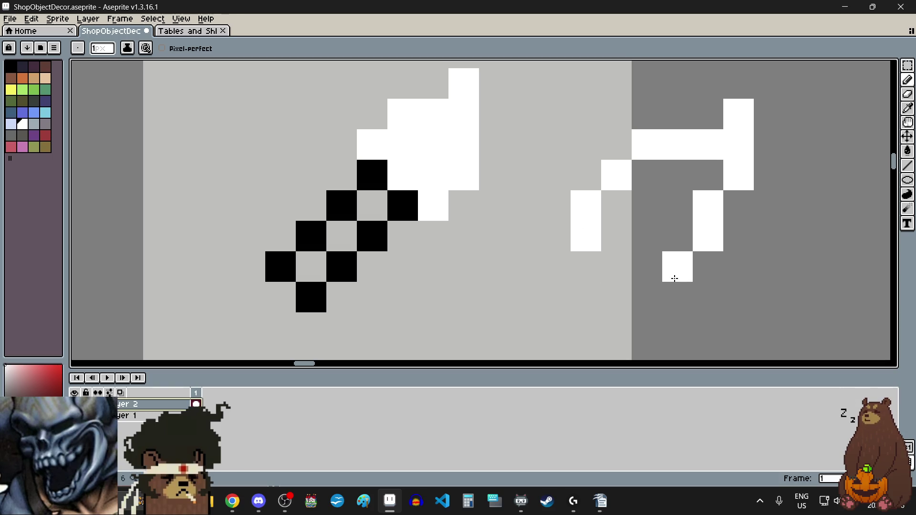
left_click(635, 297)
left_click(619, 297)
left_click(594, 289)
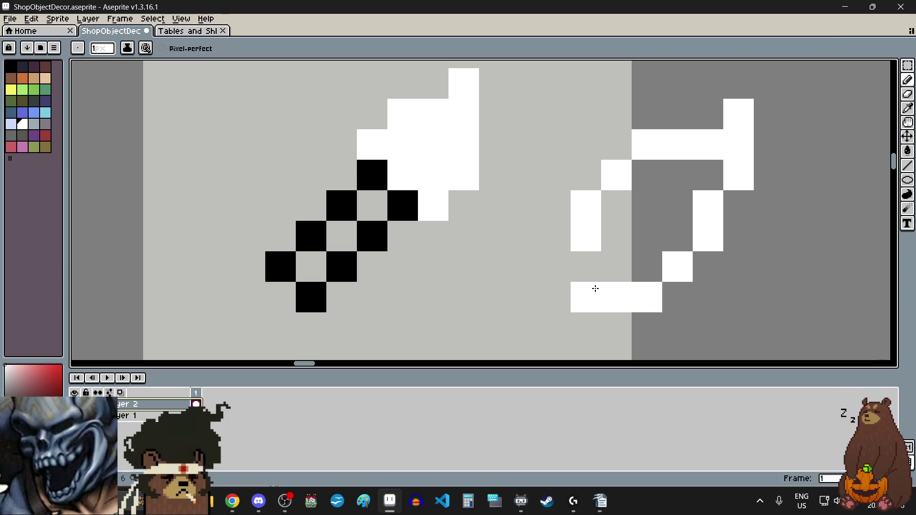
key("ctrl+z")
left_click(562, 305)
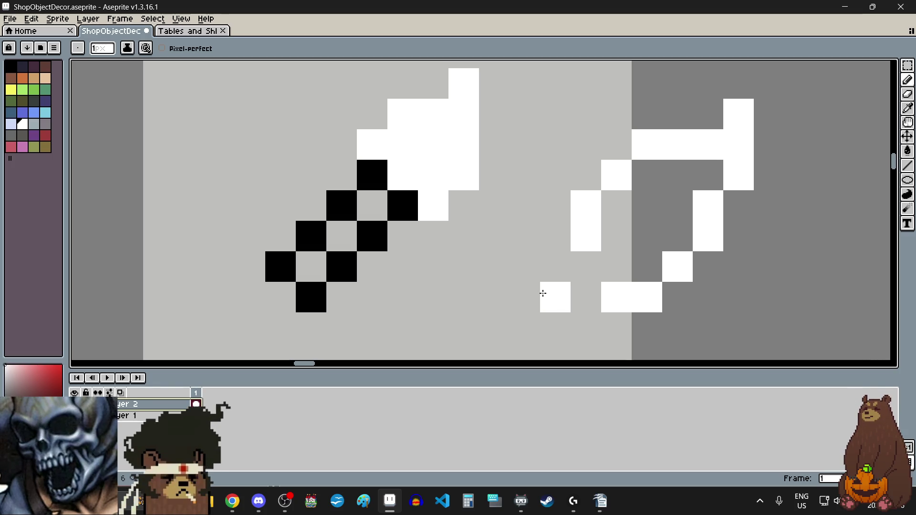
key("ctrl+z")
key("m")
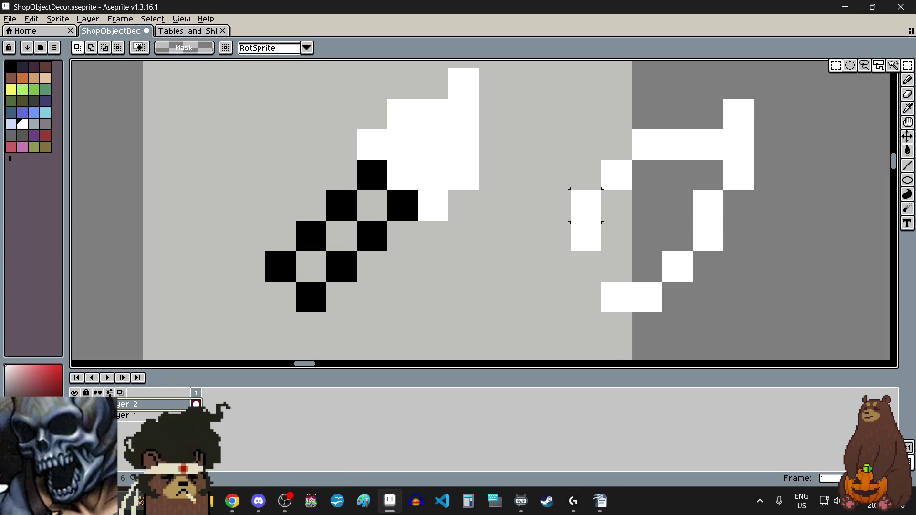
mouse_move(604, 165)
left_mouse_down()
mouse_move(589, 225)
mouse_move(575, 224)
left_mouse_up()
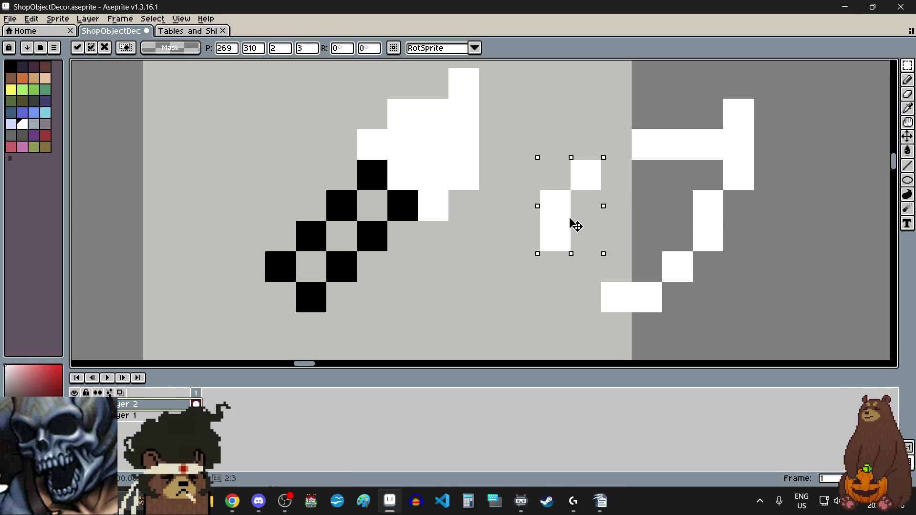
key("ctrl+d")
key("b")
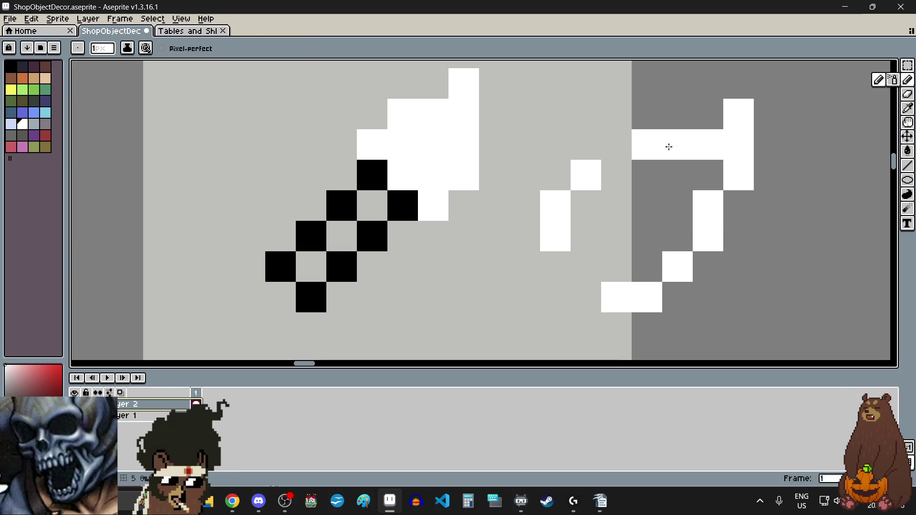
left_click(618, 149)
left_click(605, 258)
left_click(579, 261)
scroll(581, 258, "down", 5)
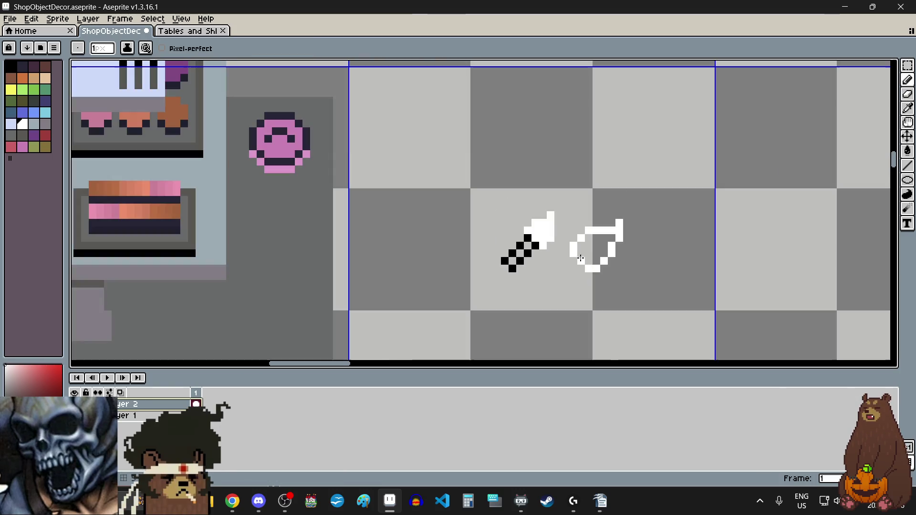
scroll(581, 258, "up", 3)
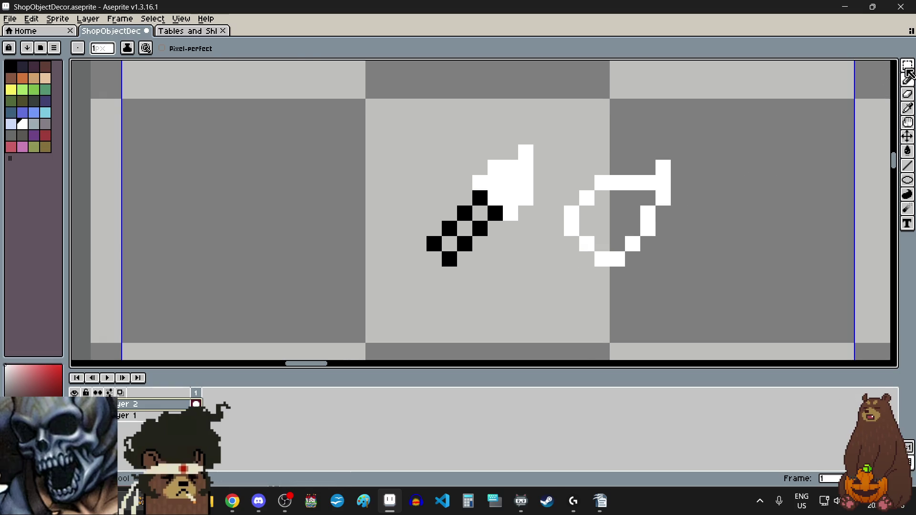
Step: Select and delete the old sword sketch on the left
left_click(907, 67)
scroll(534, 172, "up", 1)
left_click_drag(521, 141, 348, 310)
key("Delete")
scroll(360, 301, "down", 2)
scroll(359, 286, "down", 2)
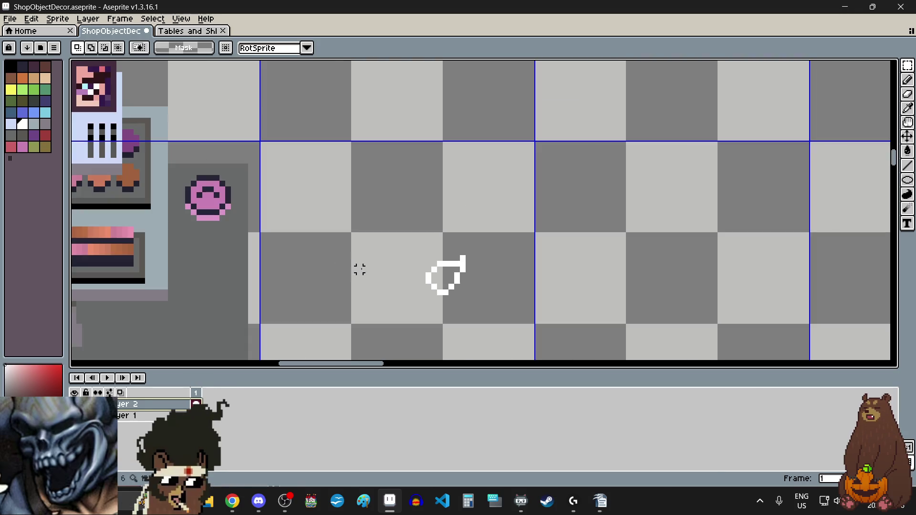
Step: Place the first black handle pixels just below the blade, correcting misplaced ones
left_click(11, 66)
scroll(408, 314, "up", 2)
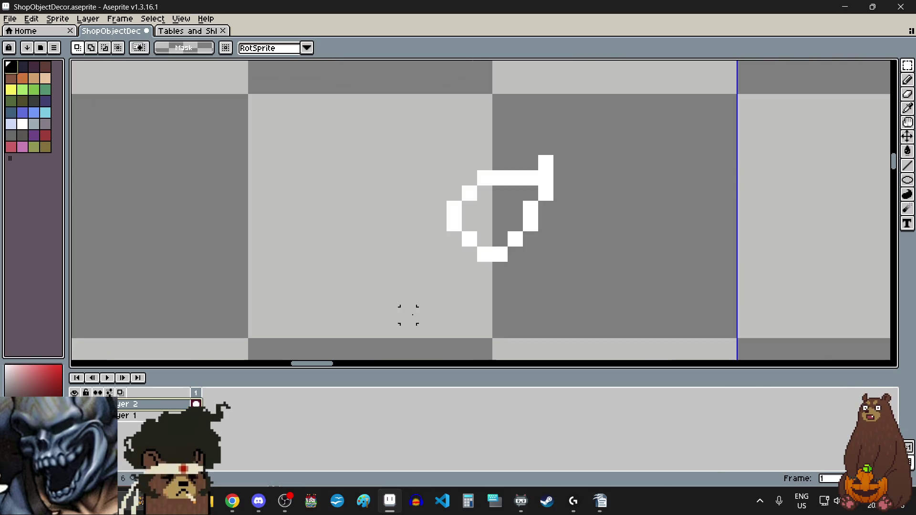
scroll(412, 315, "up", 1)
key("b")
left_click(499, 215)
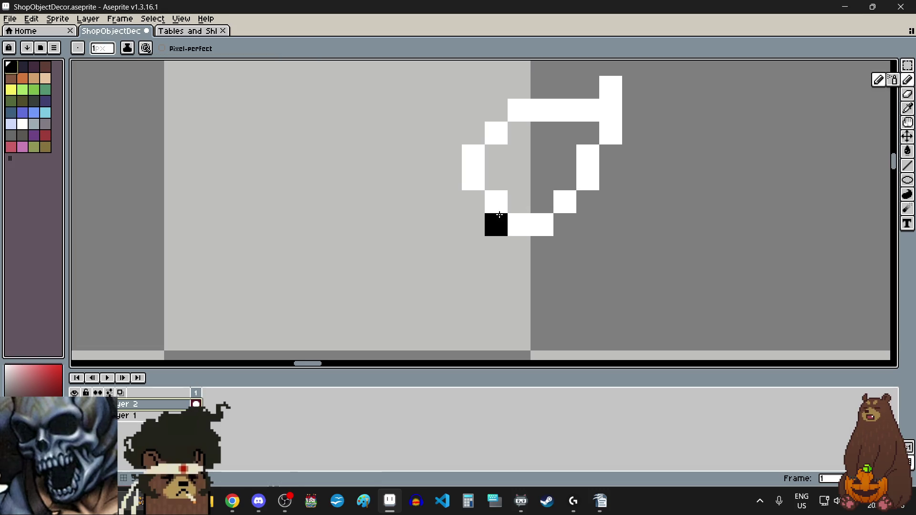
key("ctrl+z")
left_click(479, 208)
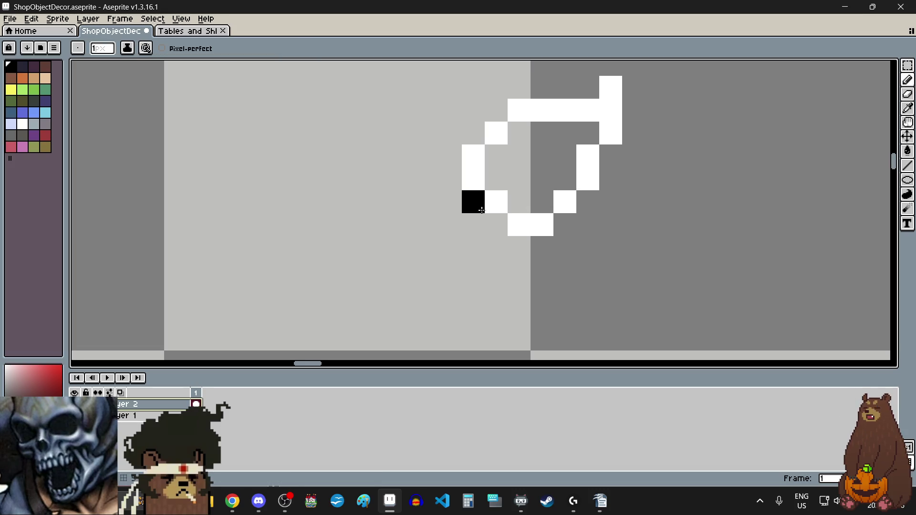
left_click(492, 223)
scroll(492, 223, "down", 1)
left_click(450, 272)
scroll(446, 283, "up", 1)
key("ctrl+z")
left_click(461, 187)
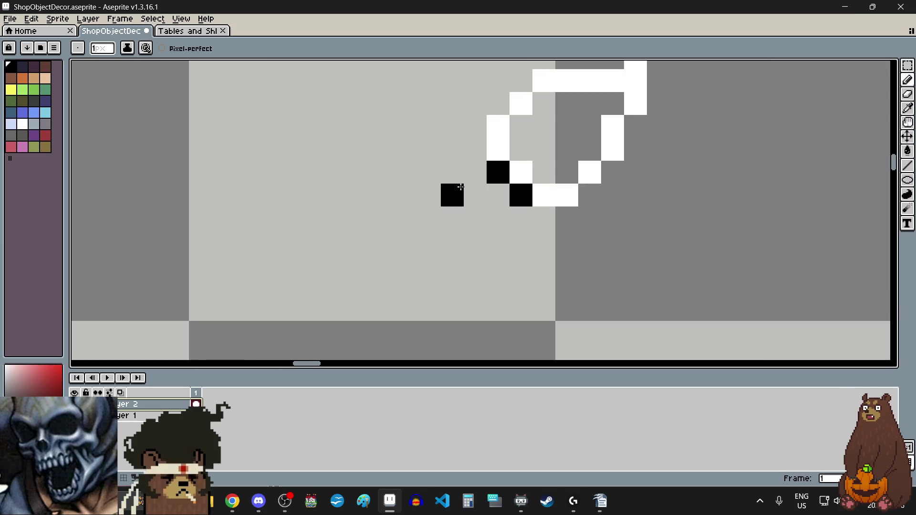
key("ctrl+z")
left_click(470, 190)
Step: Extend the black handle in two diagonal rows down-left and fill its bottom end
left_click(445, 216)
left_click(427, 244)
left_click(405, 263)
left_click(422, 255)
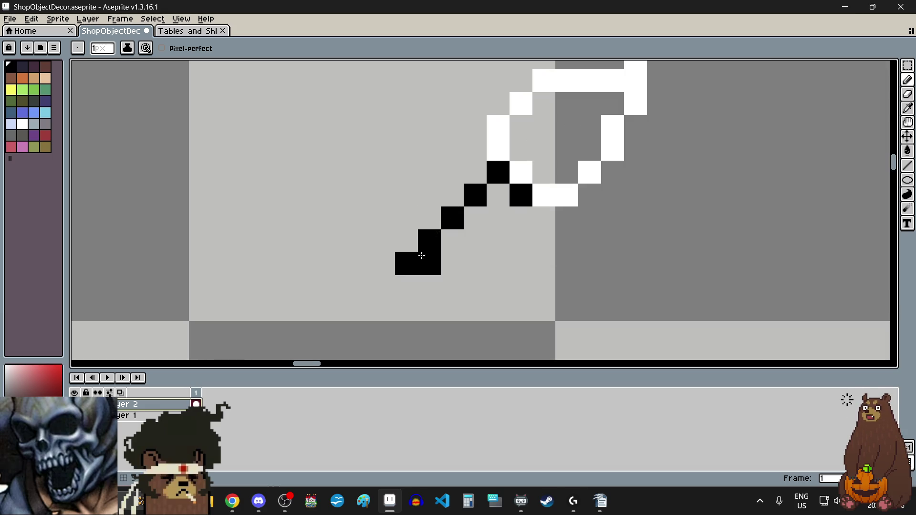
left_click(498, 217)
left_click(475, 241)
left_click(452, 264)
left_click(429, 286)
scroll(443, 278, "down", 3)
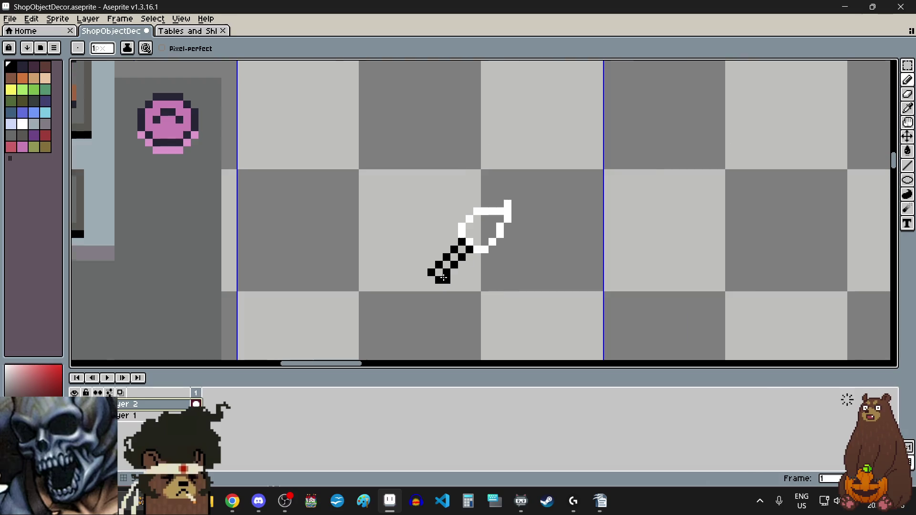
scroll(421, 303, "up", 3)
left_click(435, 208)
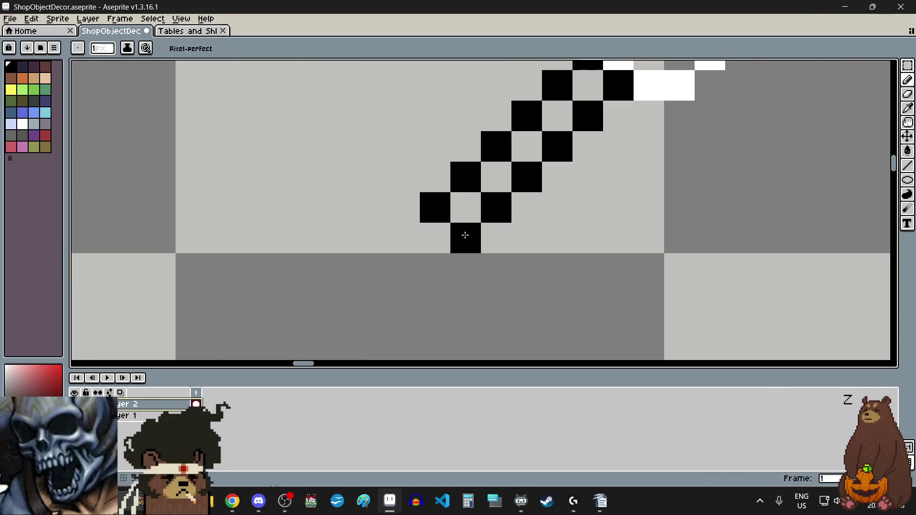
left_click(465, 237)
left_click(441, 241)
scroll(437, 269, "down", 3)
scroll(436, 269, "up", 2)
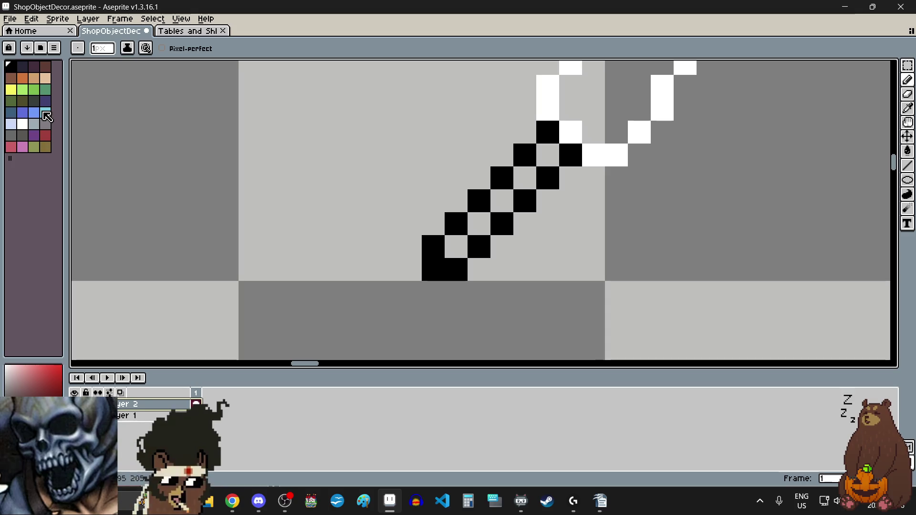
Step: Paint the handle's middle diagonal and blade joint in dark navy
left_click(22, 65)
left_click_drag(458, 241, 525, 201)
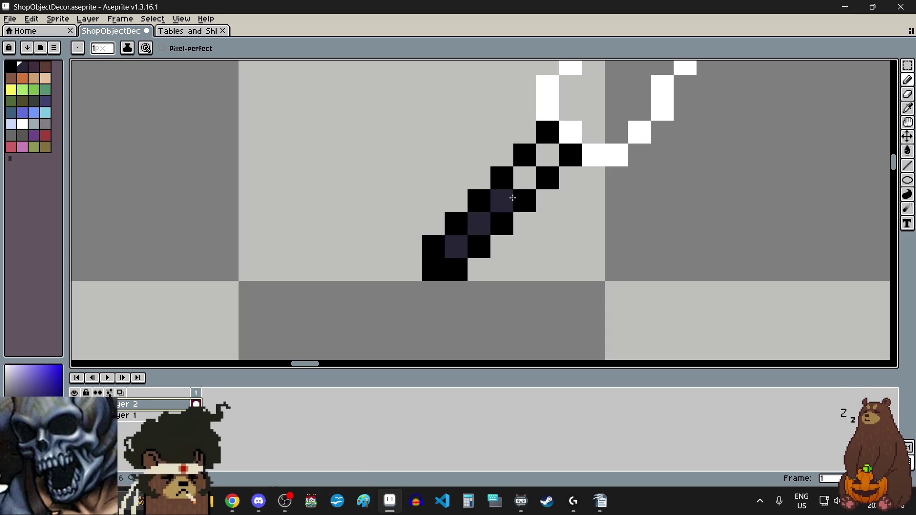
key("ctrl+z")
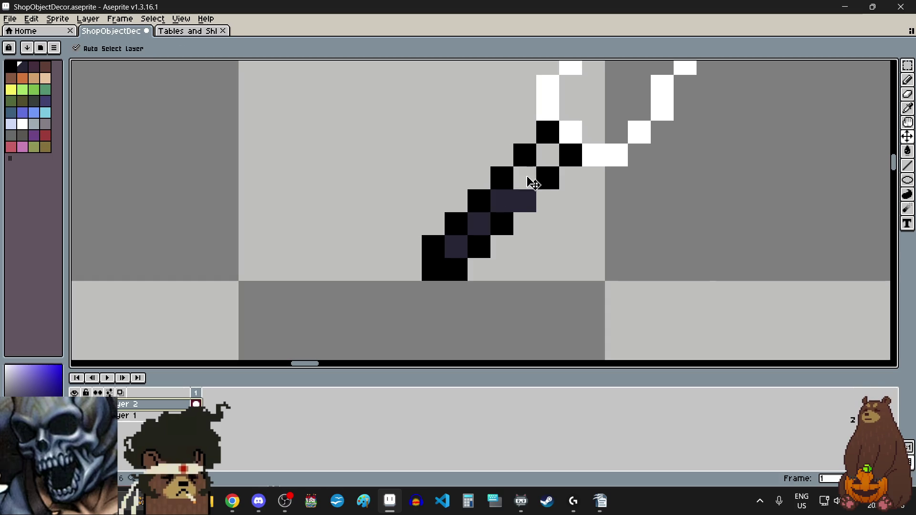
left_click(525, 178)
scroll(547, 157, "down", 6)
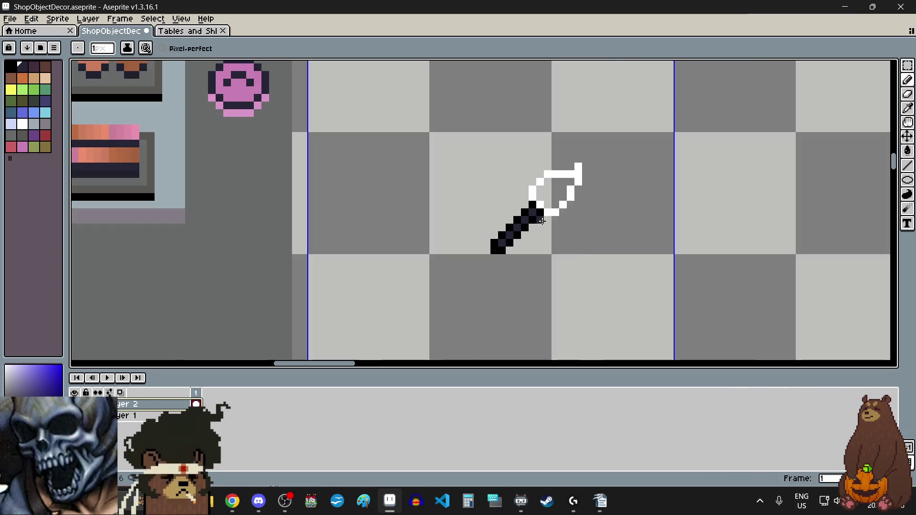
scroll(549, 186, "up", 3)
scroll(539, 225, "up", 2)
scroll(512, 210, "up", 4)
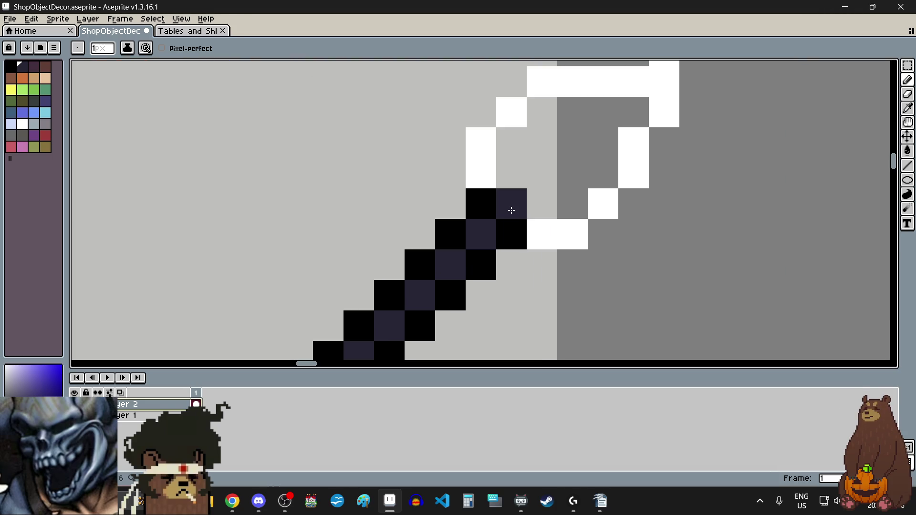
left_click(475, 178)
left_click_drag(475, 178, 528, 221)
scroll(516, 275, "down", 3)
scroll(515, 275, "down", 3)
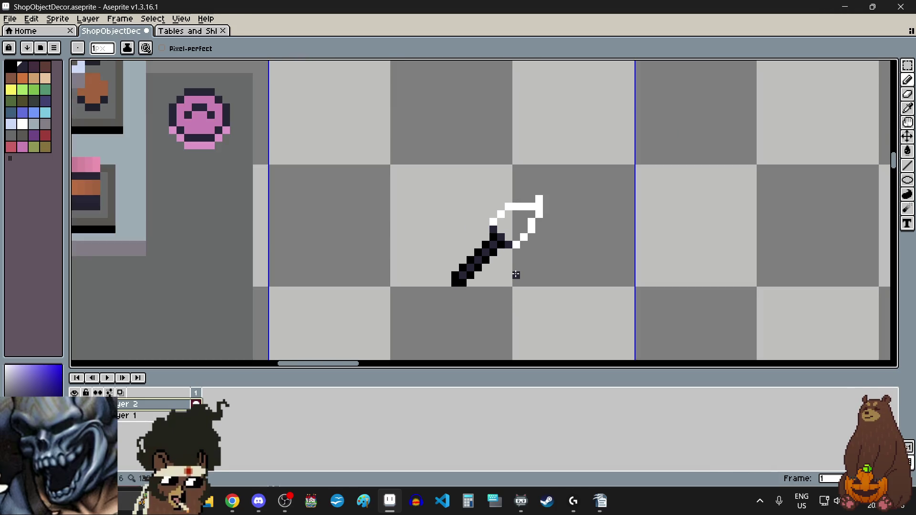
scroll(515, 274, "up", 2)
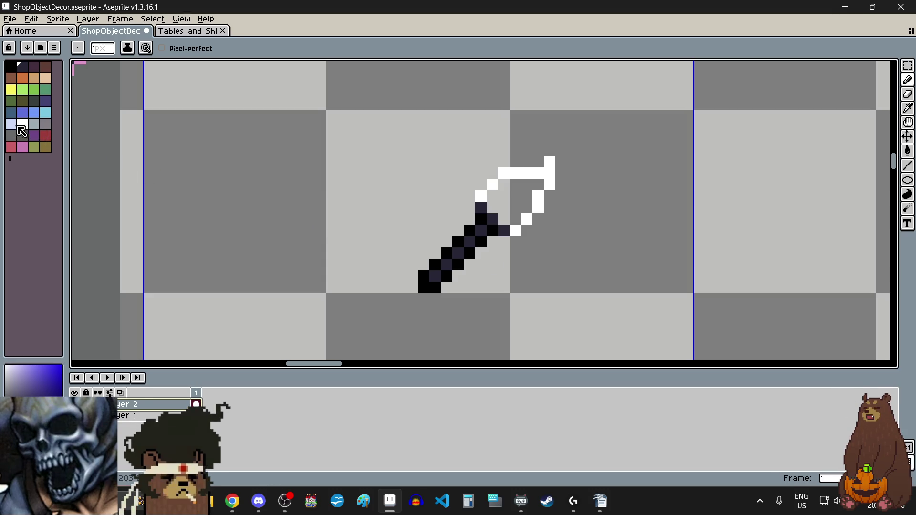
Step: Pick light lavender as a highlight colour and switch to the eyedropper
left_click(10, 124)
scroll(508, 191, "up", 5)
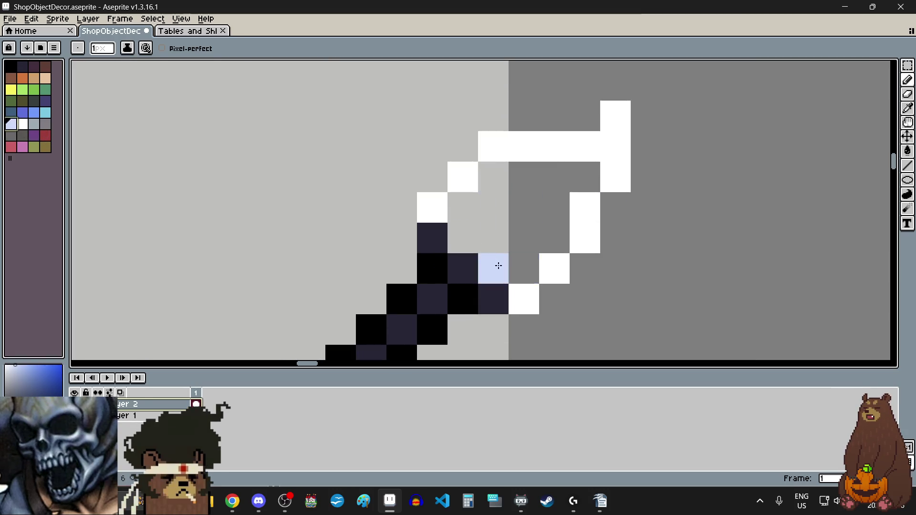
left_click(907, 109)
Step: Fill the tip outline on the dark diagonal handle with solid white pixels
left_click(833, 117)
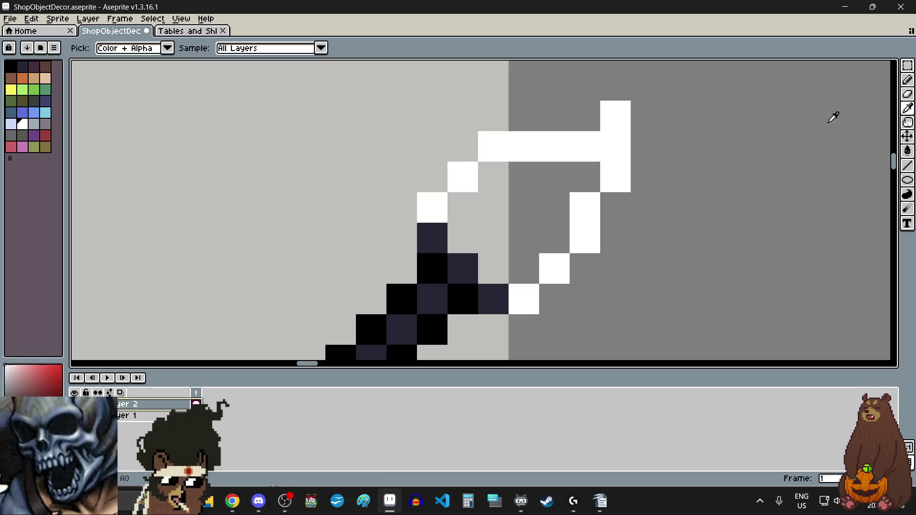
left_click(907, 79)
left_click(492, 258)
left_click(472, 241)
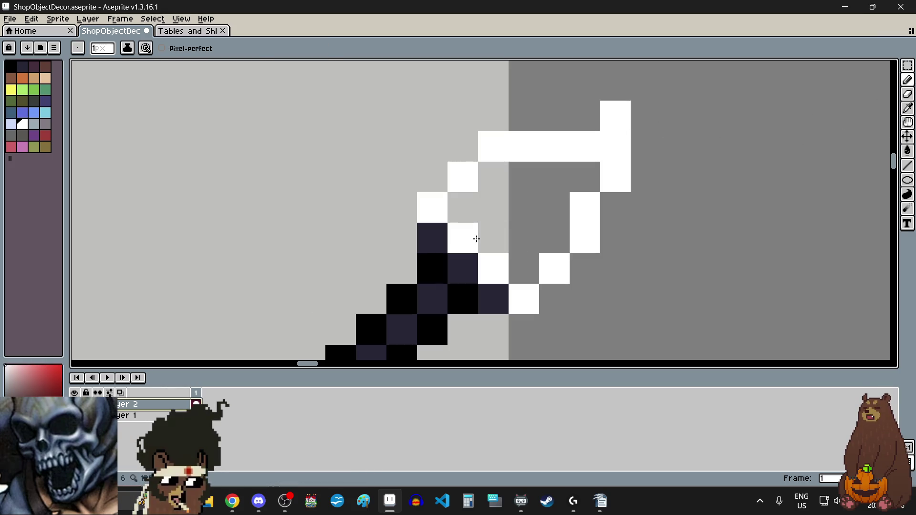
left_click(465, 215)
left_click(496, 236)
left_click(519, 263)
left_click(554, 239)
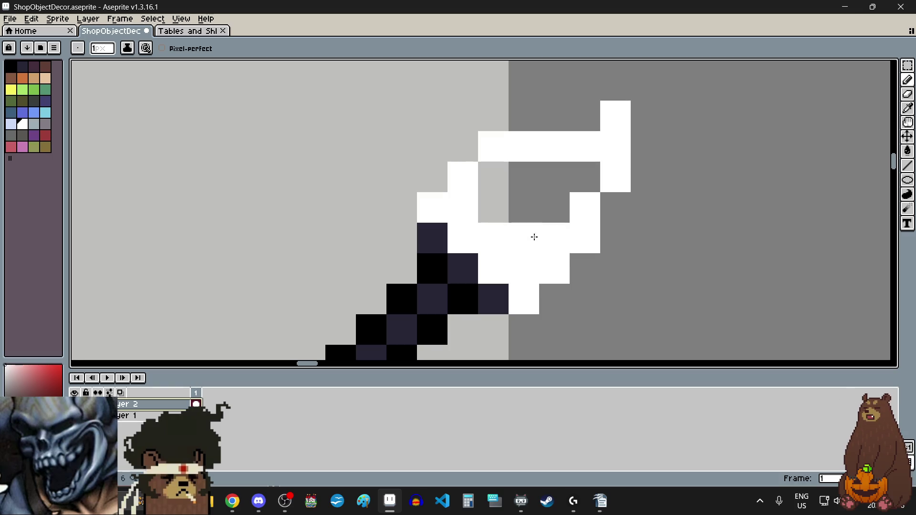
left_click_drag(491, 213, 548, 213)
left_click_drag(497, 186, 579, 183)
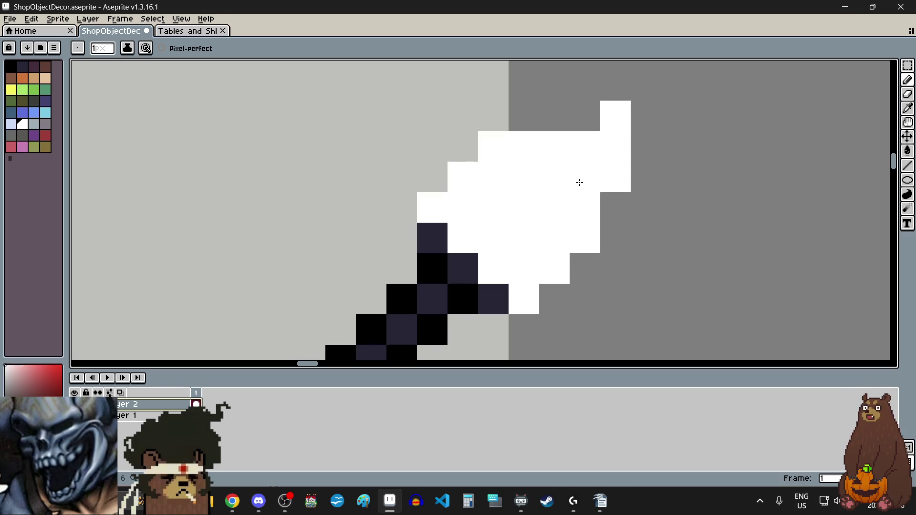
scroll(596, 239, "down", 7)
scroll(606, 279, "down", 2)
scroll(548, 283, "up", 2)
scroll(556, 277, "up", 2)
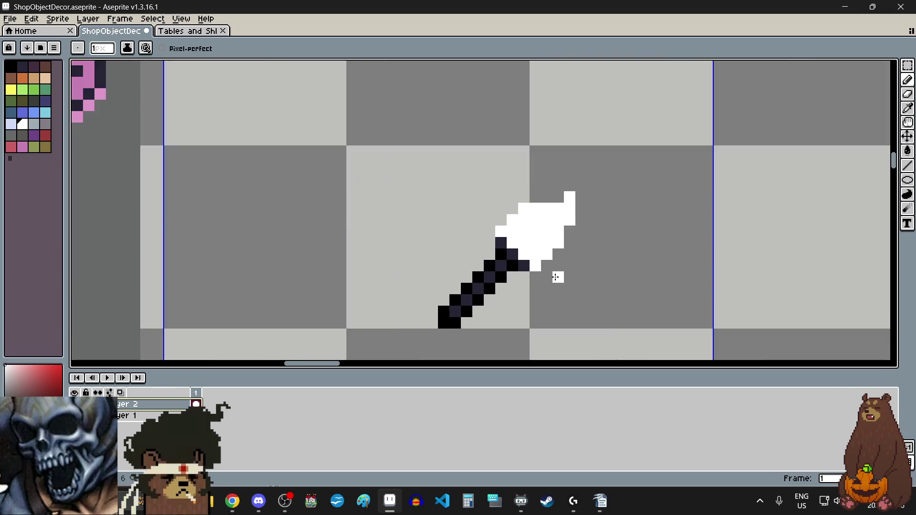
scroll(557, 276, "up", 1)
scroll(533, 199, "up", 1)
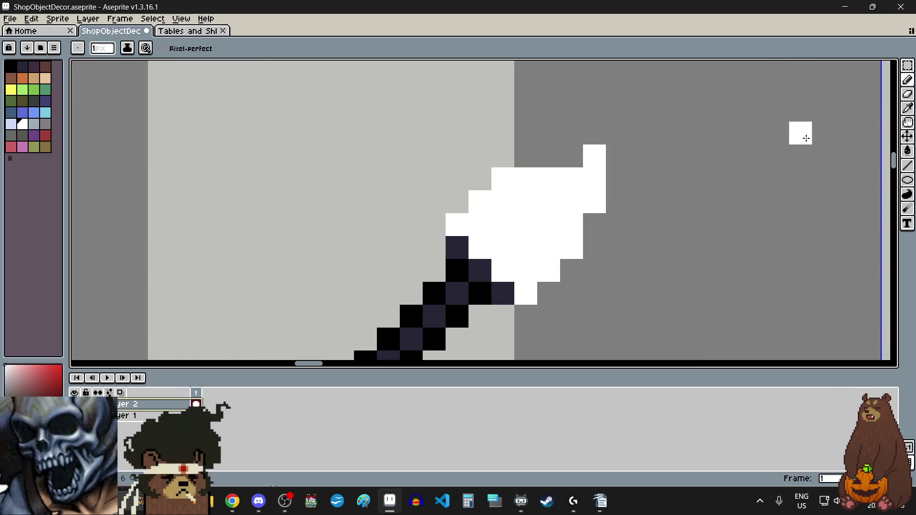
Step: Erase the white tip's top row, right column and corner pixels, leaving a compact block
left_click(907, 94)
left_click(577, 255)
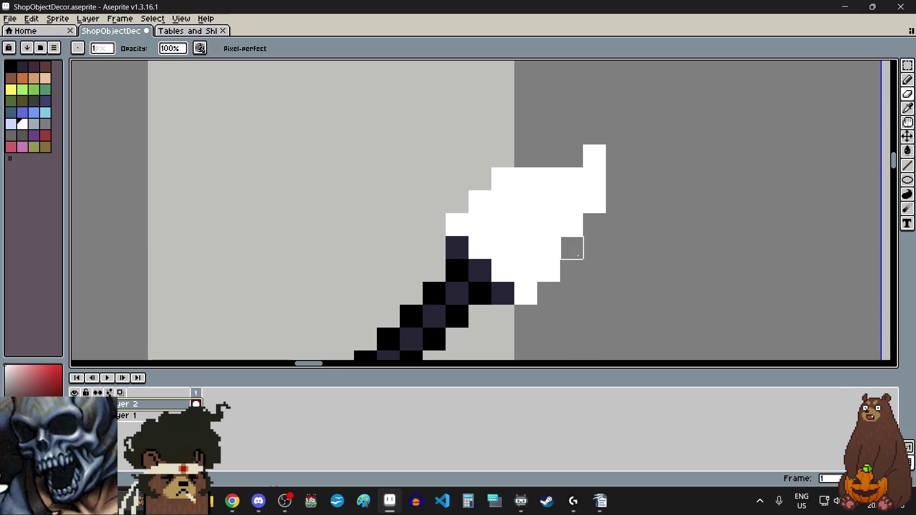
left_click(594, 156)
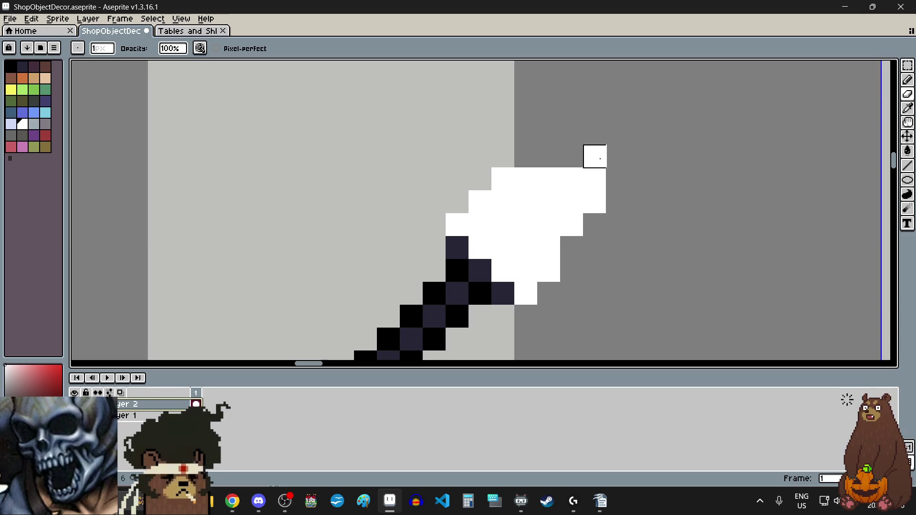
mouse_move(594, 178)
left_mouse_down()
mouse_move(594, 202)
mouse_move(556, 243)
left_mouse_up()
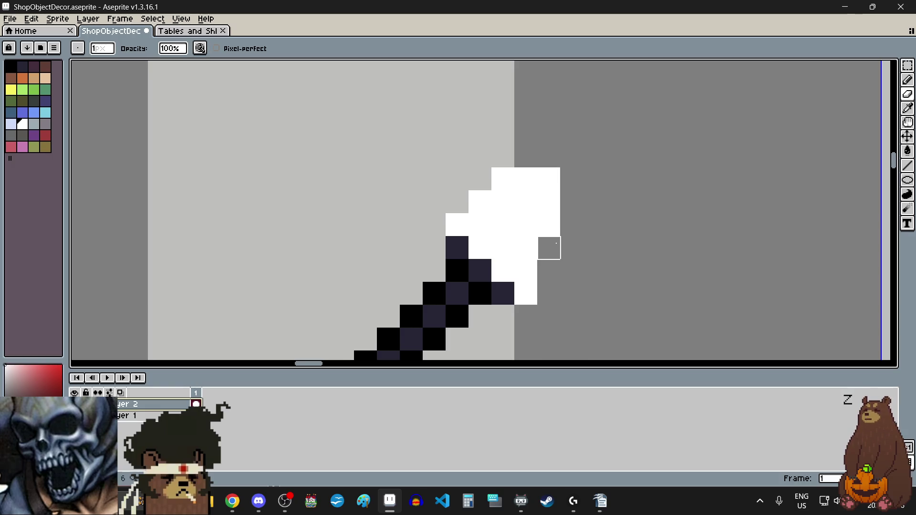
scroll(574, 265, "down", 1)
scroll(576, 261, "down", 1)
scroll(581, 261, "up", 2)
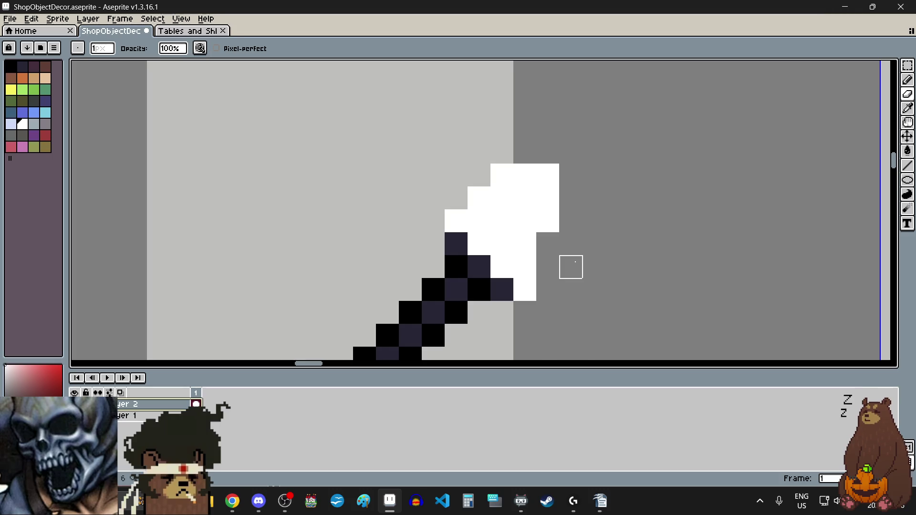
left_click_drag(547, 221, 479, 221)
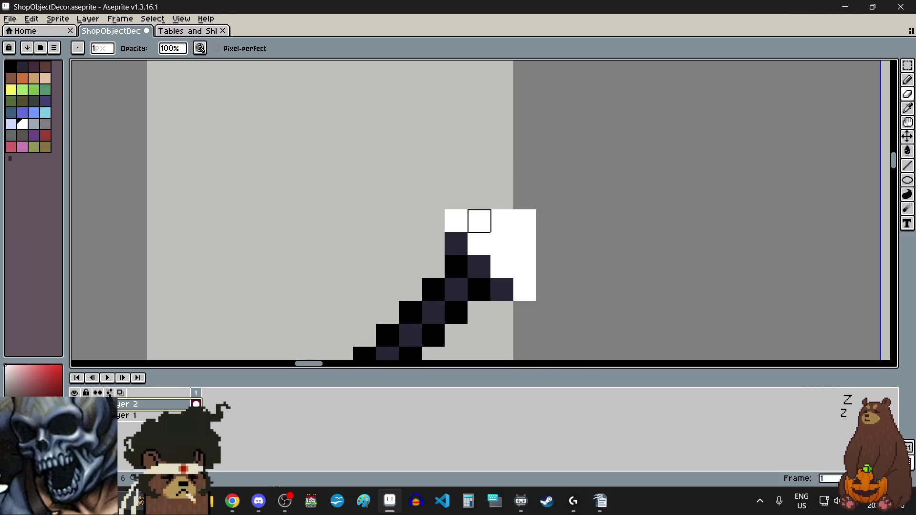
left_click(456, 220)
left_click(524, 289)
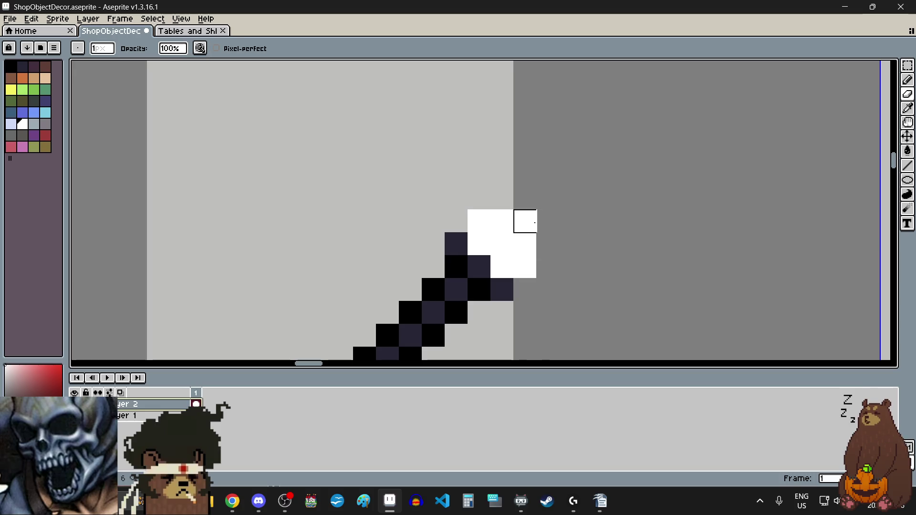
left_click(906, 108)
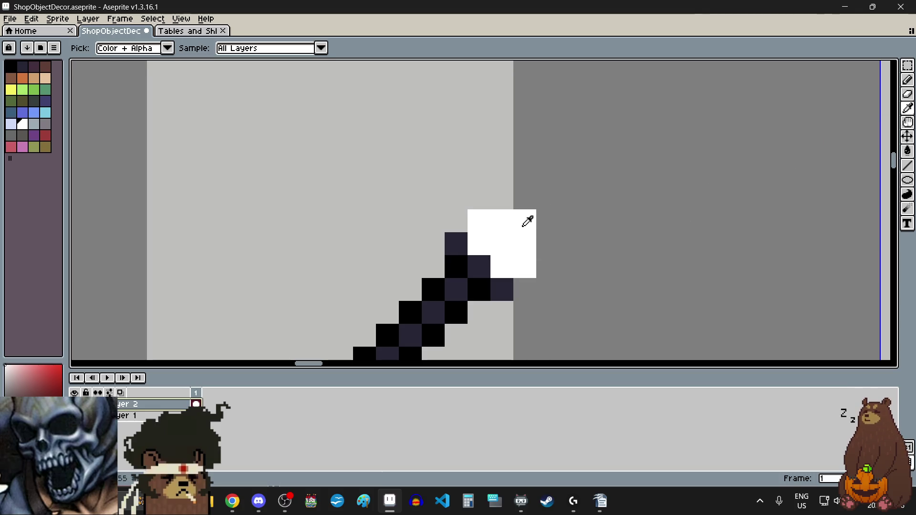
left_click(907, 80)
Step: Add two white pixels above the tip and erase a stray white pixel
left_click(524, 197)
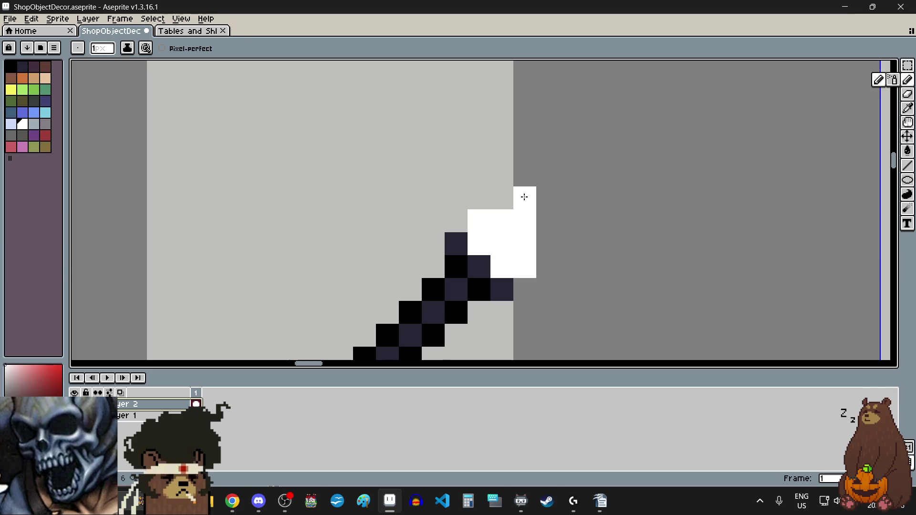
left_click(538, 194)
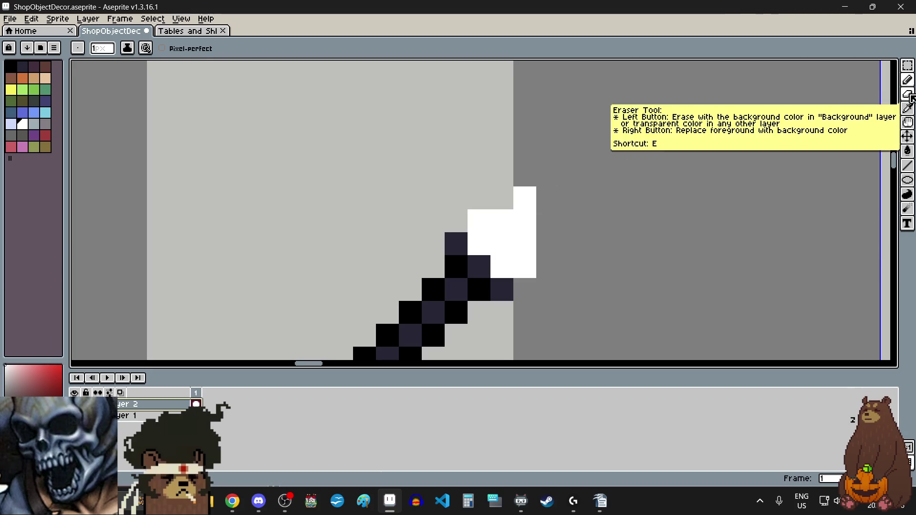
left_click(907, 94)
left_click(525, 267)
scroll(571, 244, "down", 2)
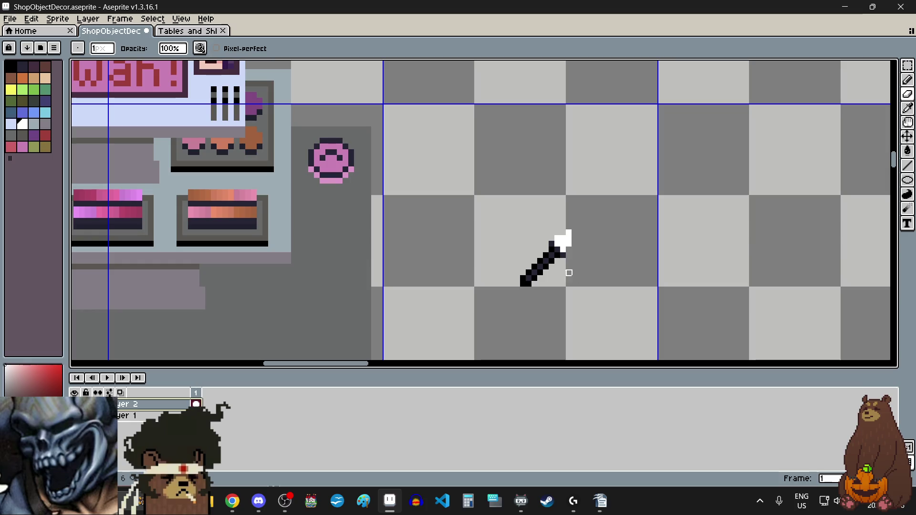
scroll(560, 284, "up", 1)
scroll(559, 284, "up", 1)
scroll(517, 293, "up", 1)
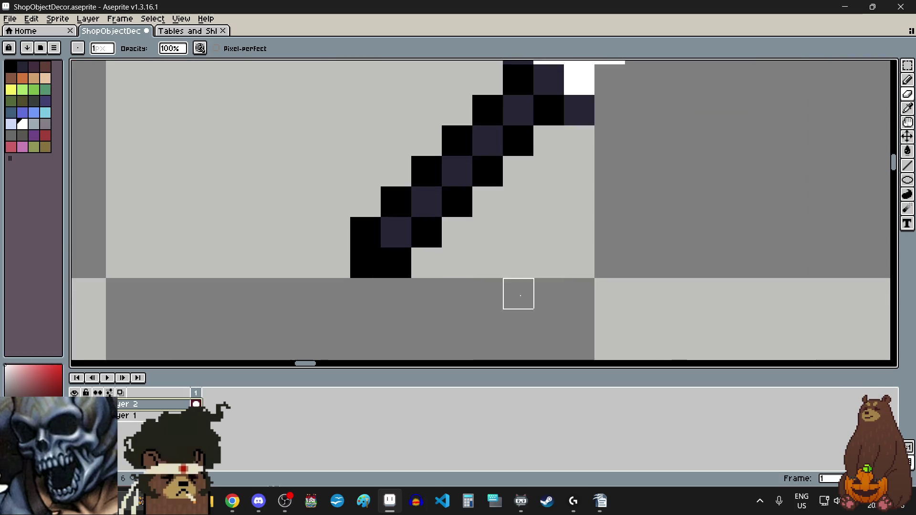
scroll(553, 294, "down", 2)
scroll(573, 276, "down", 2)
scroll(566, 272, "up", 1)
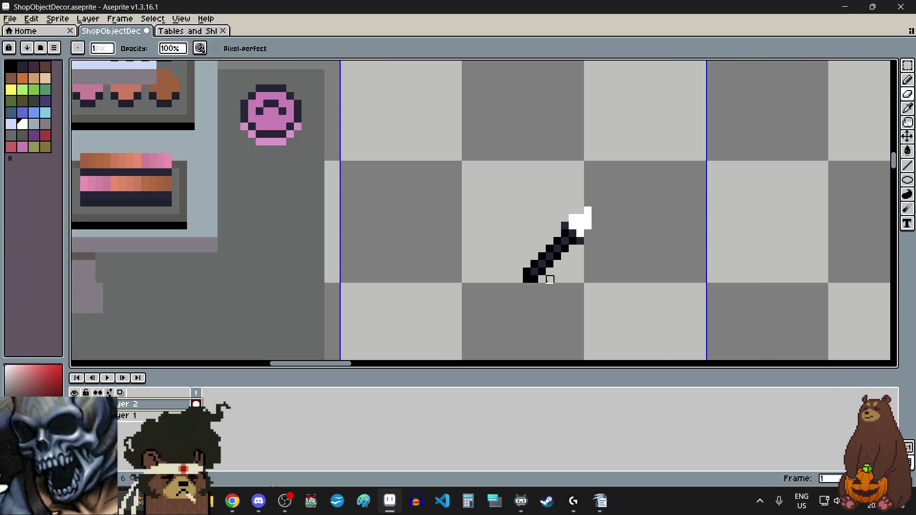
scroll(548, 279, "up", 2)
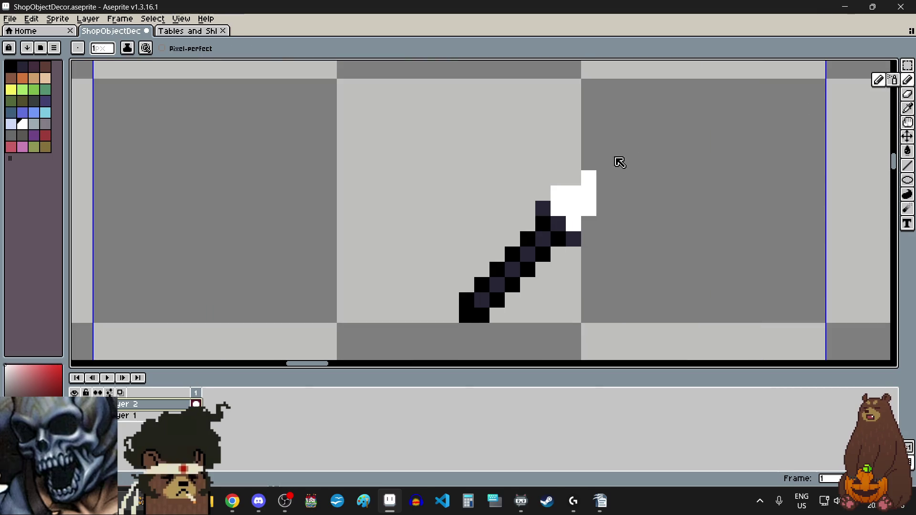
Step: Add one more white pixel to the tip and another beside the blade tip
key("shift+b")
key("b")
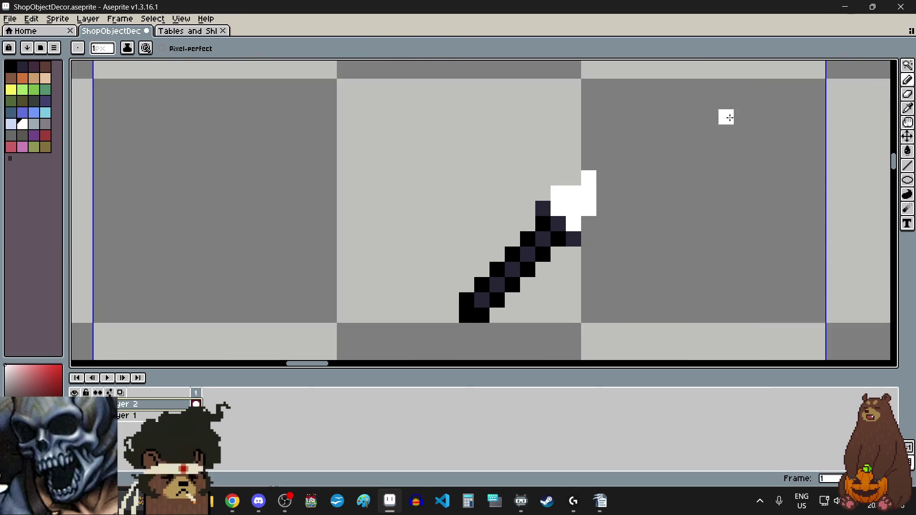
left_click(574, 162)
scroll(632, 224, "down", 4)
scroll(635, 230, "up", 3)
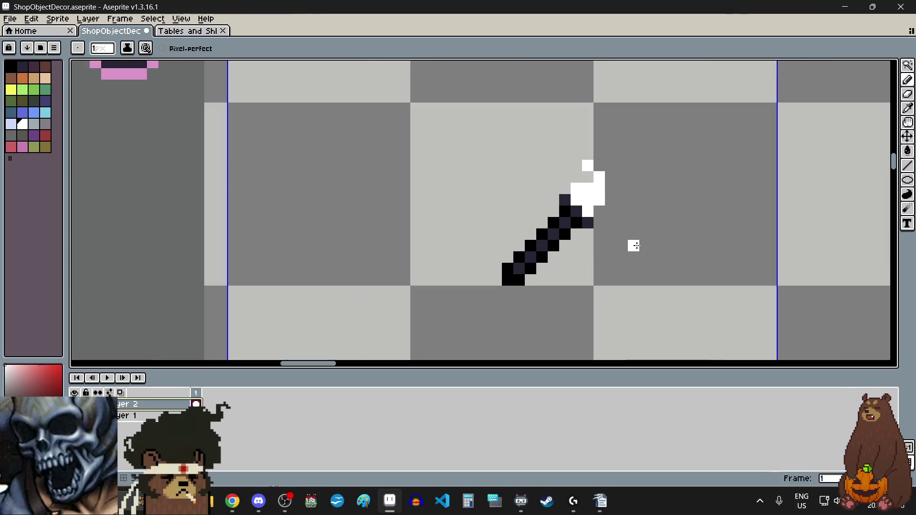
scroll(634, 241, "down", 4)
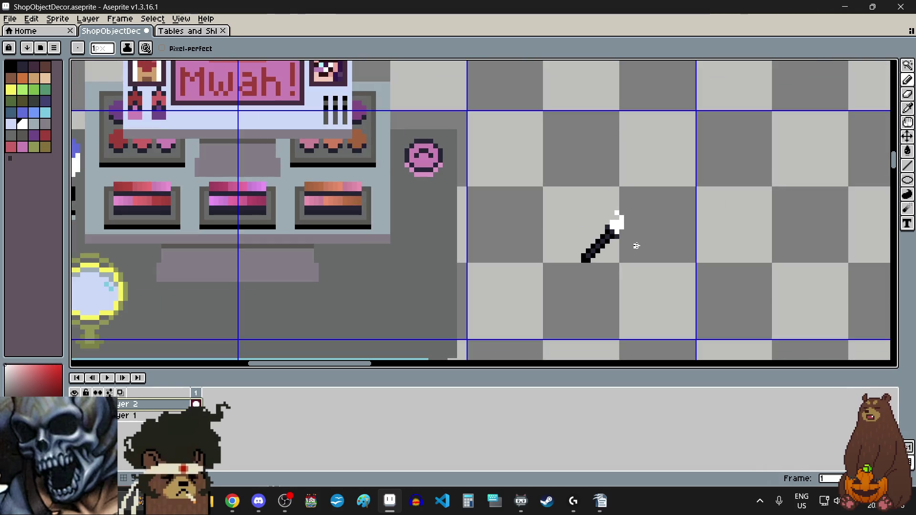
scroll(636, 246, "up", 3)
left_click(626, 228)
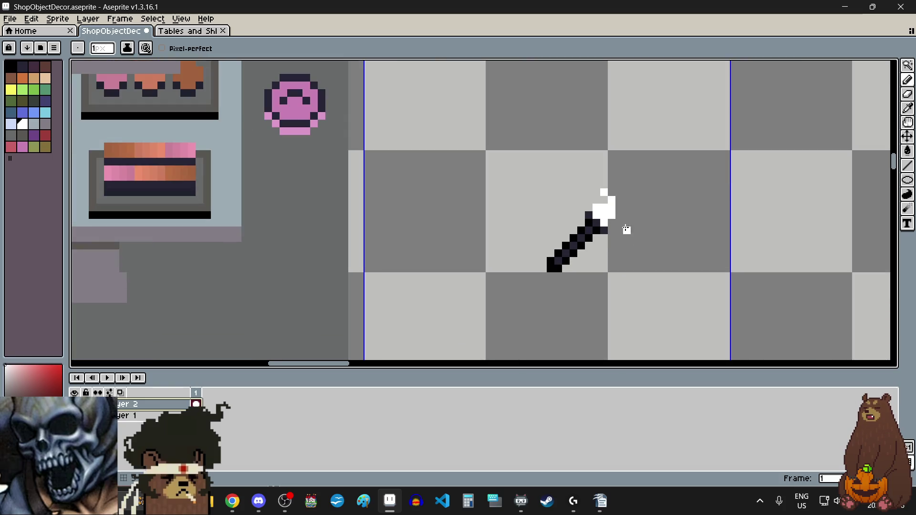
scroll(626, 227, "up", 2)
scroll(626, 224, "up", 1)
scroll(627, 224, "down", 2)
scroll(599, 257, "up", 3)
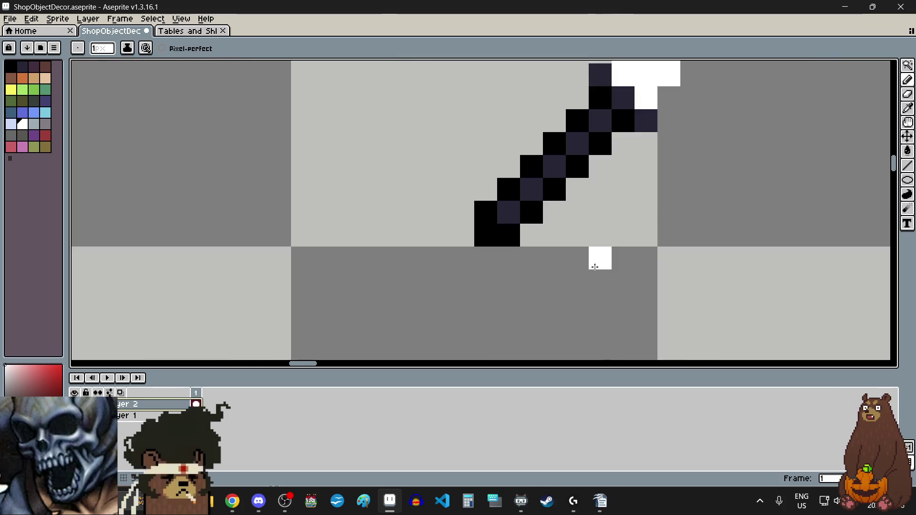
scroll(628, 199, "down", 1)
scroll(628, 198, "up", 1)
Step: Erase two pixels from the dark handle to cut a small gap
left_click(907, 80)
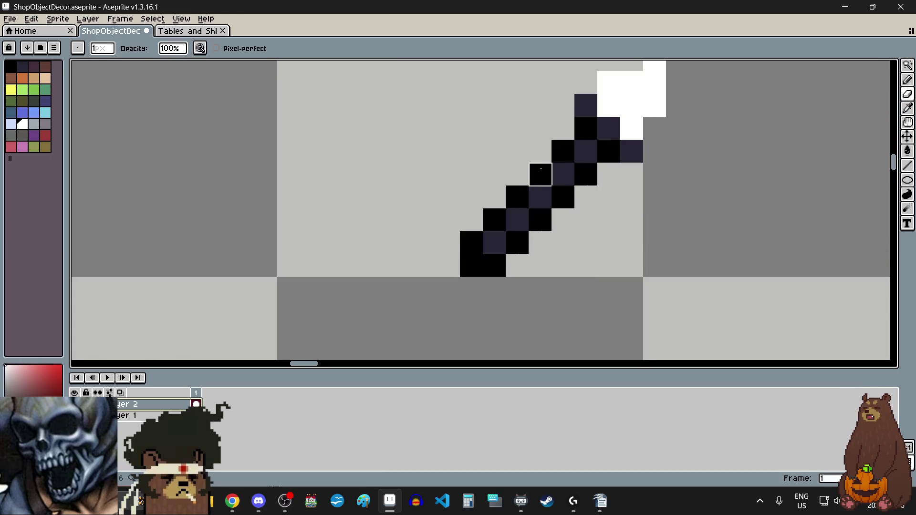
scroll(539, 173, "up", 2)
right_click(537, 263)
right_click(538, 225)
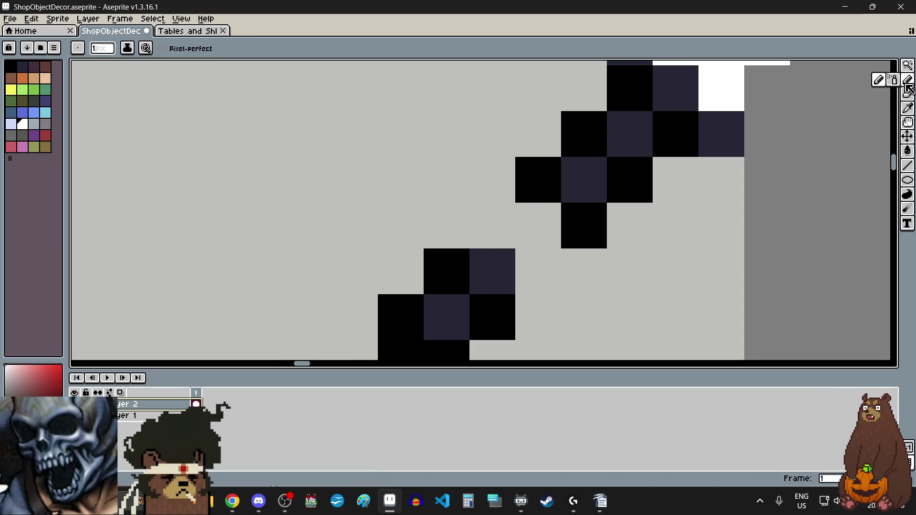
Step: Shift the lower handle block one pixel up-right to close the gap
left_click_drag(907, 66, 836, 66)
scroll(668, 95, "down", 2)
scroll(668, 95, "up", 1)
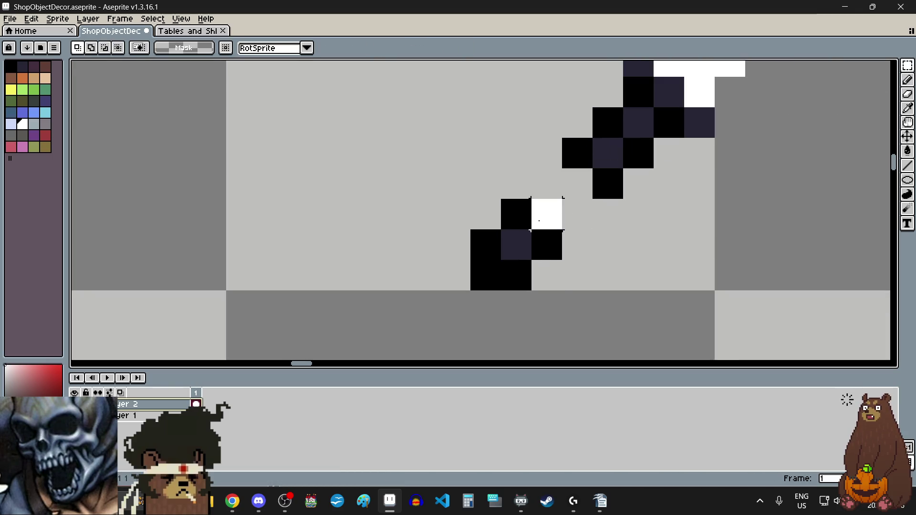
left_click_drag(470, 198, 563, 288)
left_click_drag(518, 260, 563, 228)
key("Return")
Step: Move the whole brush sprite beside the pink round compact and commit it
scroll(566, 231, "down", 3)
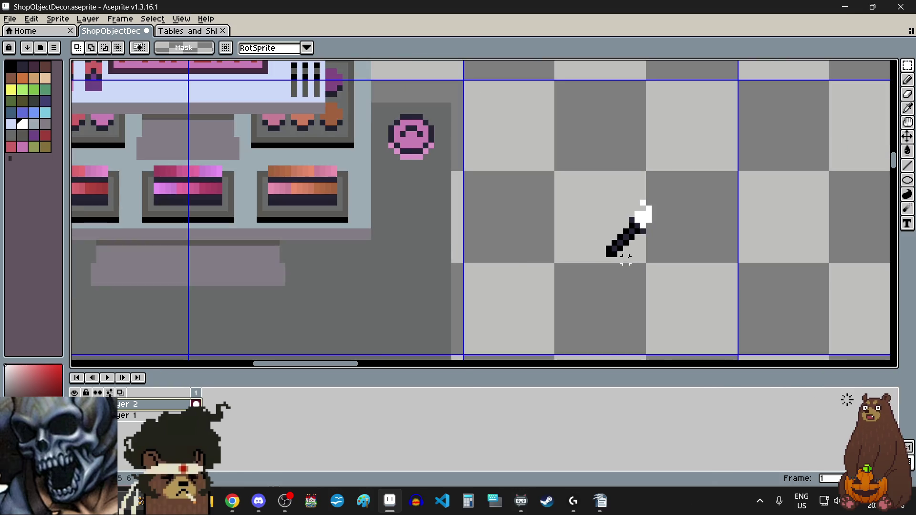
scroll(533, 204, "up", 1)
scroll(533, 204, "up", 1)
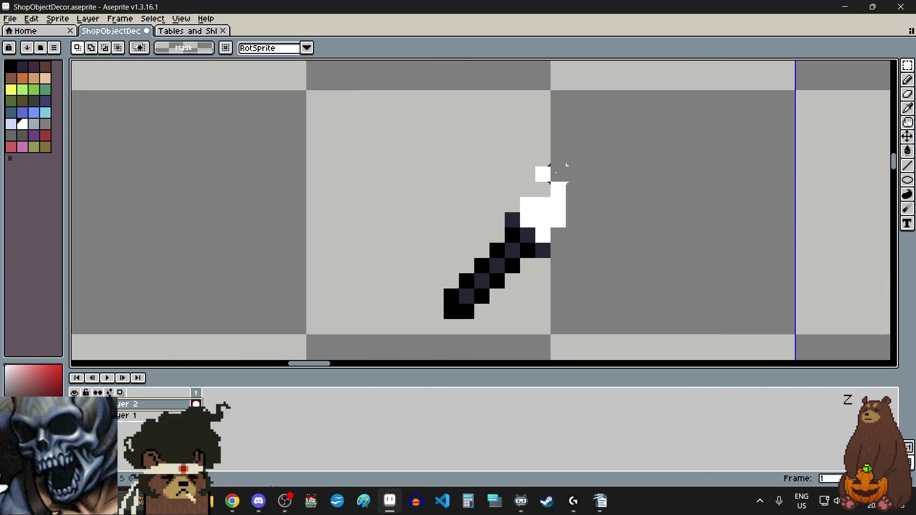
left_click_drag(556, 173, 441, 320)
scroll(507, 256, "down", 2)
mouse_move(491, 278)
left_mouse_down()
mouse_move(507, 255)
mouse_move(287, 221)
left_mouse_up()
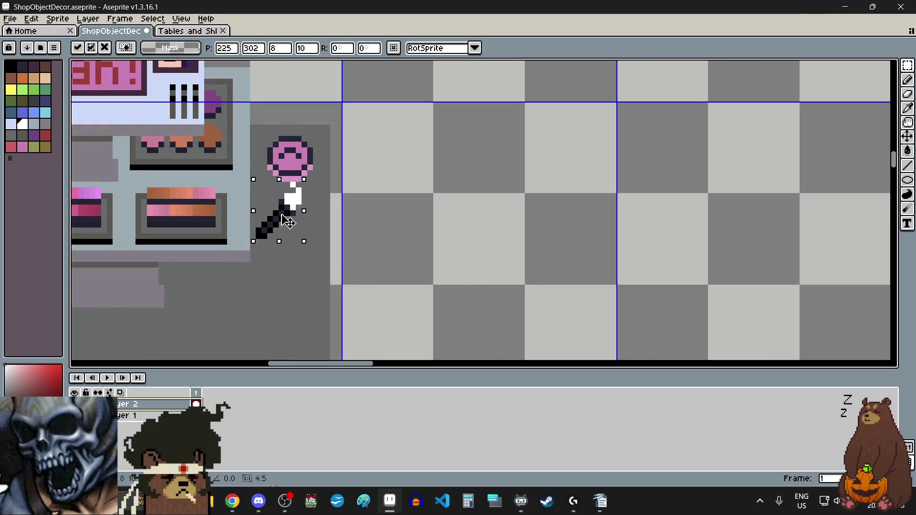
scroll(288, 222, "up", 2)
key("Return")
scroll(524, 222, "down", 3)
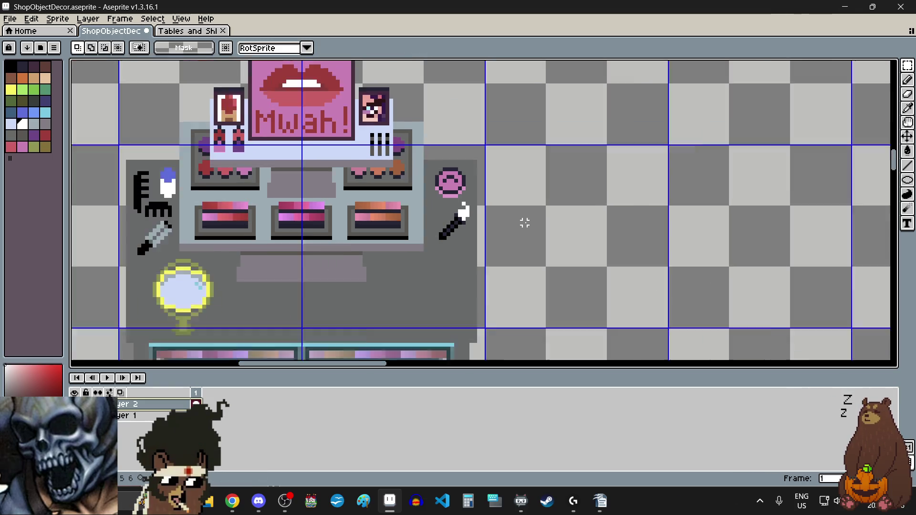
scroll(524, 223, "down", 1)
scroll(566, 264, "up", 2)
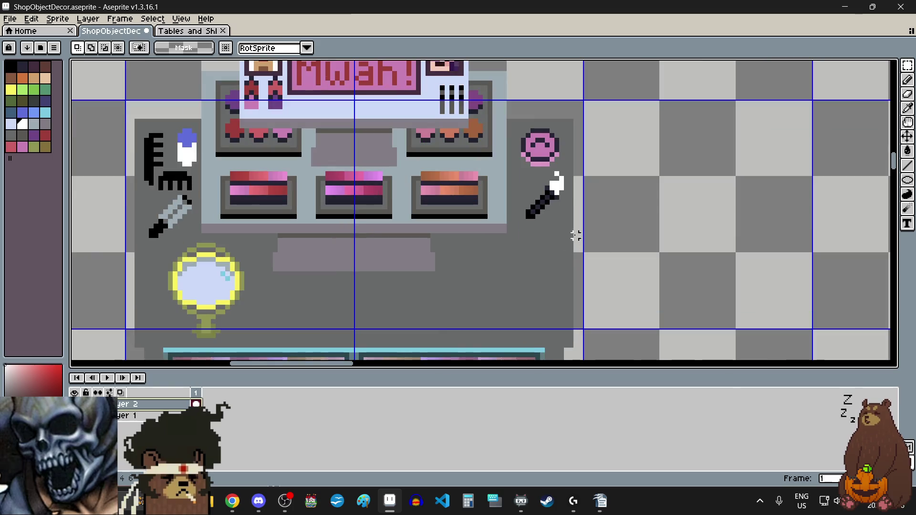
scroll(548, 186, "up", 1)
scroll(547, 173, "up", 1)
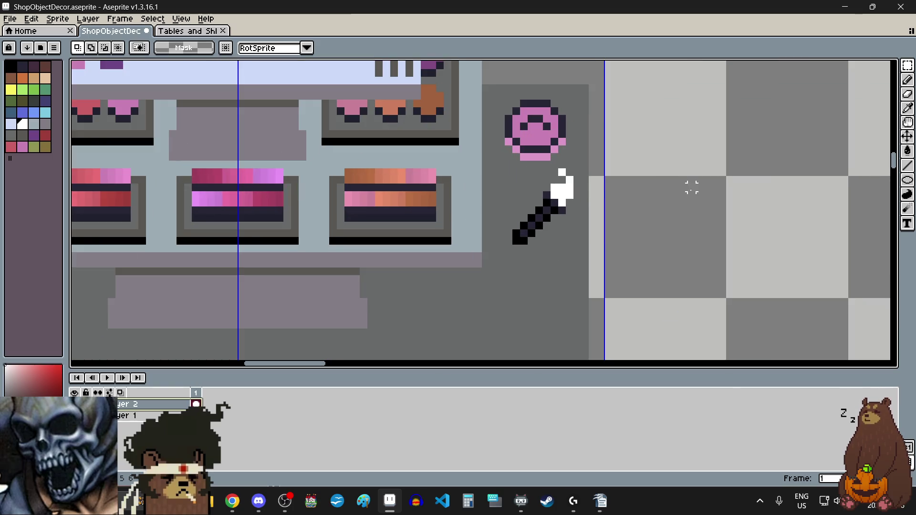
scroll(691, 190, "down", 3)
scroll(689, 210, "down", 1)
scroll(685, 228, "up", 1)
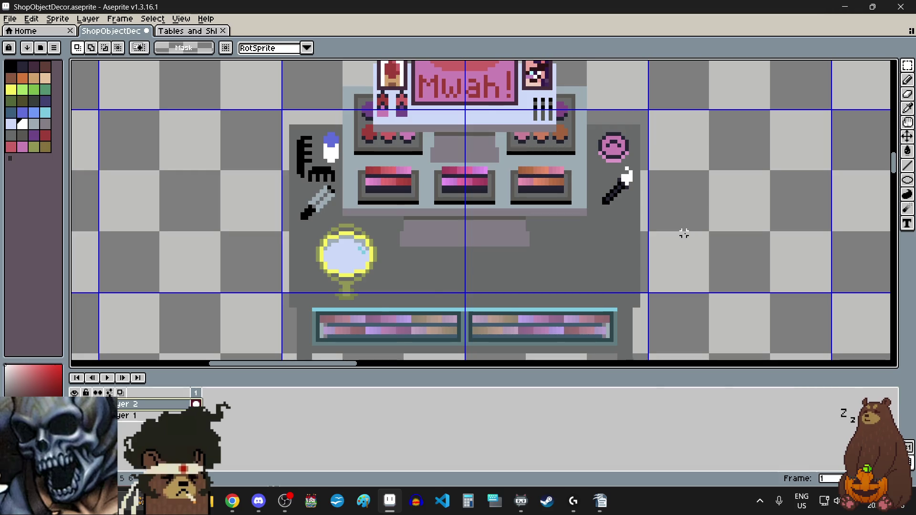
scroll(684, 233, "left", 1)
scroll(720, 257, "down", 5)
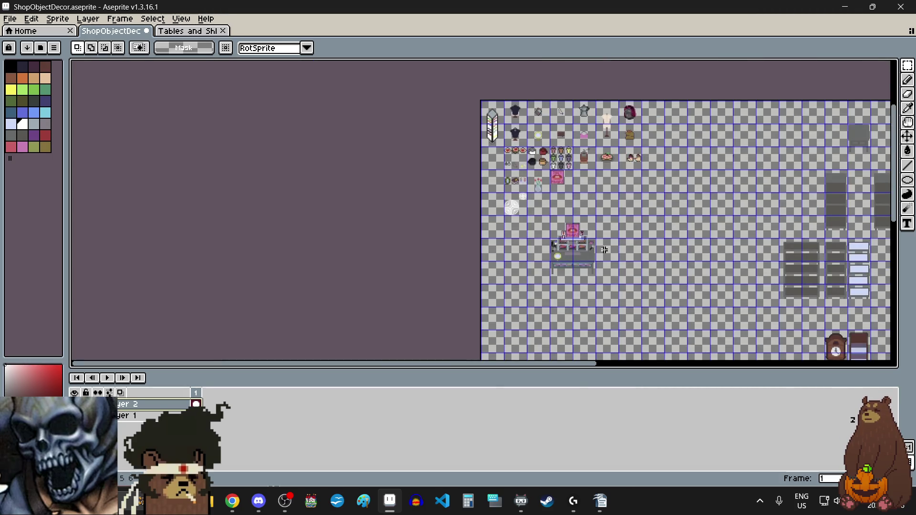
scroll(583, 256, "up", 1)
scroll(550, 198, "down", 1)
scroll(521, 71, "up", 4)
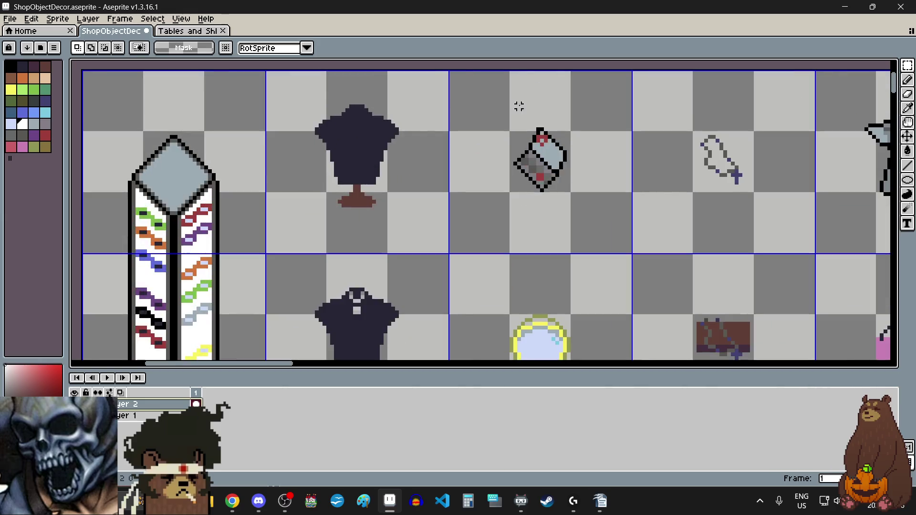
scroll(522, 118, "down", 4)
scroll(604, 272, "down", 1)
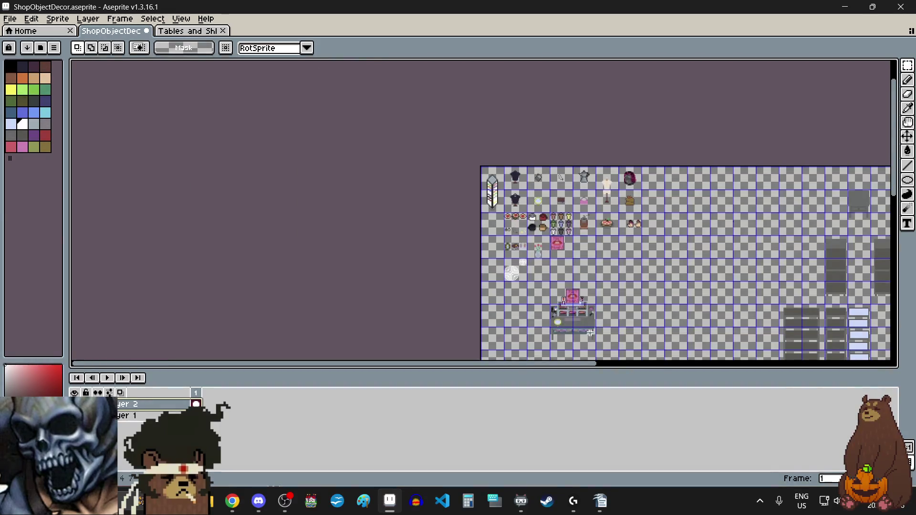
scroll(590, 337, "up", 4)
scroll(590, 337, "down", 2)
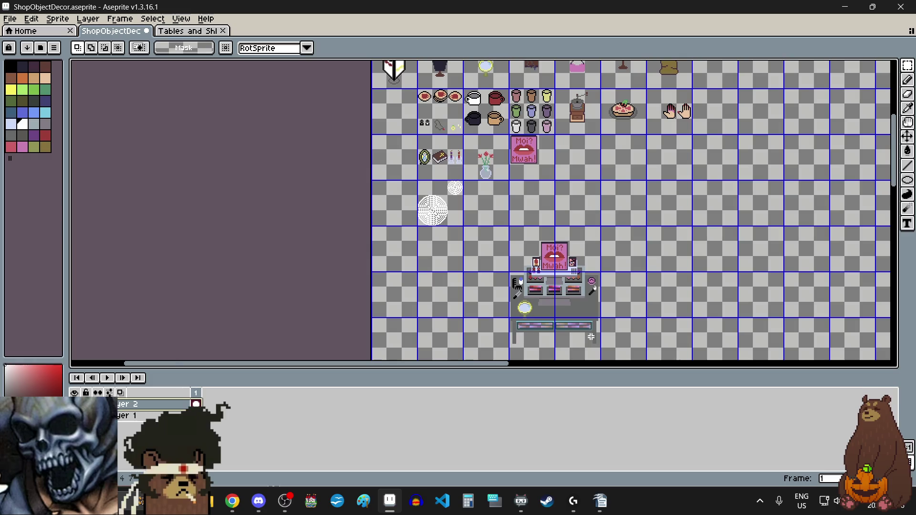
scroll(591, 336, "up", 2)
scroll(590, 336, "down", 2)
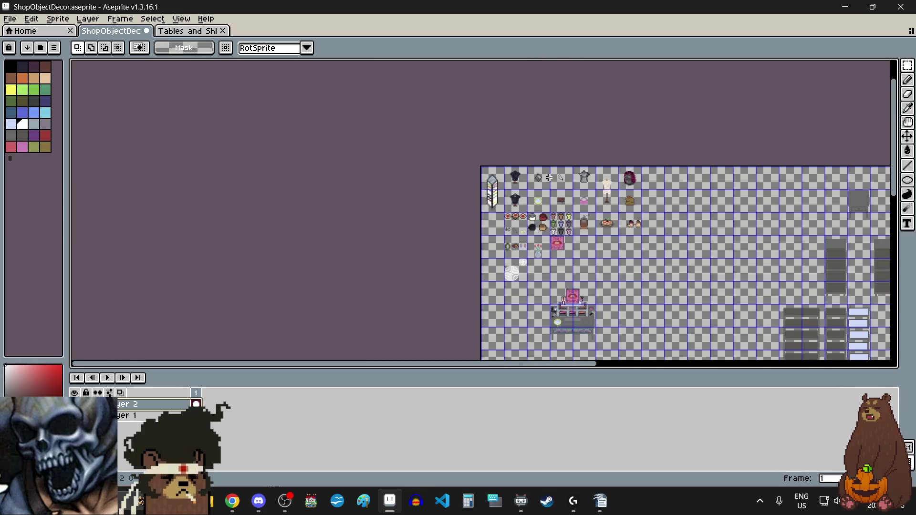
scroll(549, 177, "up", 3)
Step: Paste a copy of the small bottle selection to the right of the table
left_click_drag(431, 150, 508, 235)
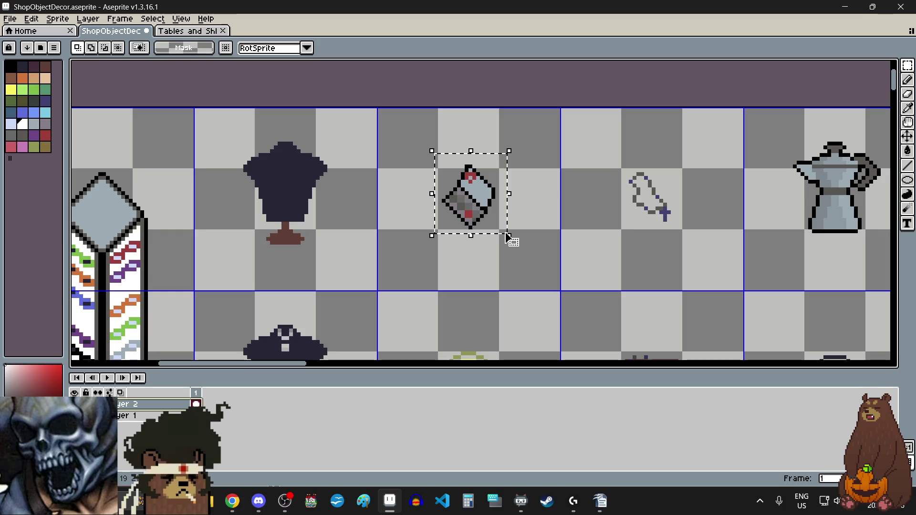
scroll(496, 206, "down", 4)
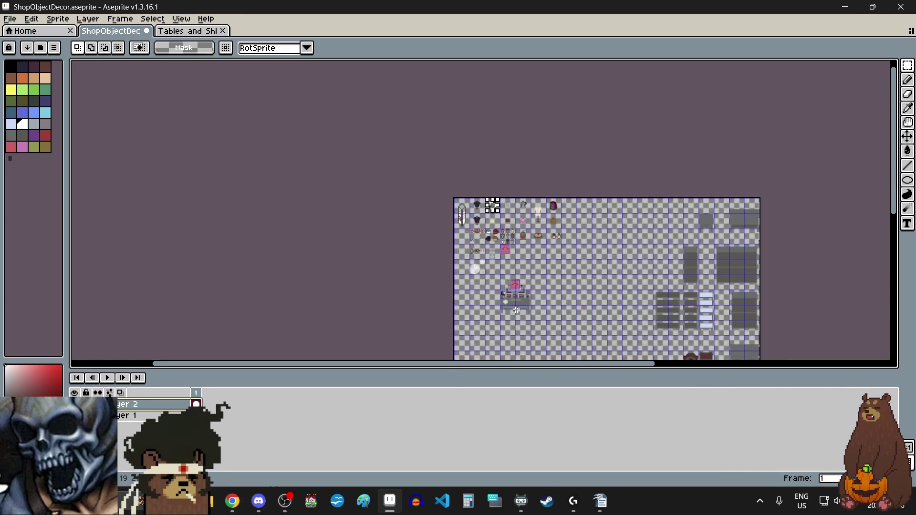
scroll(516, 310, "up", 3)
scroll(580, 183, "up", 2)
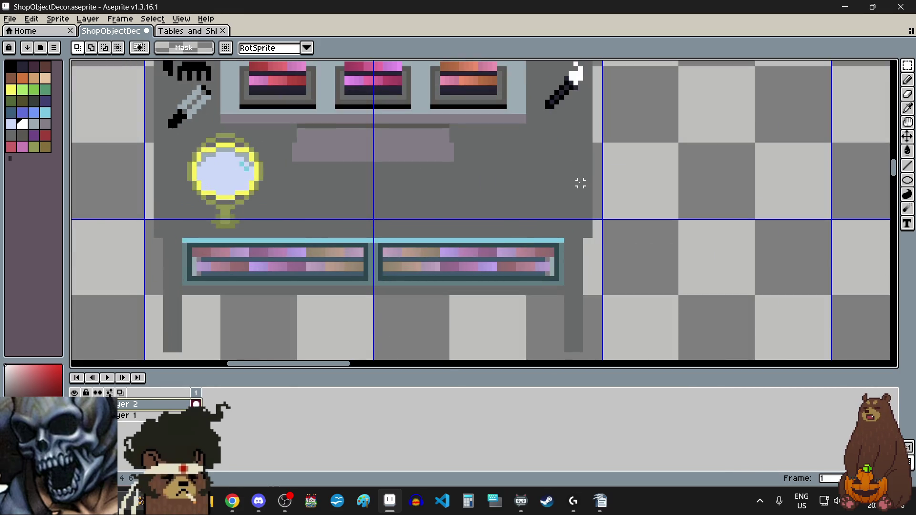
key("ctrl+v")
left_click_drag(515, 229, 695, 205)
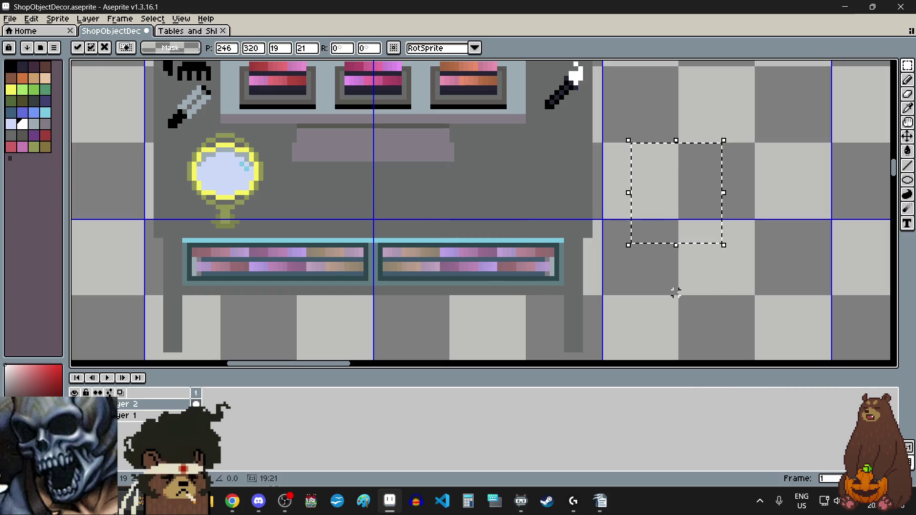
key("Return")
Step: Check Layer 2's contents, then cut the pink ball and brush and paste them back in place
scroll(674, 289, "down", 3)
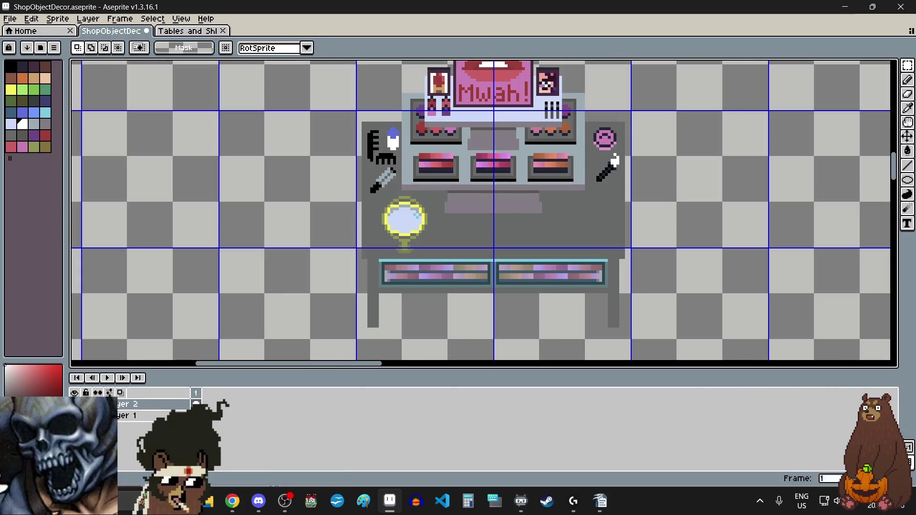
left_click(73, 404)
left_click(74, 404)
left_click(74, 404)
left_click(74, 404)
scroll(608, 162, "up", 2)
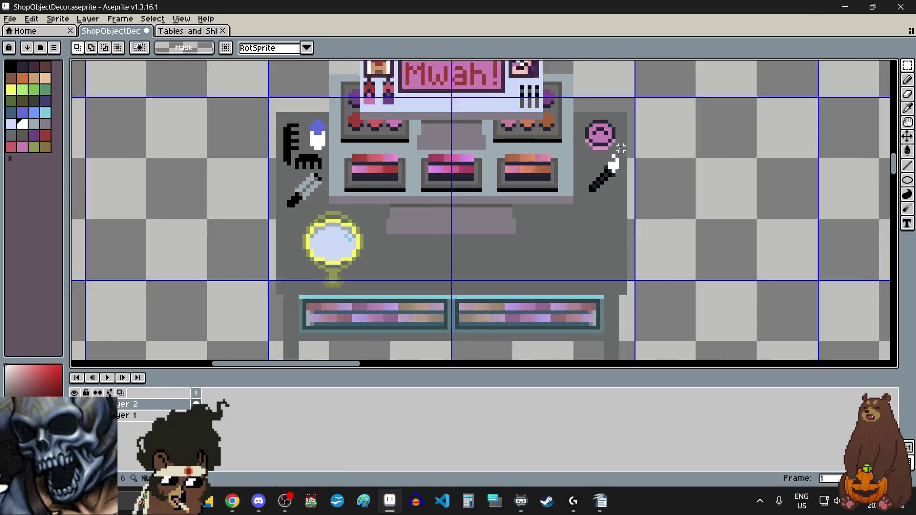
mouse_move(559, 101)
left_mouse_down()
mouse_move(609, 164)
mouse_move(639, 235)
left_mouse_up()
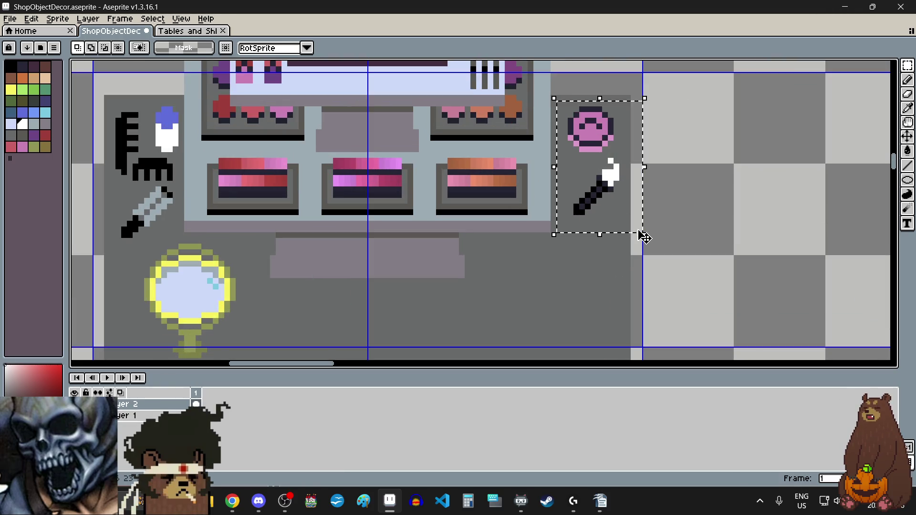
key("Delete")
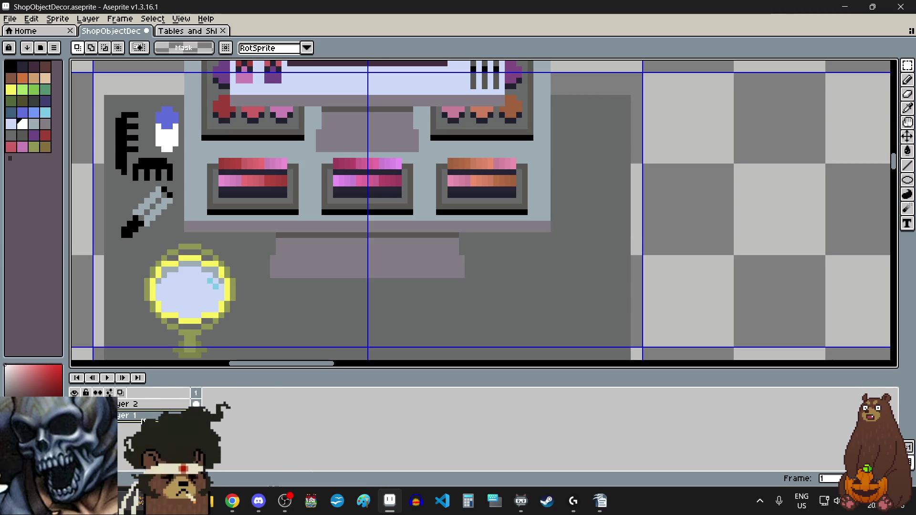
key("ctrl+v")
key("Return")
scroll(782, 229, "down", 2)
scroll(620, 264, "down", 2)
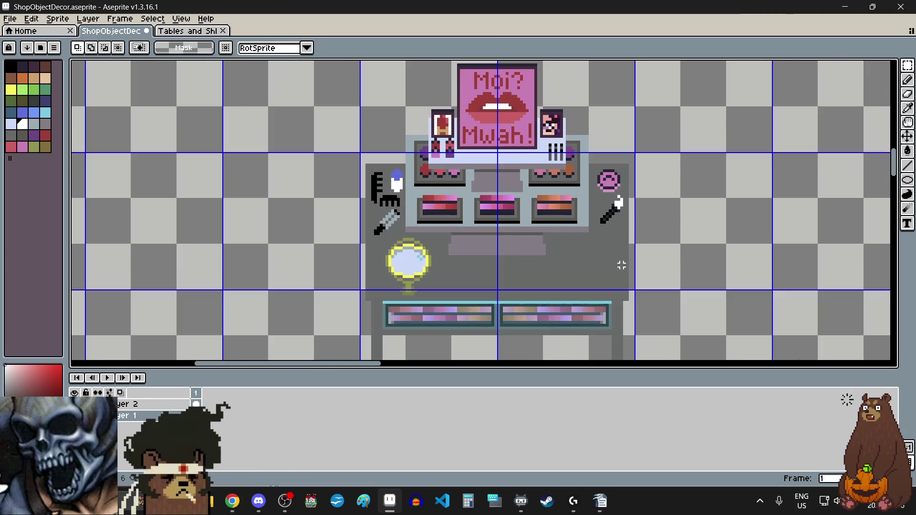
scroll(620, 264, "down", 2)
scroll(531, 115, "up", 5)
Step: Paste a copy of the small bottle under the brush on the table's right, nudged slightly left
left_click_drag(400, 77, 469, 152)
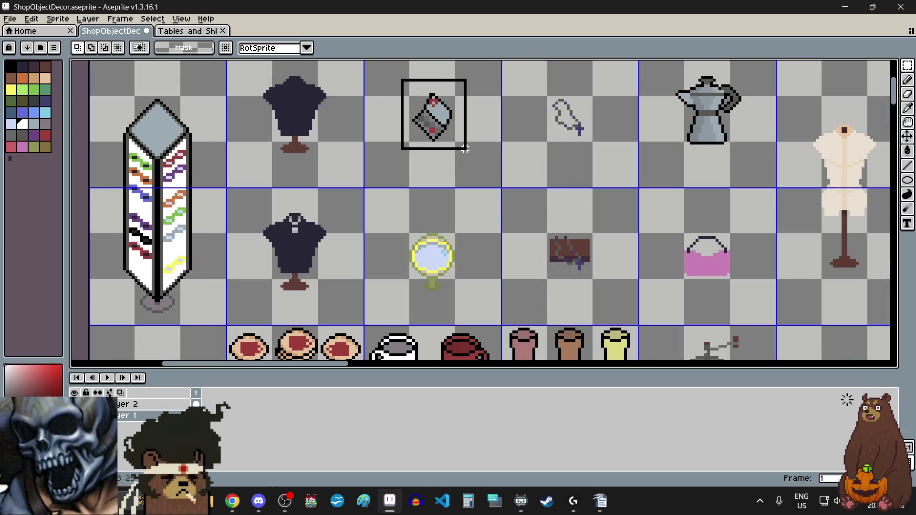
scroll(519, 172, "down", 3)
scroll(574, 283, "up", 2)
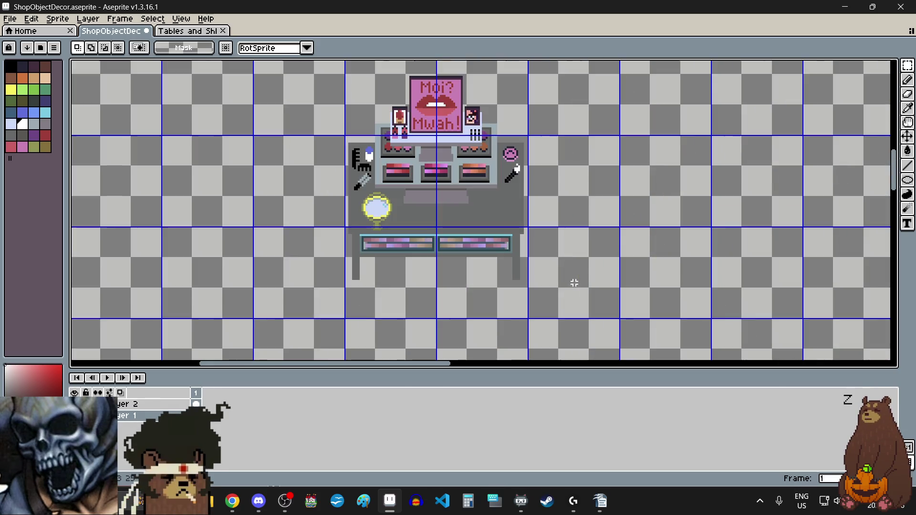
scroll(498, 202, "up", 2)
key("ctrl+v")
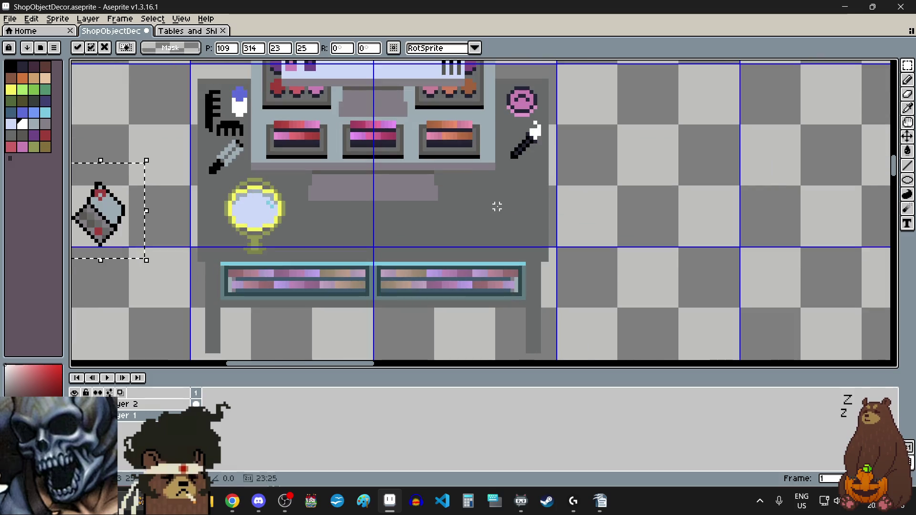
left_click_drag(116, 228, 514, 224)
left_click(568, 266)
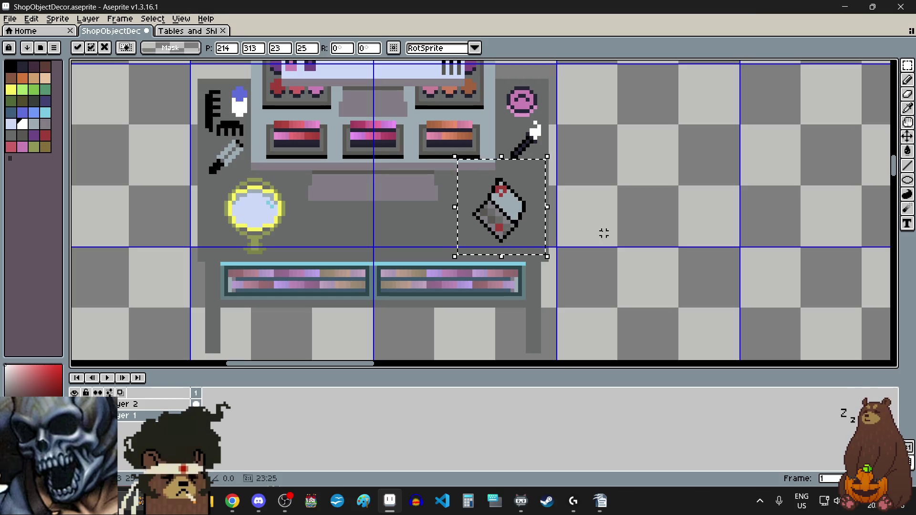
key("ctrl+d")
scroll(580, 241, "down", 2)
scroll(614, 224, "up", 1)
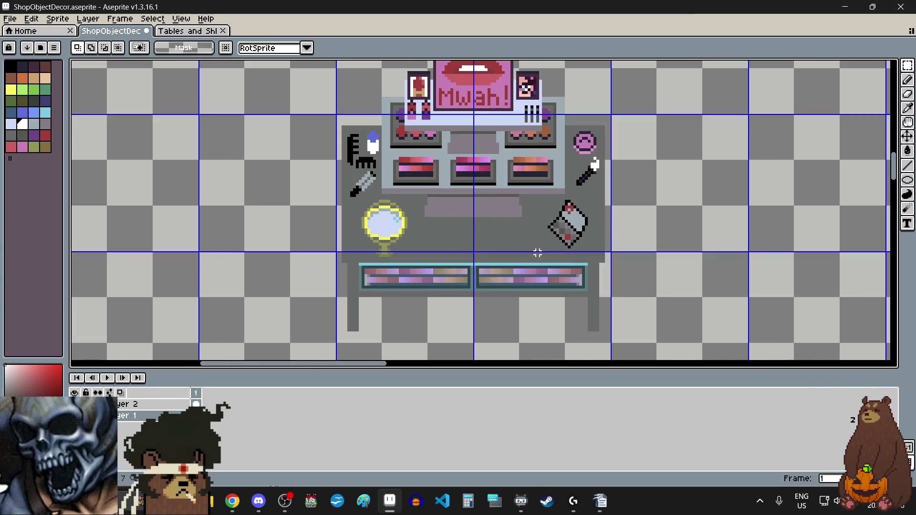
scroll(479, 257, "up", 1)
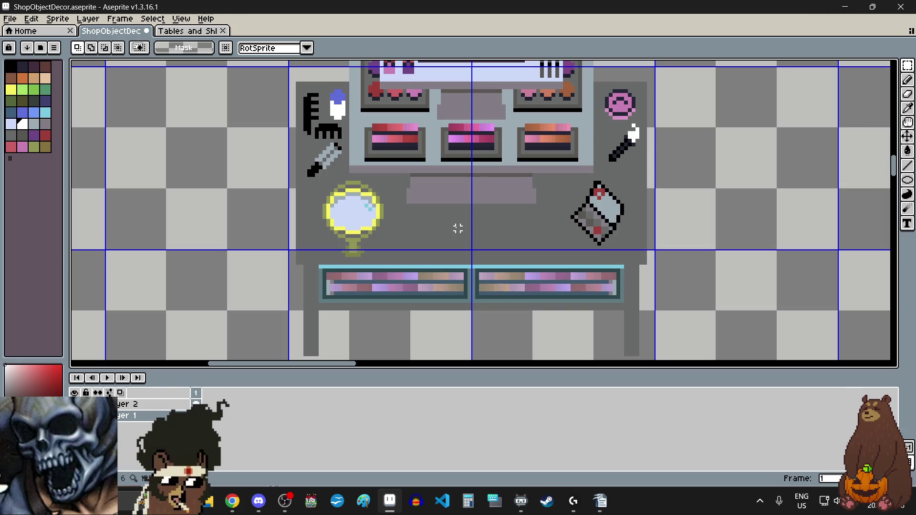
scroll(458, 228, "down", 1)
scroll(457, 228, "down", 1)
scroll(456, 228, "up", 2)
scroll(455, 228, "down", 2)
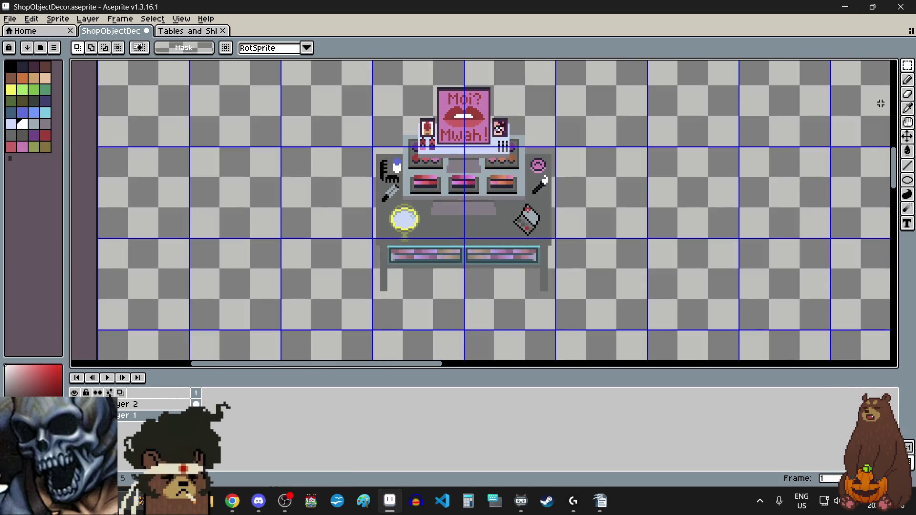
Step: Pick dark purple from the canvas and draw the sign's bottom edge and right side
left_click(908, 108)
scroll(529, 76, "up", 4)
scroll(477, 102, "up", 4)
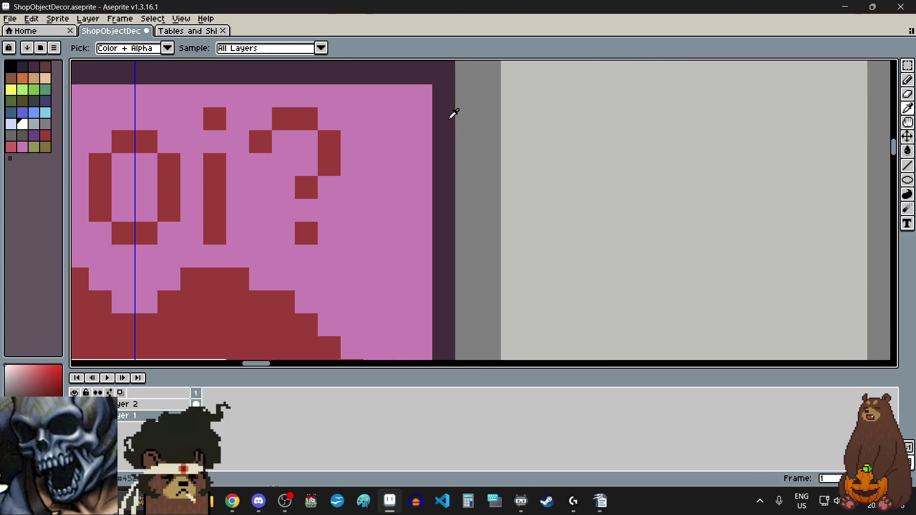
scroll(448, 113, "down", 6)
scroll(615, 243, "down", 4)
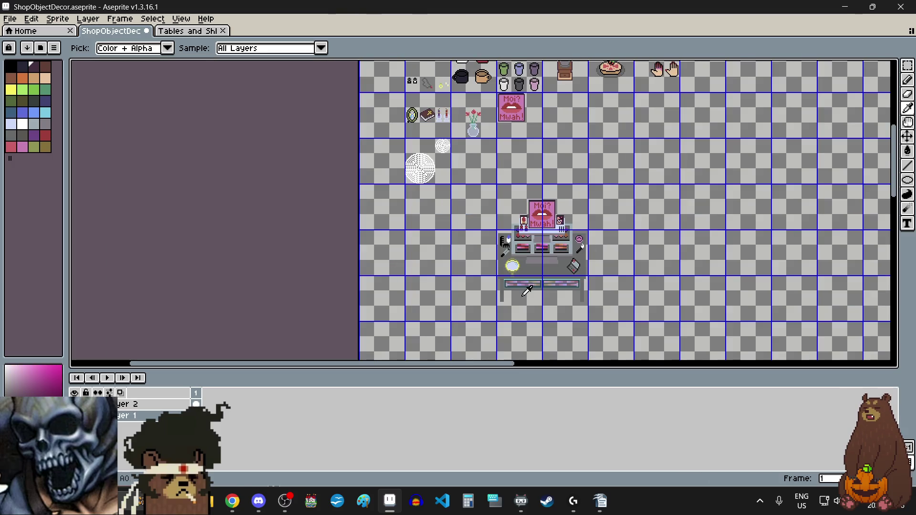
scroll(549, 286, "up", 3)
scroll(542, 267, "up", 2)
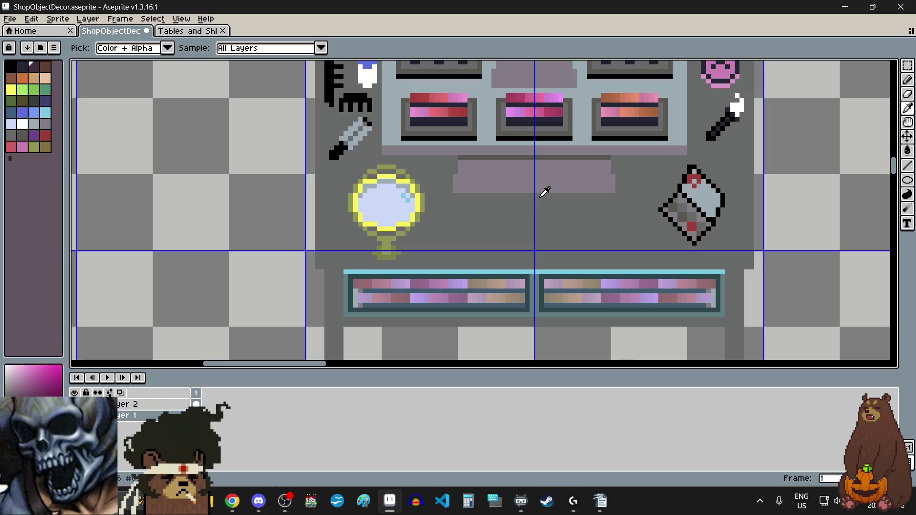
scroll(545, 192, "up", 1)
left_click(880, 167)
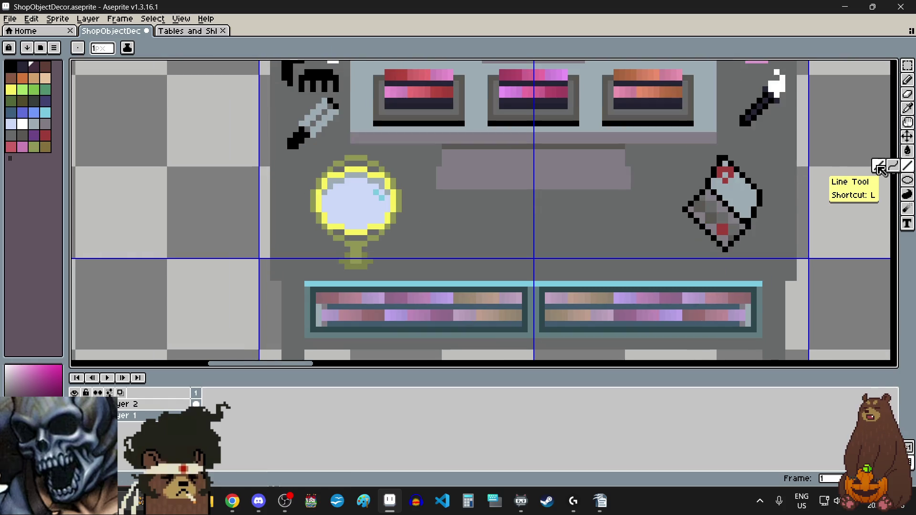
scroll(466, 237, "up", 1)
scroll(454, 229, "up", 2)
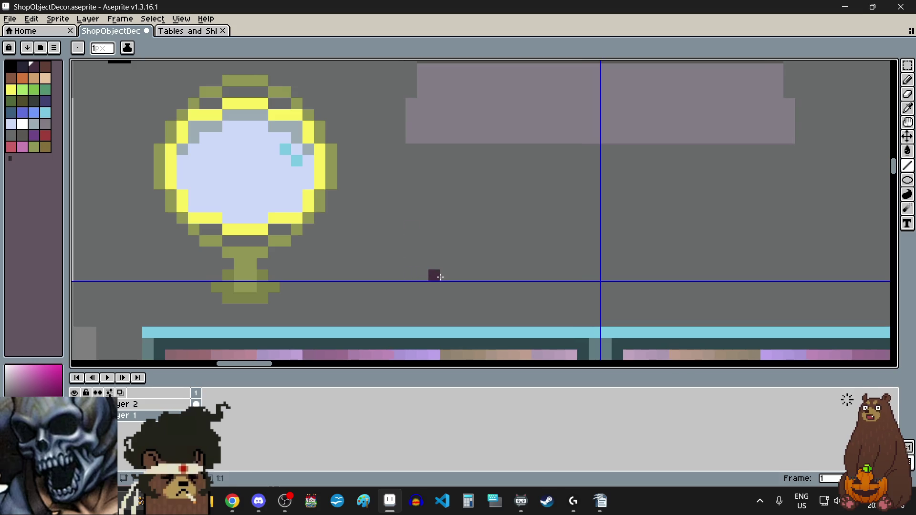
mouse_move(440, 276)
left_mouse_down()
mouse_move(784, 253)
mouse_move(786, 277)
mouse_move(767, 276)
left_mouse_up()
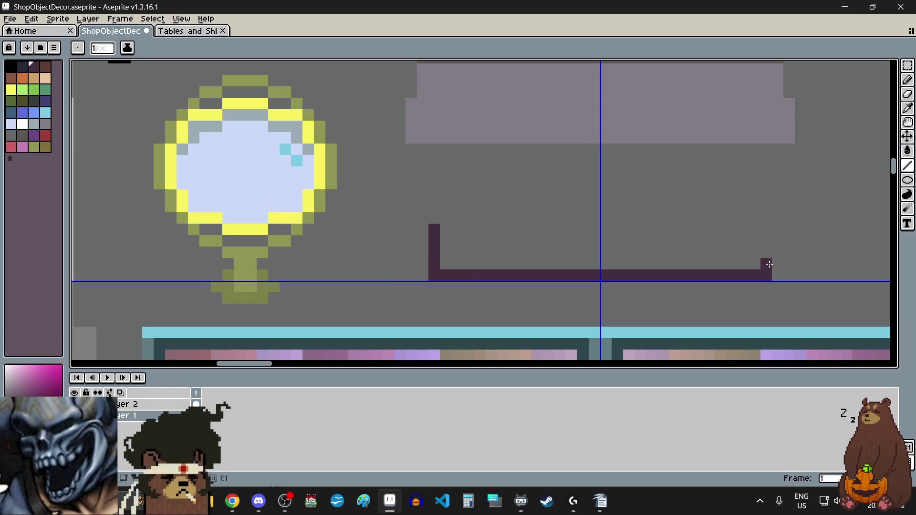
left_click_drag(769, 264, 766, 242)
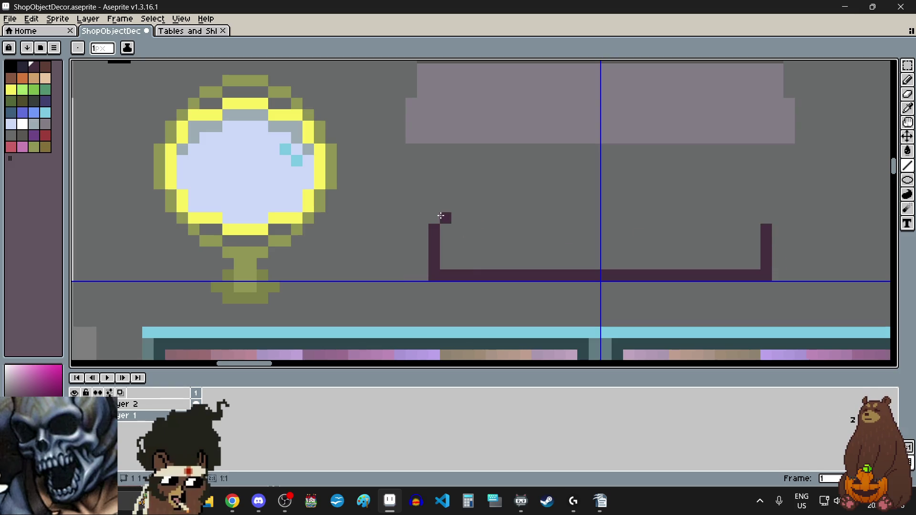
Step: Add the sign's upper left and right uprights and close its top edge
left_click_drag(446, 219, 446, 193)
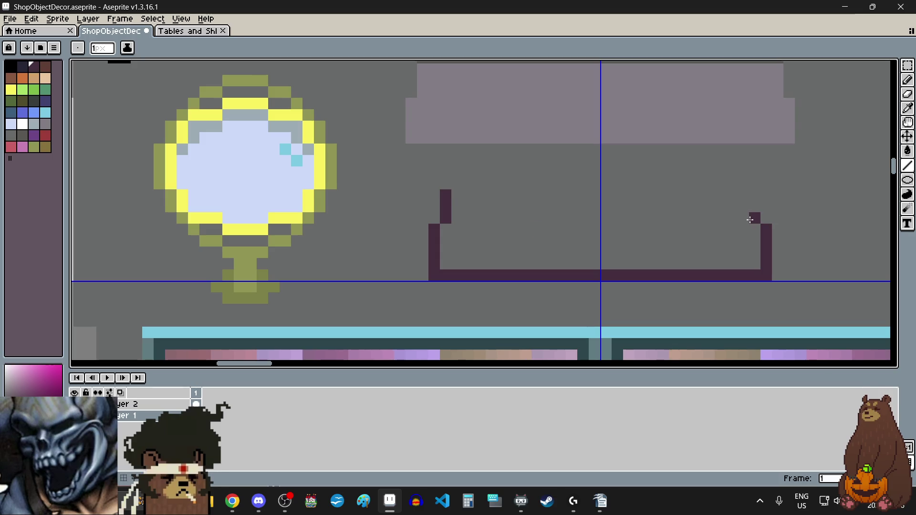
left_click_drag(749, 219, 749, 199)
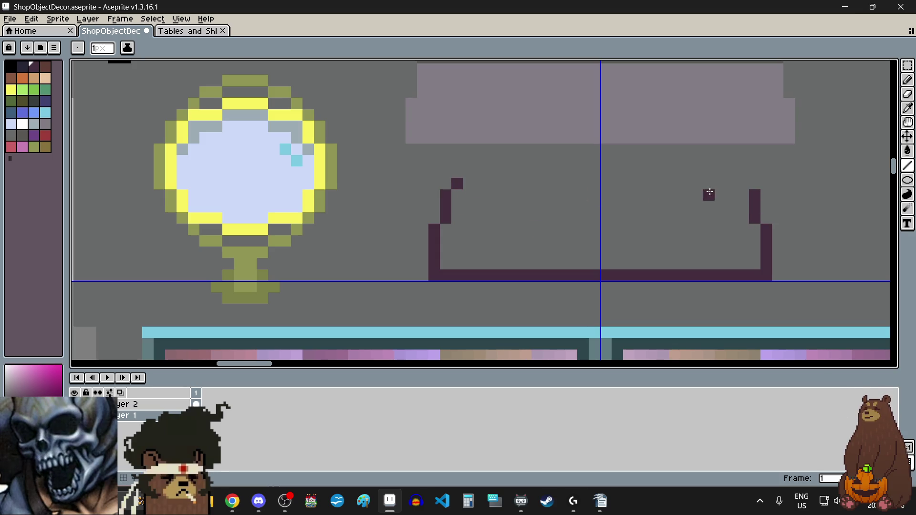
left_click_drag(735, 184, 460, 185)
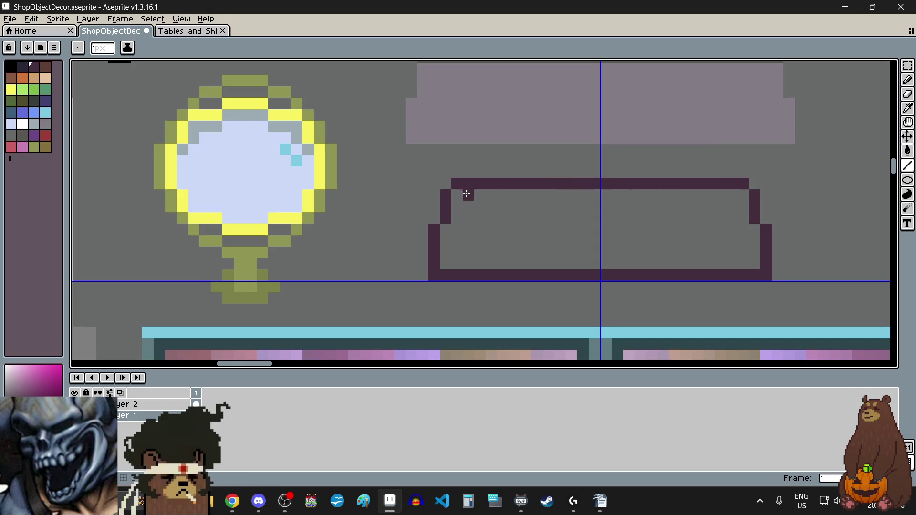
scroll(491, 240, "down", 4)
scroll(519, 241, "up", 2)
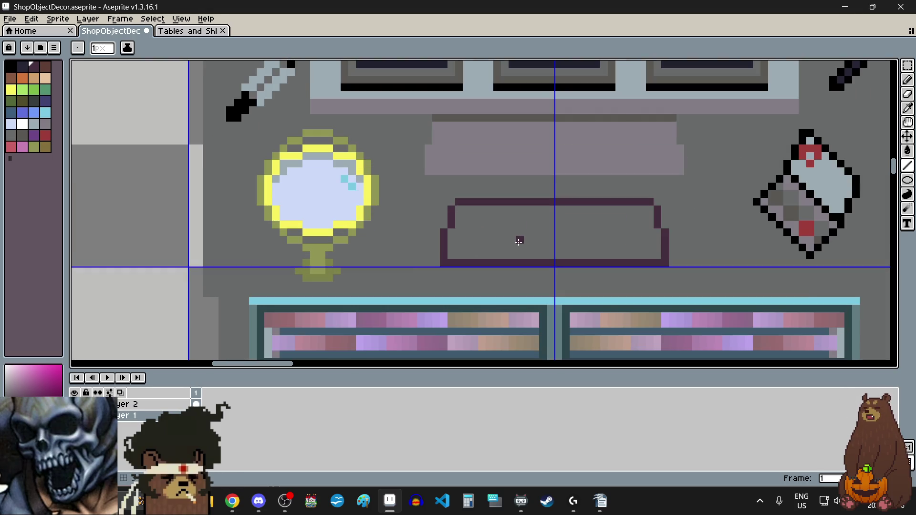
scroll(526, 254, "down", 2)
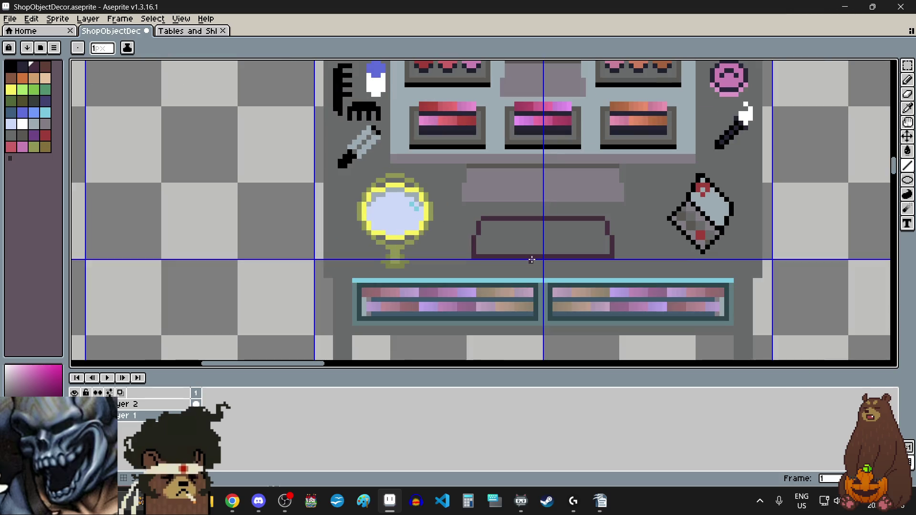
left_click(34, 80)
Step: Type 'SALE' in black and place it inside the dark-purple sign, one pixel lower
scroll(515, 256, "down", 3)
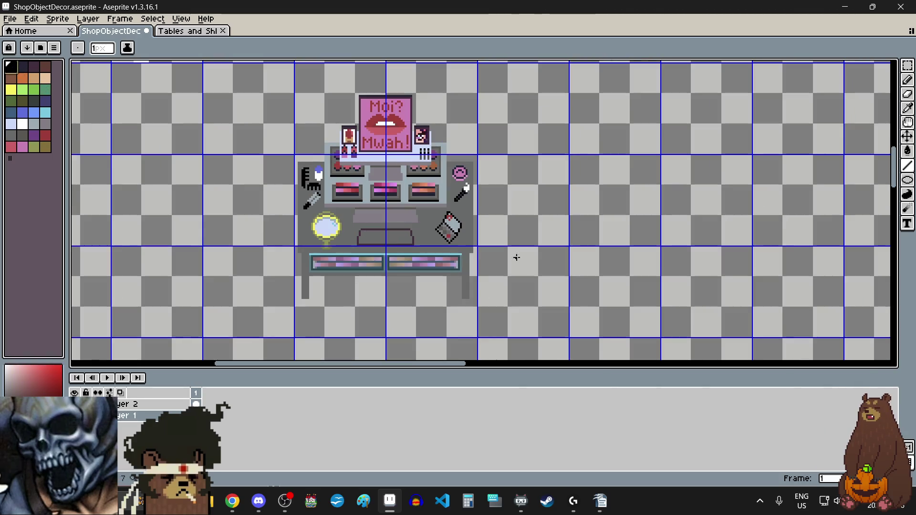
scroll(508, 238, "up", 1)
key("t")
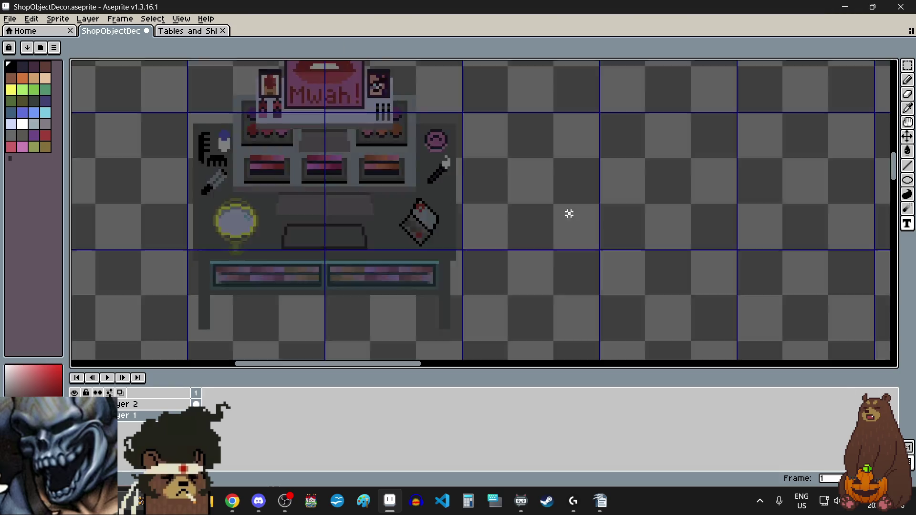
left_click(568, 213)
type("SALE")
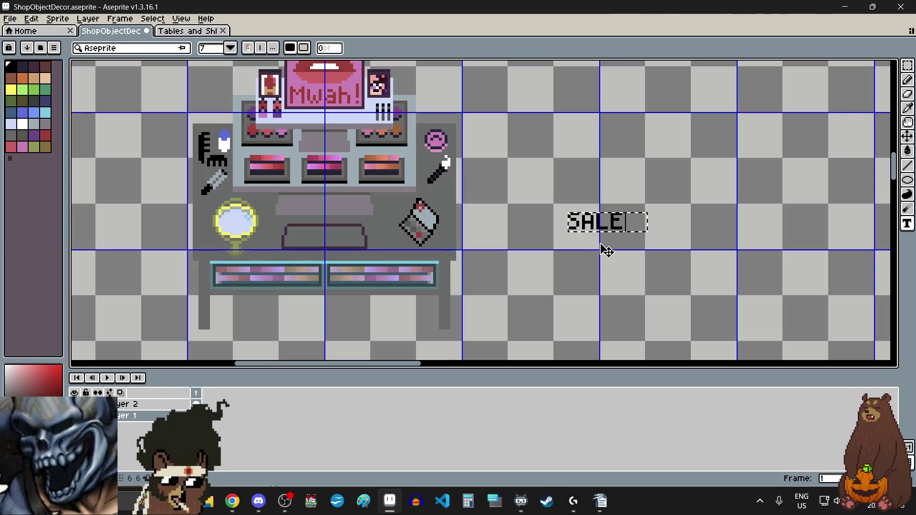
mouse_move(623, 243)
left_mouse_down()
mouse_move(384, 250)
mouse_move(462, 262)
left_mouse_up()
scroll(382, 258, "up", 3)
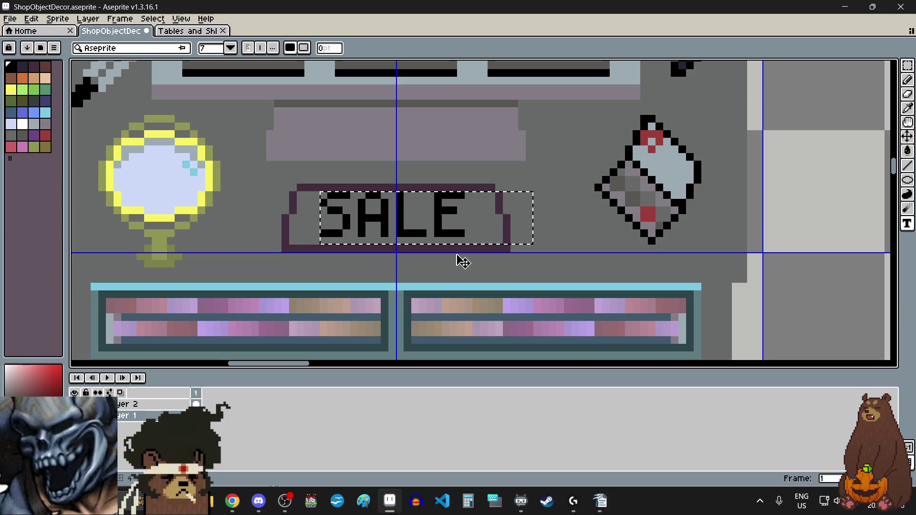
left_click_drag(461, 261, 463, 265)
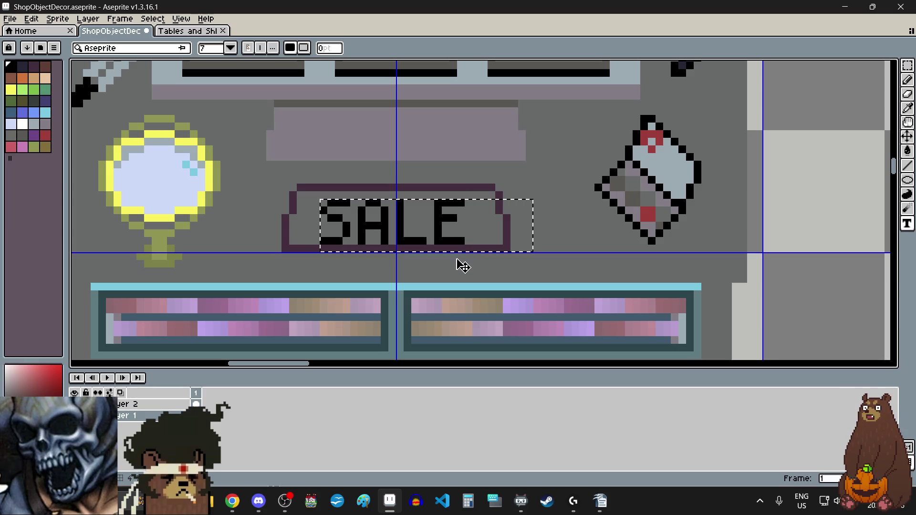
left_click(851, 276)
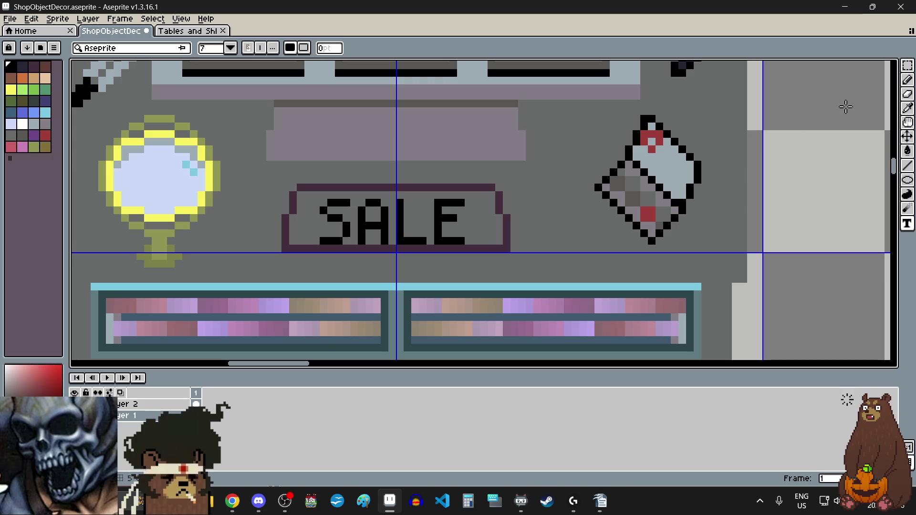
left_click(907, 65)
Step: Select the sign's bottom border row and move it down one pixel
scroll(326, 272, "up", 2)
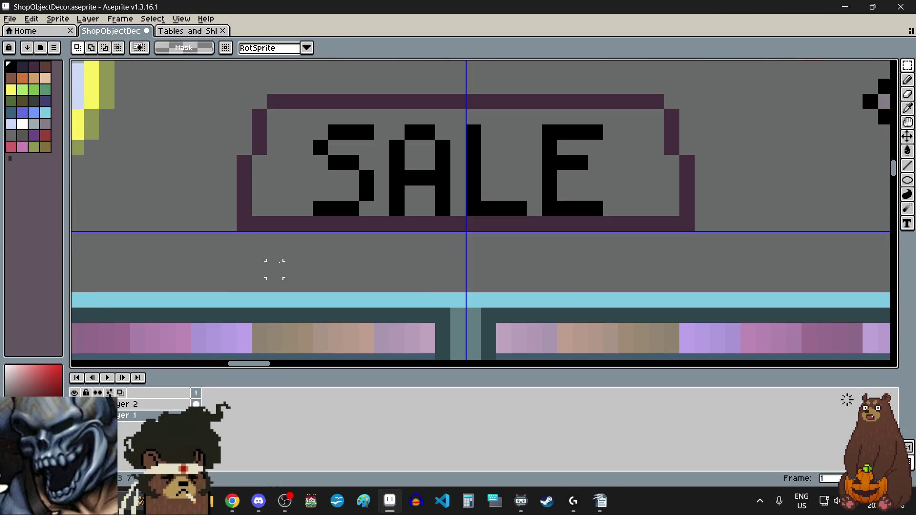
left_click_drag(244, 223, 691, 229)
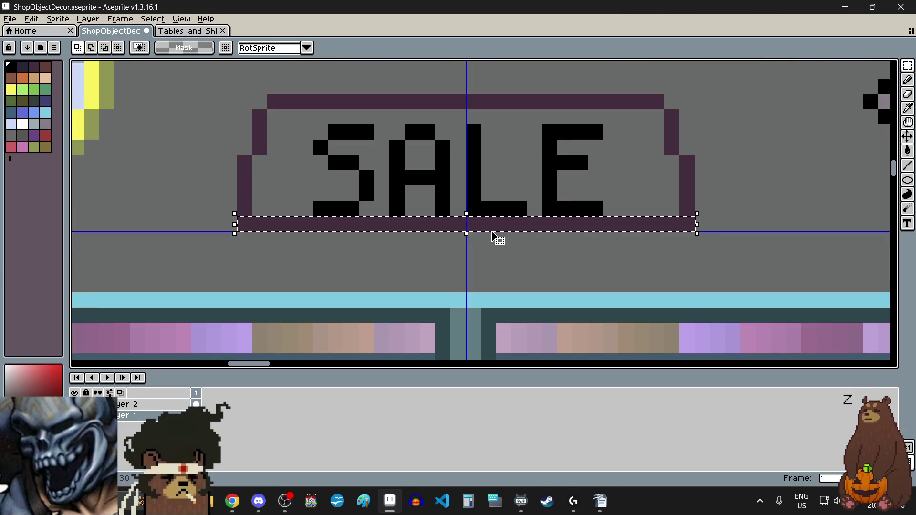
left_click_drag(497, 232, 496, 247)
left_click(701, 253)
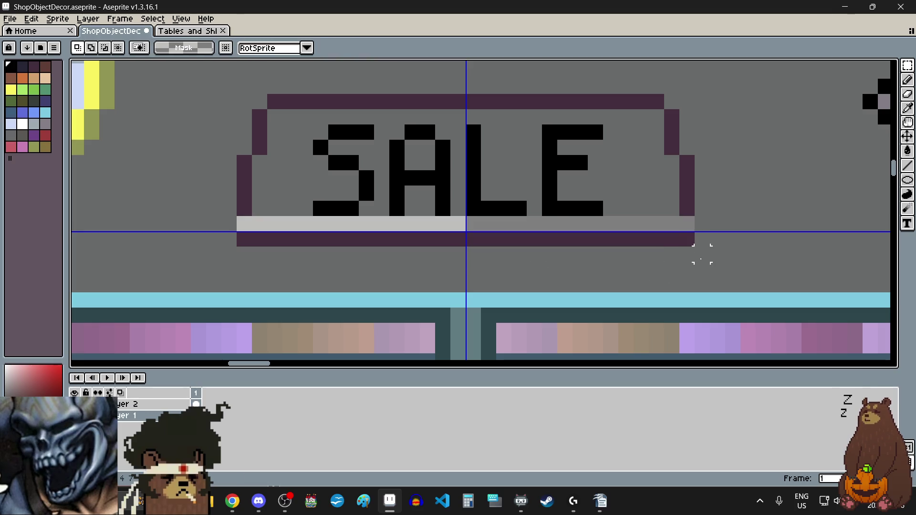
Step: Eyedrop the sign's dark purple and fill the gap at its corner
left_click(911, 110)
left_click(690, 177)
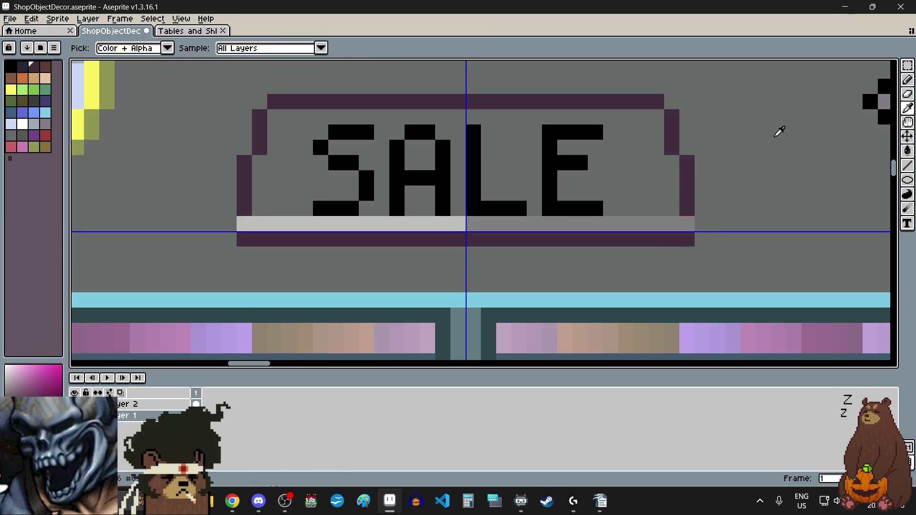
key("b")
left_click(686, 224)
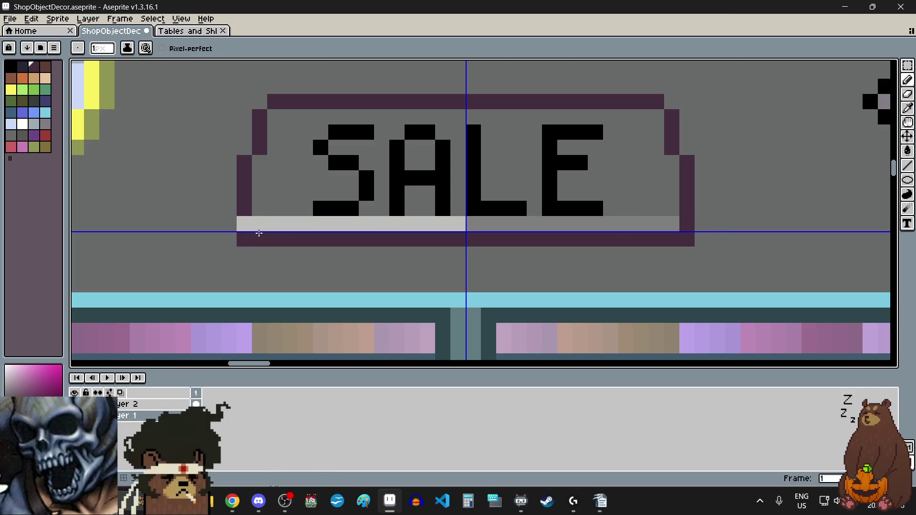
Step: Eyedrop the sign's grey and paint over the light bottom strip and one border pixel
left_click(907, 108)
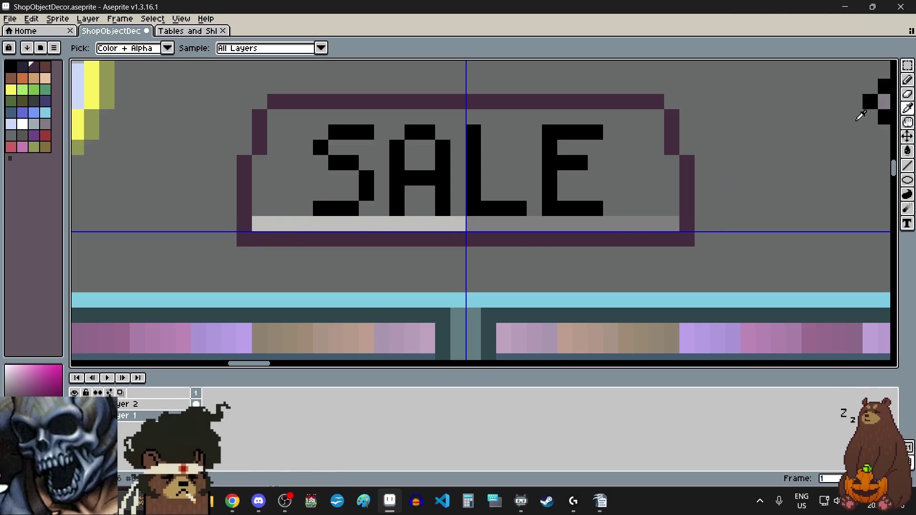
left_click(623, 180)
left_click(906, 85)
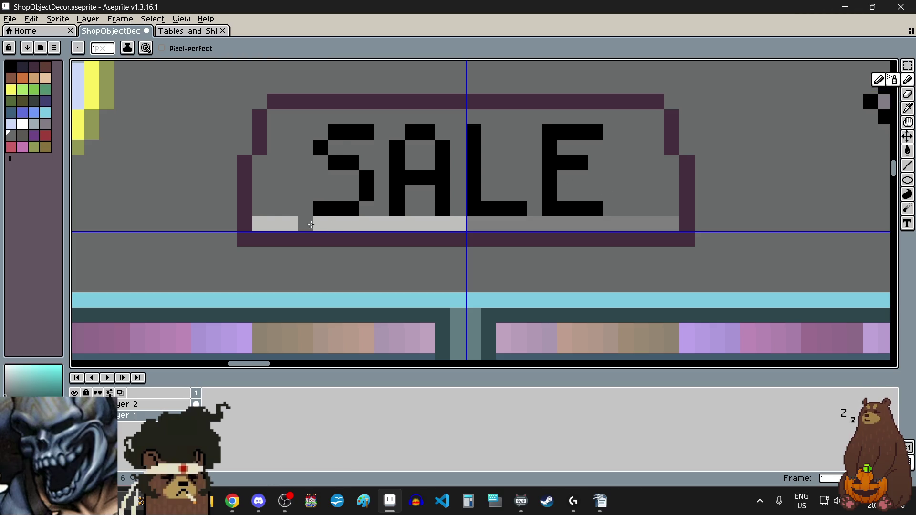
left_click_drag(260, 224, 677, 223)
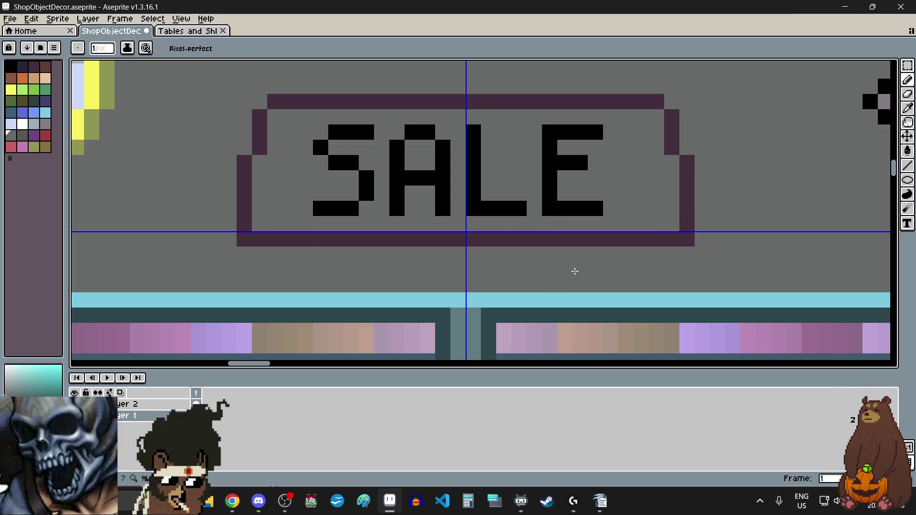
scroll(575, 270, "down", 5)
scroll(551, 282, "down", 1)
scroll(550, 282, "up", 1)
scroll(547, 283, "up", 1)
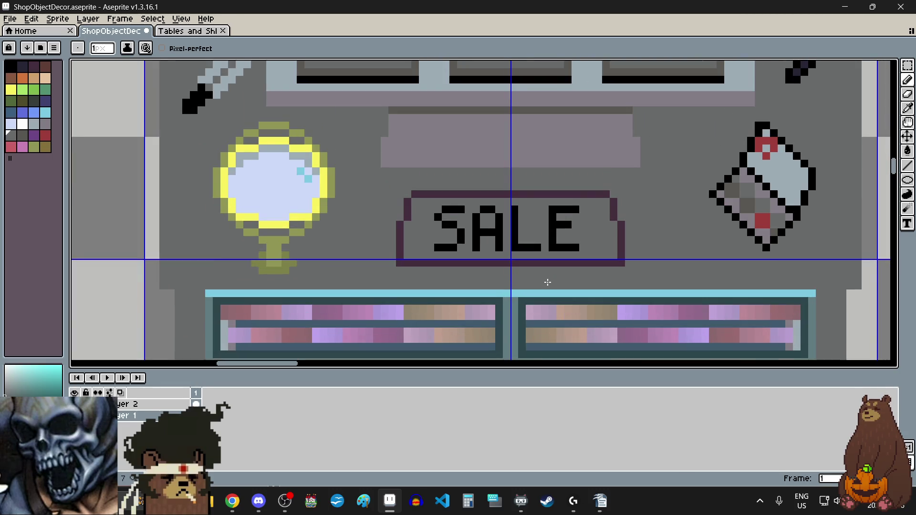
left_click(506, 262)
scroll(506, 260, "up", 1)
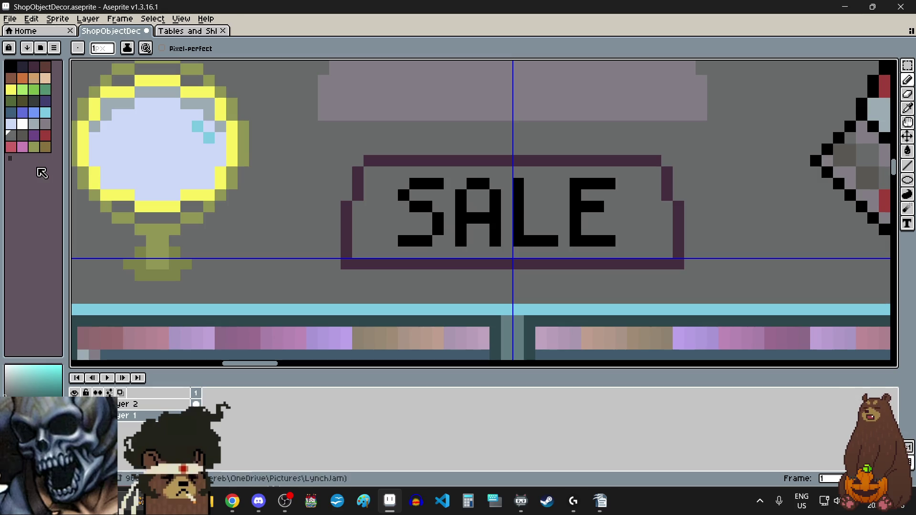
Step: Undo the SALE sign's text, frame and post strokes to remove the sign
left_click(22, 123)
scroll(441, 236, "down", 2)
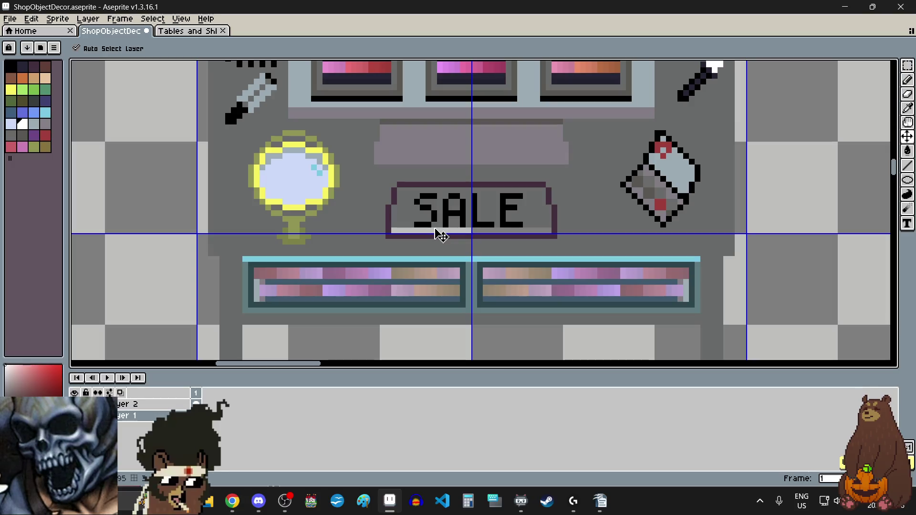
key("ctrl+z")
key("ctrl+z")
key("ctrl+z")
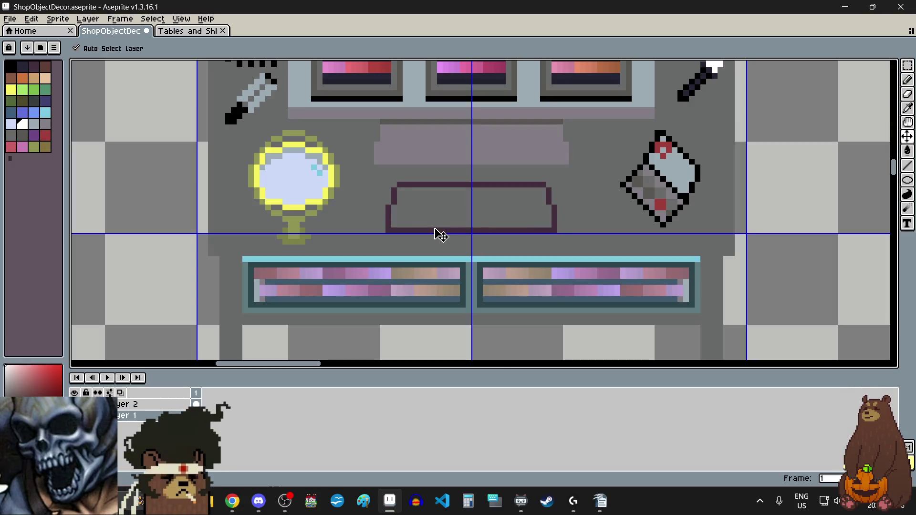
key("ctrl+z")
key("ctrl+z")
key("ctrl+z")
key("ctrl+z")
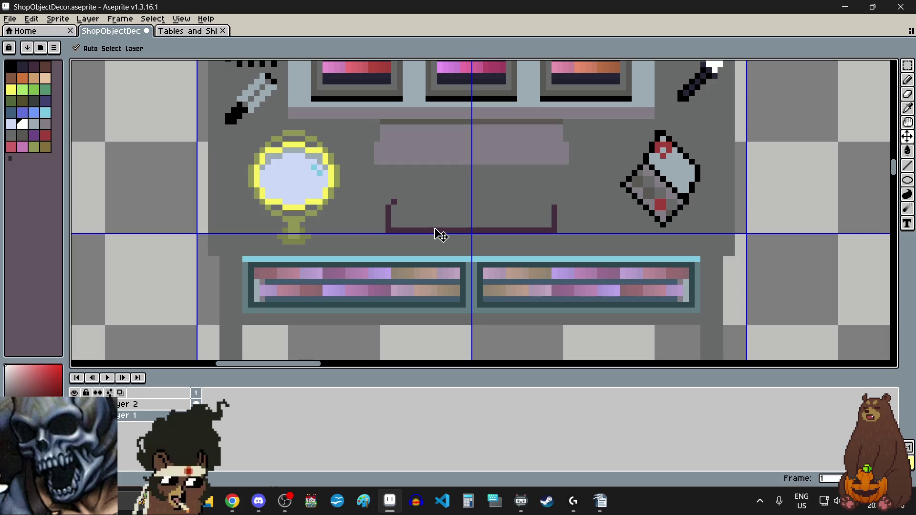
key("ctrl+z")
key("ctrl+z")
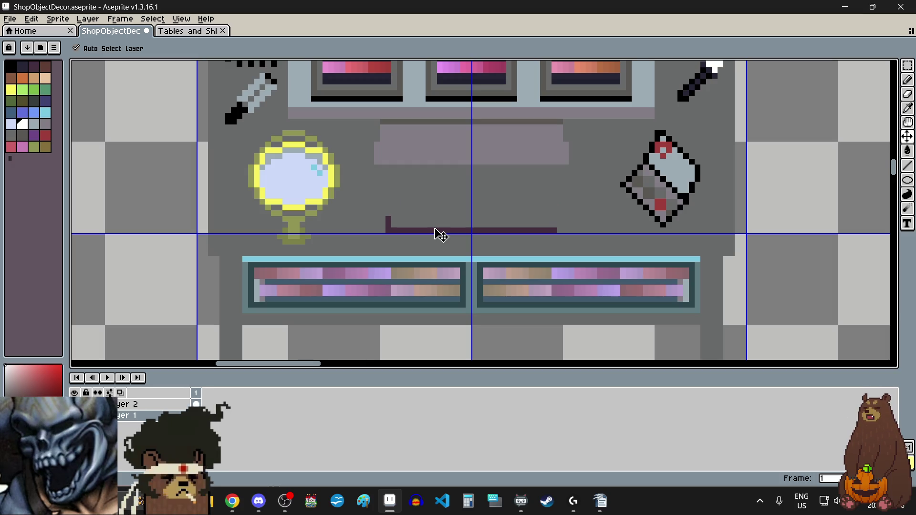
key("ctrl+z")
key("i")
scroll(441, 235, "down", 1)
scroll(441, 234, "down", 4)
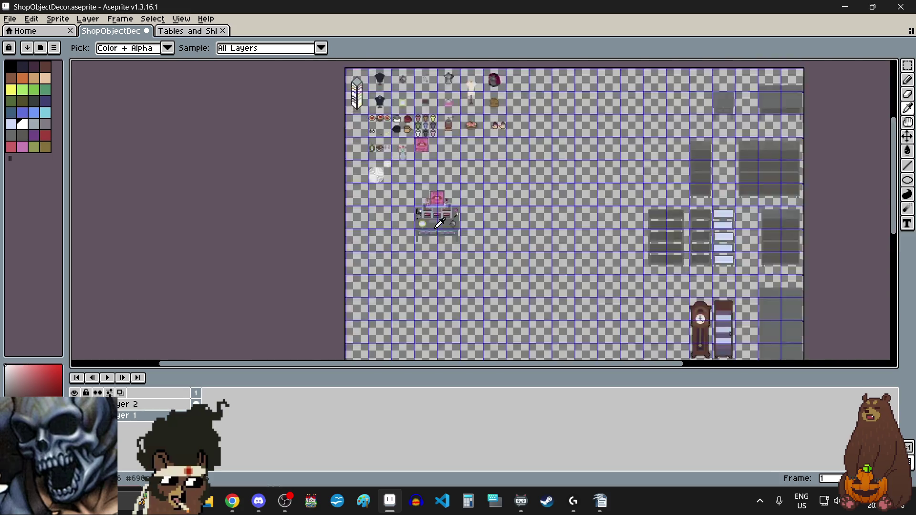
scroll(441, 235, "down", 2)
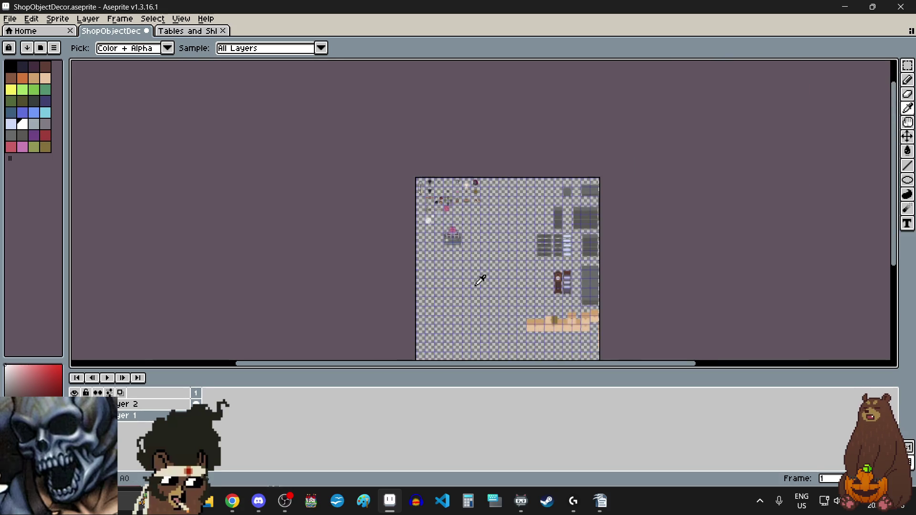
scroll(480, 280, "down", 1)
scroll(480, 276, "up", 1)
scroll(480, 275, "up", 1)
scroll(471, 253, "up", 1)
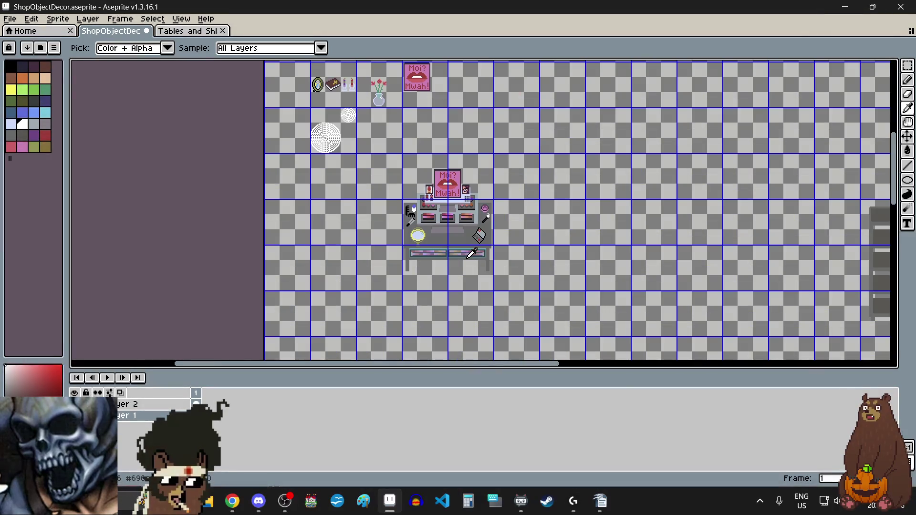
scroll(457, 221, "down", 2)
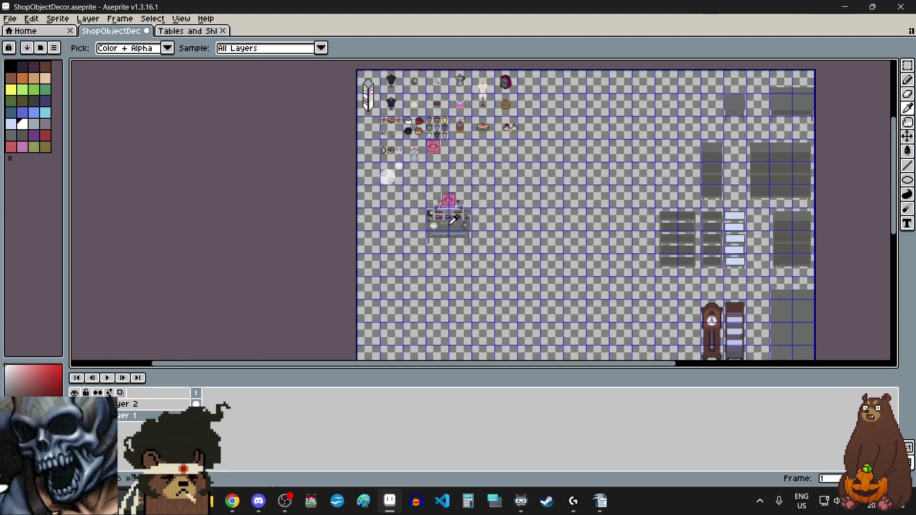
scroll(453, 220, "up", 2)
Step: Check the Tables and Shelves sheet for reference, then save the ShopObjectDecor sprite sheet
left_click(185, 31)
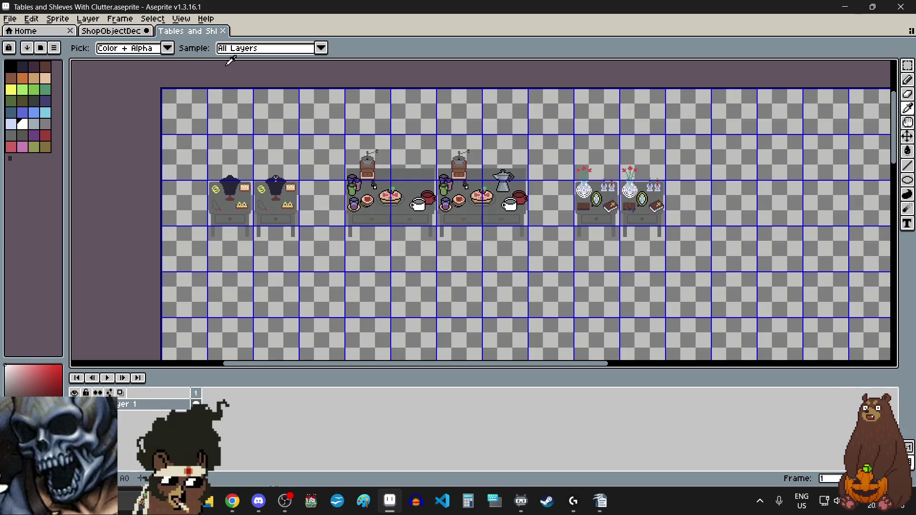
left_click(123, 32)
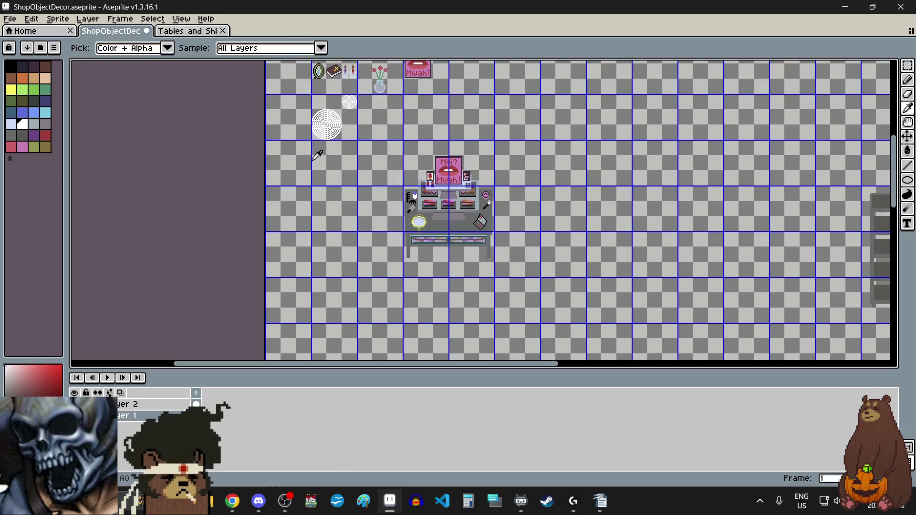
left_click(16, 20)
left_click(38, 67)
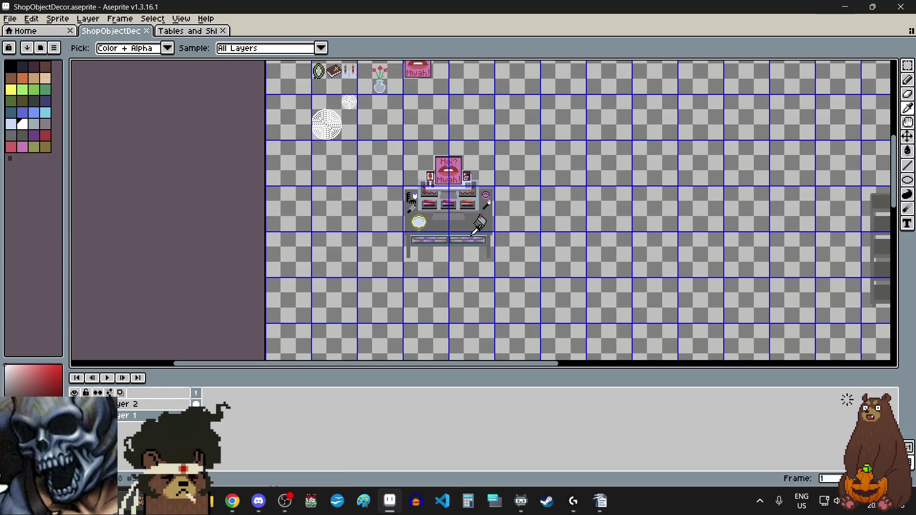
scroll(445, 218, "down", 2)
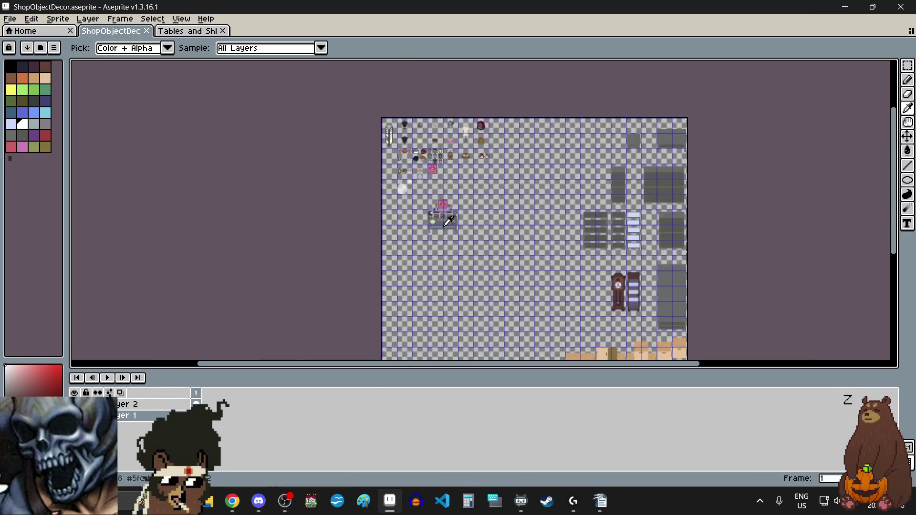
scroll(461, 218, "up", 4)
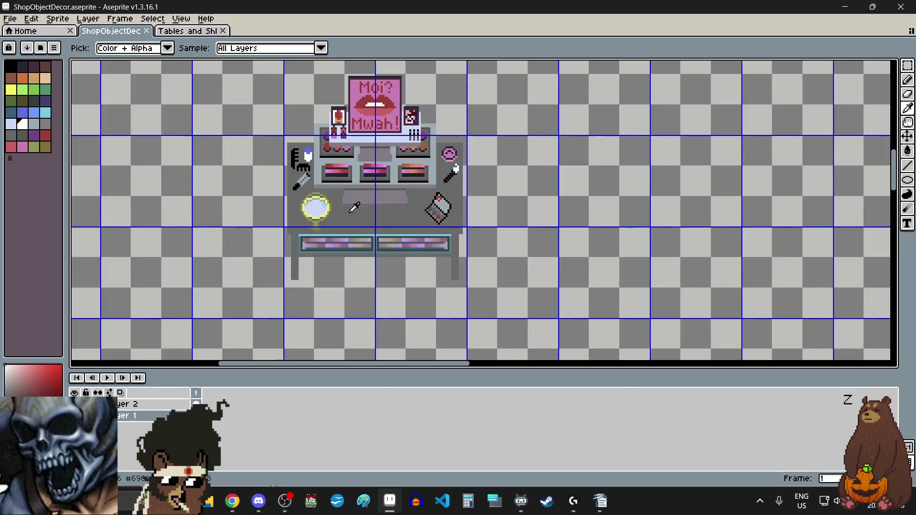
scroll(458, 221, "up", 2)
scroll(457, 225, "up", 1)
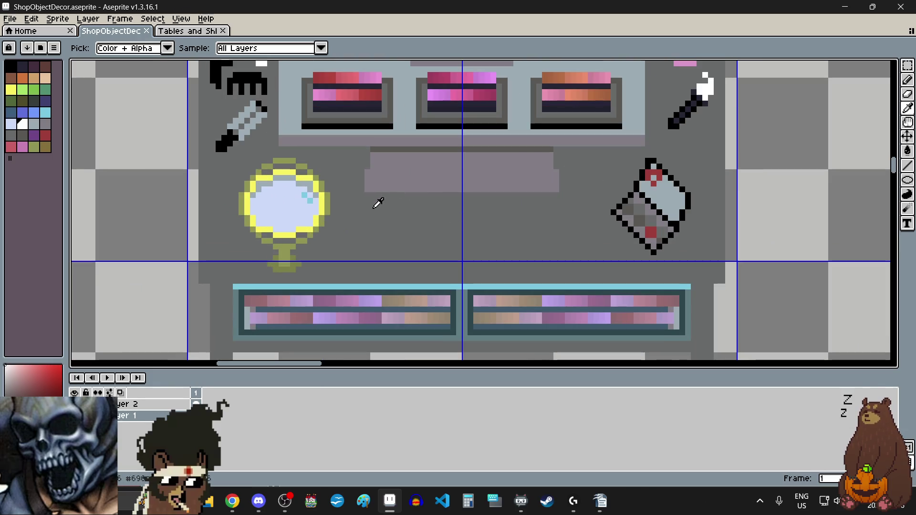
scroll(412, 242, "down", 2)
scroll(413, 243, "down", 1)
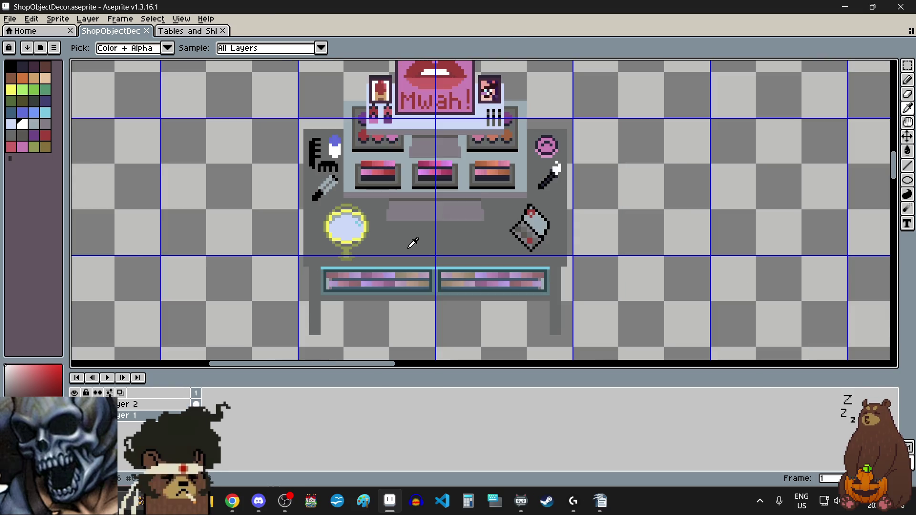
scroll(412, 243, "up", 1)
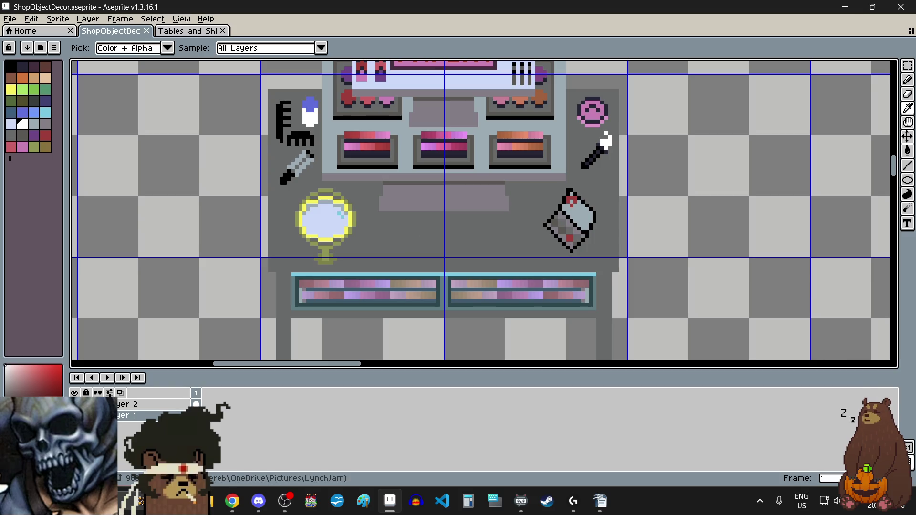
key("alt+Tab")
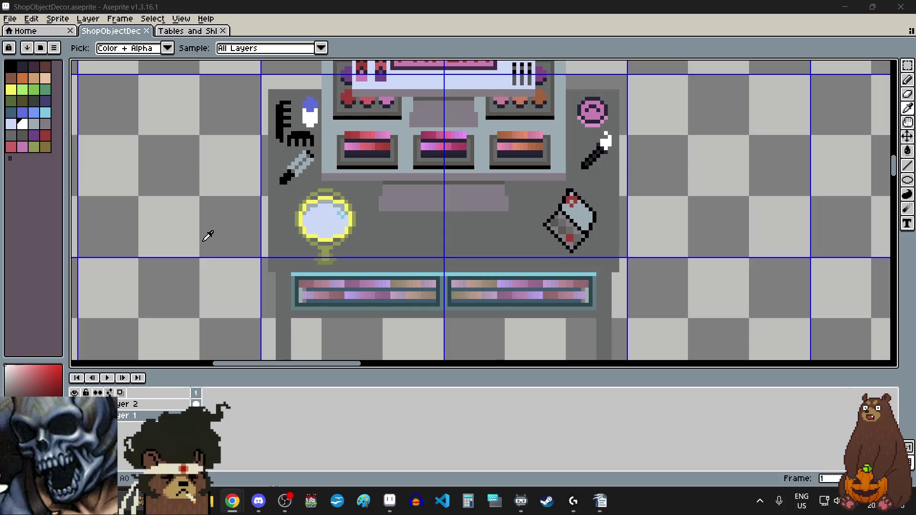
Step: Make black the drawing colour and try the Rectangular Marquee tool
scroll(185, 249, "down", 4)
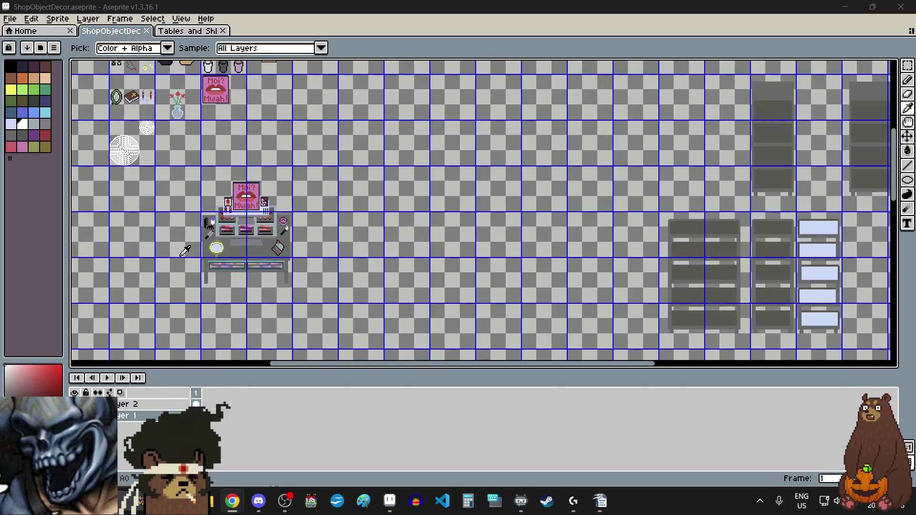
scroll(188, 247, "left", 3)
scroll(200, 247, "up", 3)
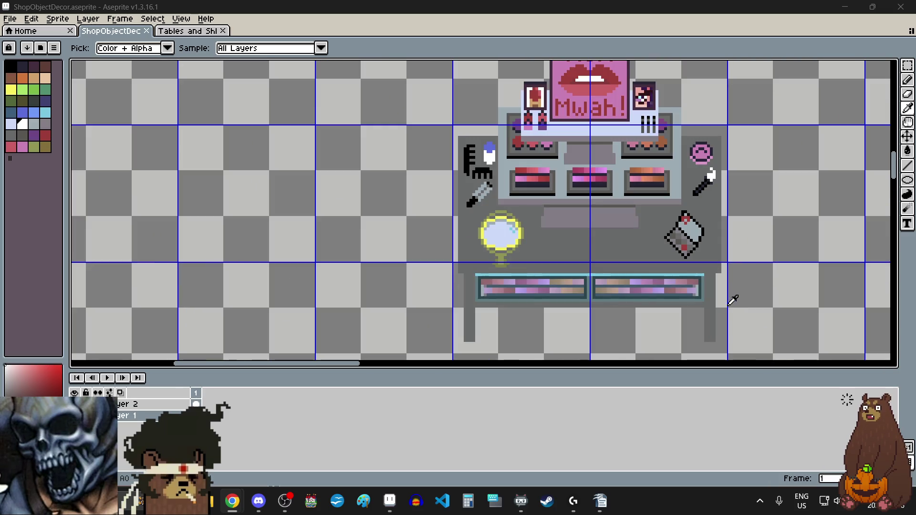
scroll(721, 283, "up", 1)
scroll(621, 221, "up", 1)
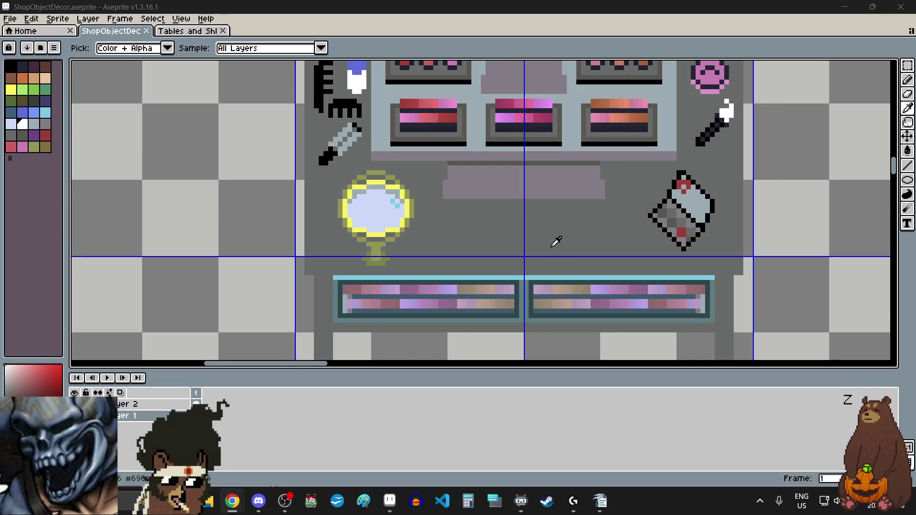
scroll(556, 241, "down", 1)
scroll(567, 188, "up", 1)
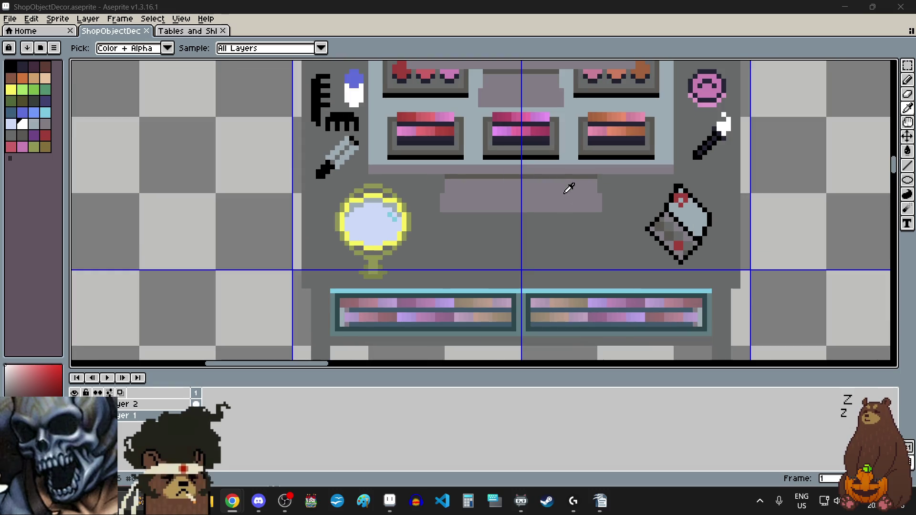
left_click(11, 67)
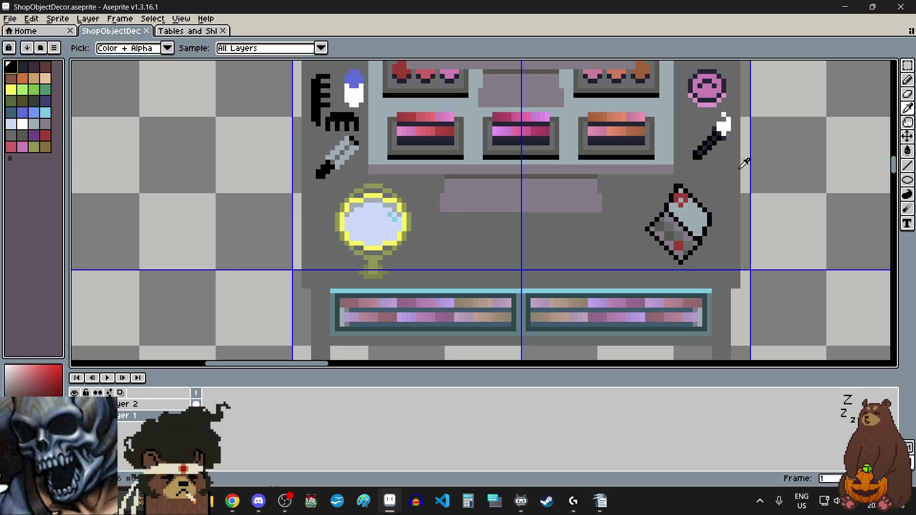
left_click(907, 65)
Step: Eyedrop the vanity table's dark grey as the drawing colour
scroll(512, 210, "down", 1)
scroll(513, 211, "down", 3)
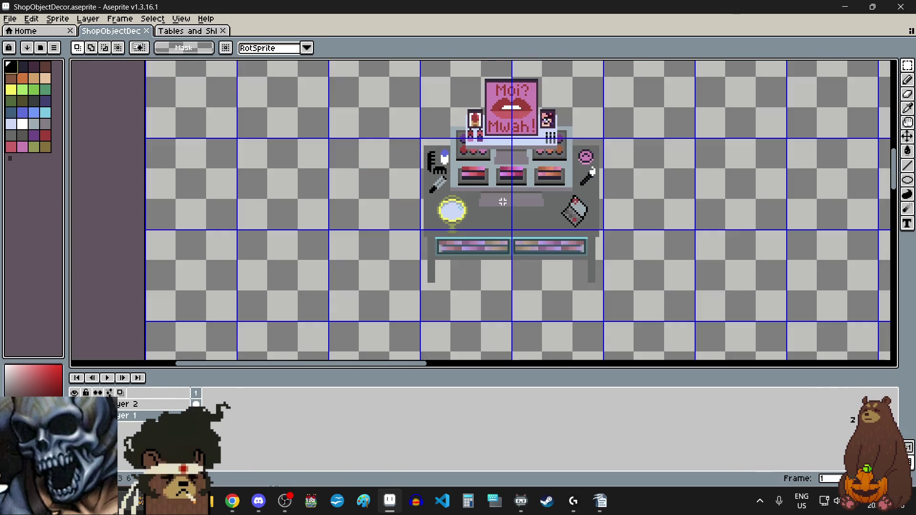
scroll(467, 132, "up", 3)
scroll(467, 131, "up", 3)
scroll(429, 122, "up", 2)
scroll(405, 115, "up", 3)
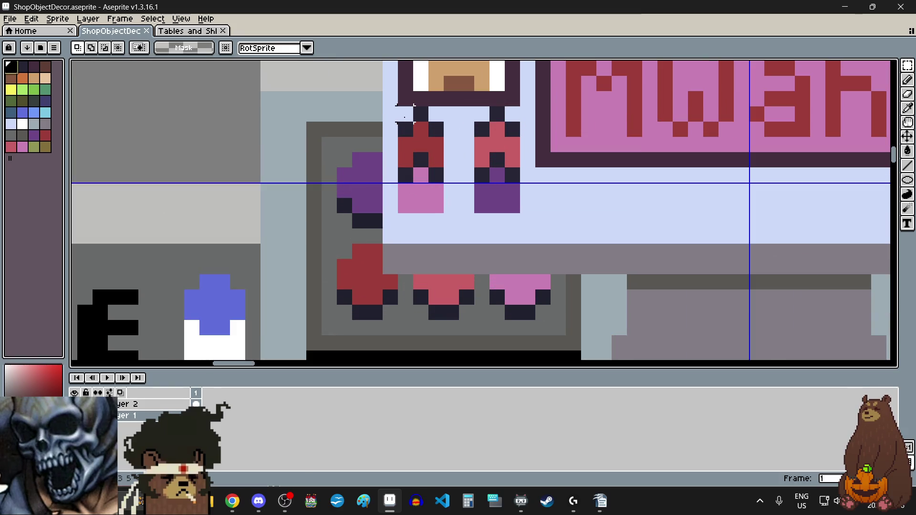
scroll(420, 160, "down", 3)
scroll(420, 327, "up", 2)
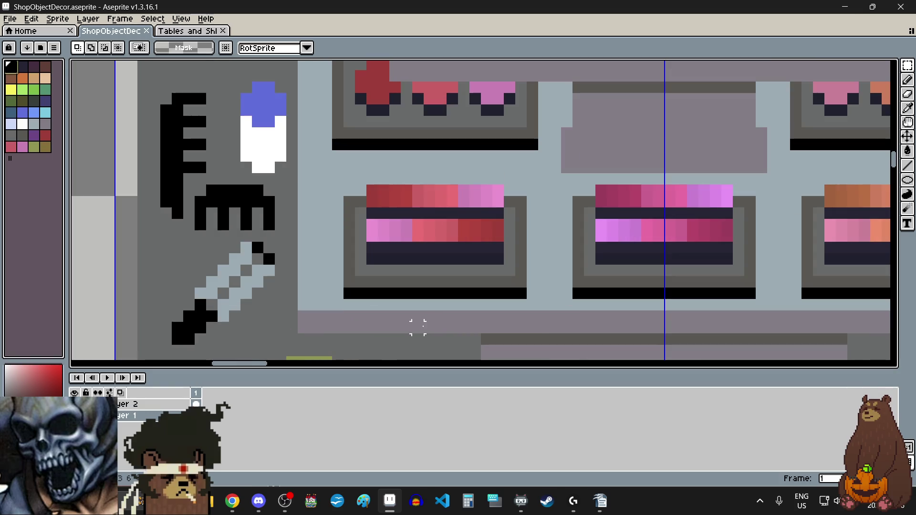
scroll(384, 235, "up", 2)
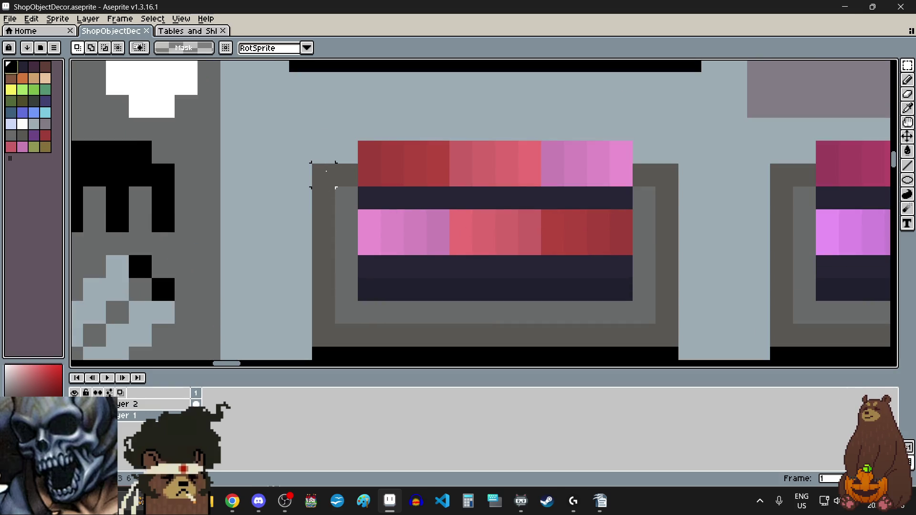
scroll(324, 175, "down", 2)
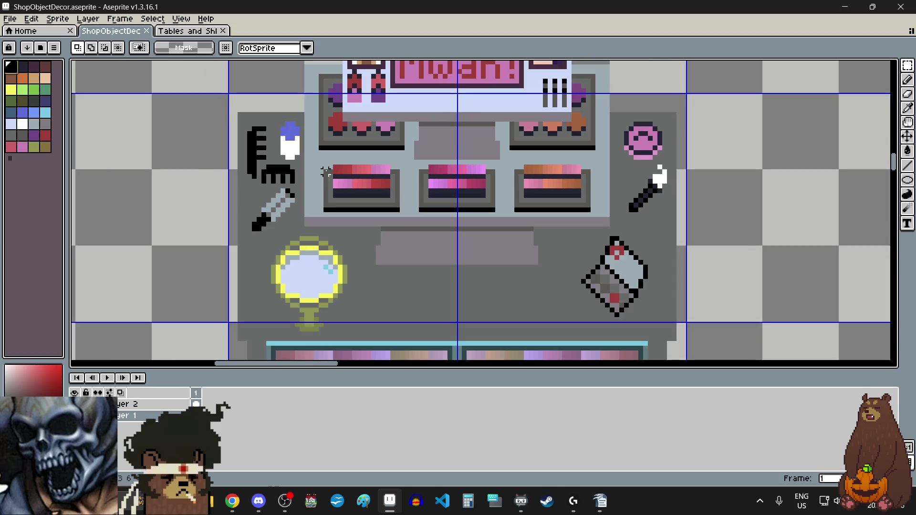
scroll(325, 175, "down", 1)
scroll(435, 296, "down", 1)
scroll(436, 317, "up", 1)
scroll(640, 248, "up", 1)
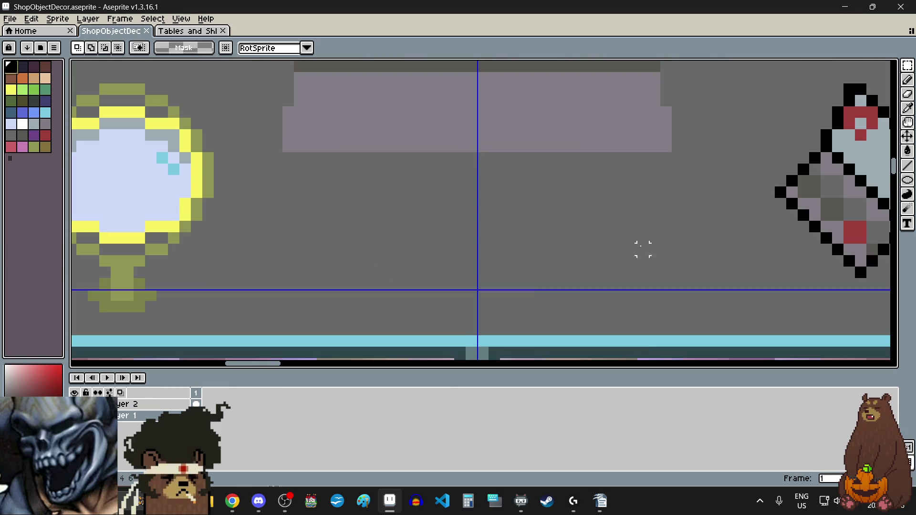
left_click(907, 108)
scroll(514, 258, "down", 2)
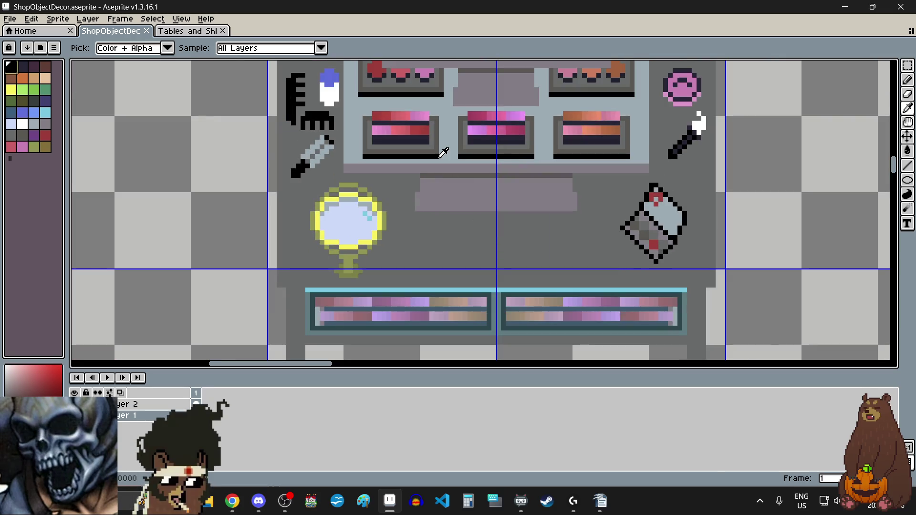
scroll(437, 148, "up", 3)
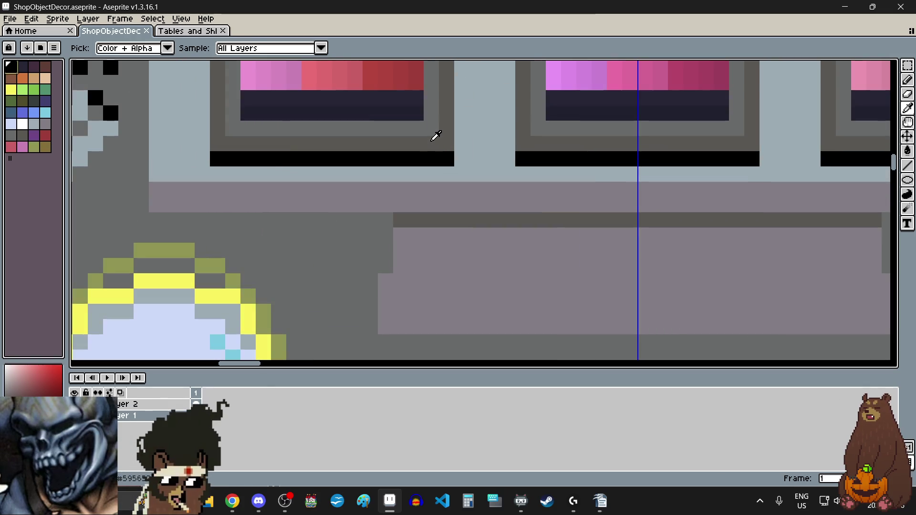
left_click(434, 139)
scroll(483, 225, "down", 3)
scroll(487, 232, "up", 2)
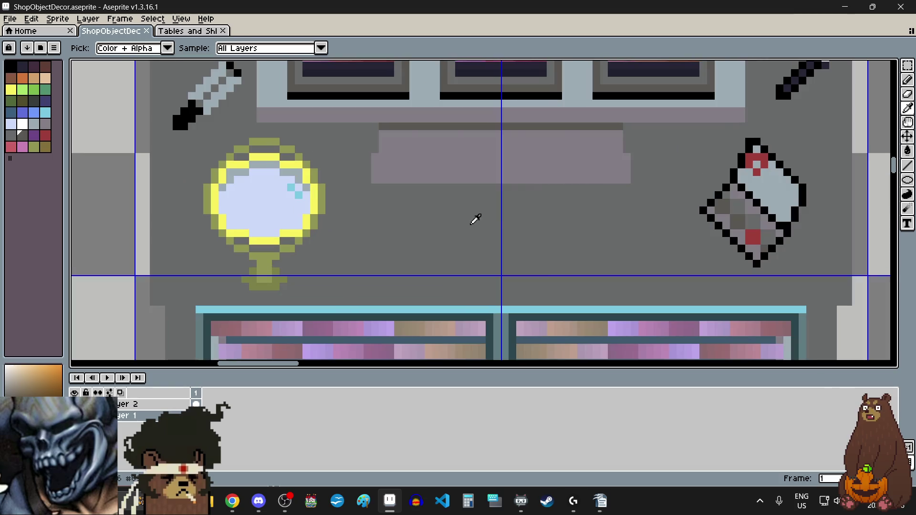
Step: Draw the left, top and bottom edges of the dark-grey display panel outline
mouse_move(906, 180)
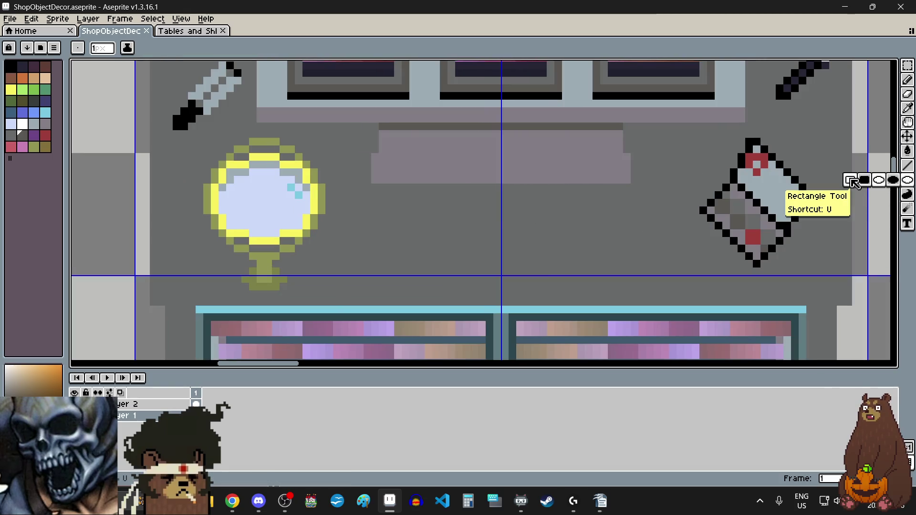
left_click(848, 178)
scroll(417, 201, "up", 2)
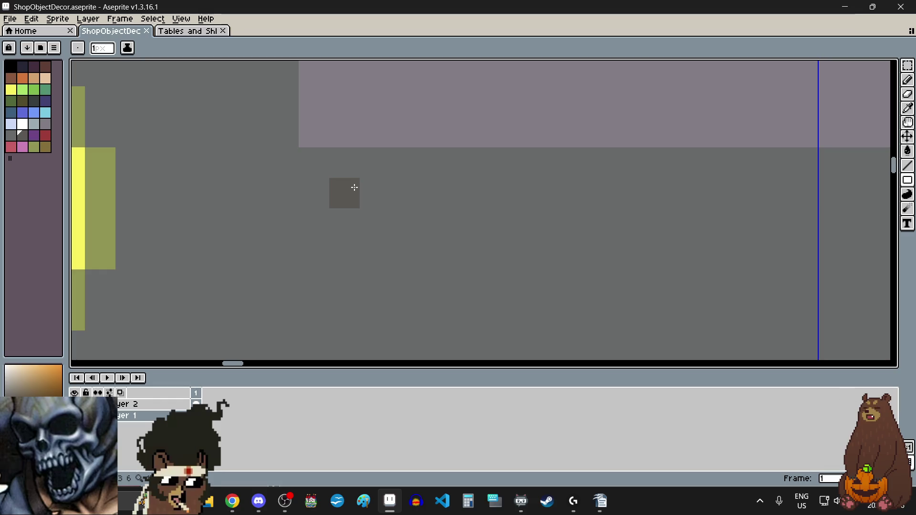
scroll(354, 186, "down", 3)
scroll(376, 95, "up", 2)
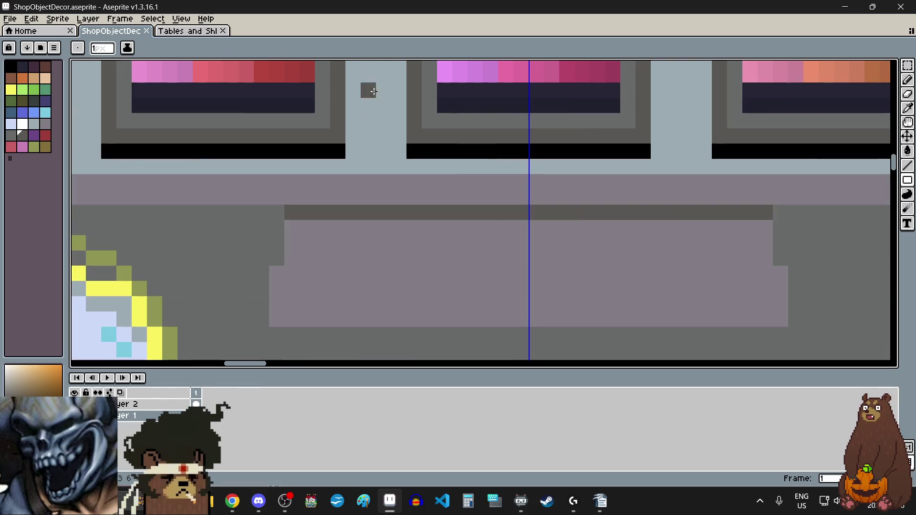
scroll(363, 167, "down", 3)
scroll(345, 239, "up", 2)
scroll(339, 201, "up", 2)
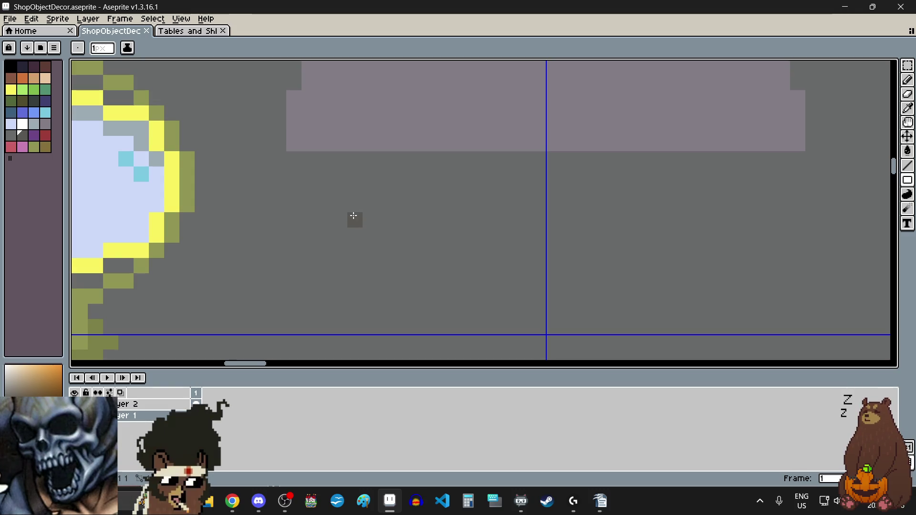
scroll(353, 216, "down", 3)
scroll(351, 212, "up", 2)
left_click_drag(353, 215, 355, 298)
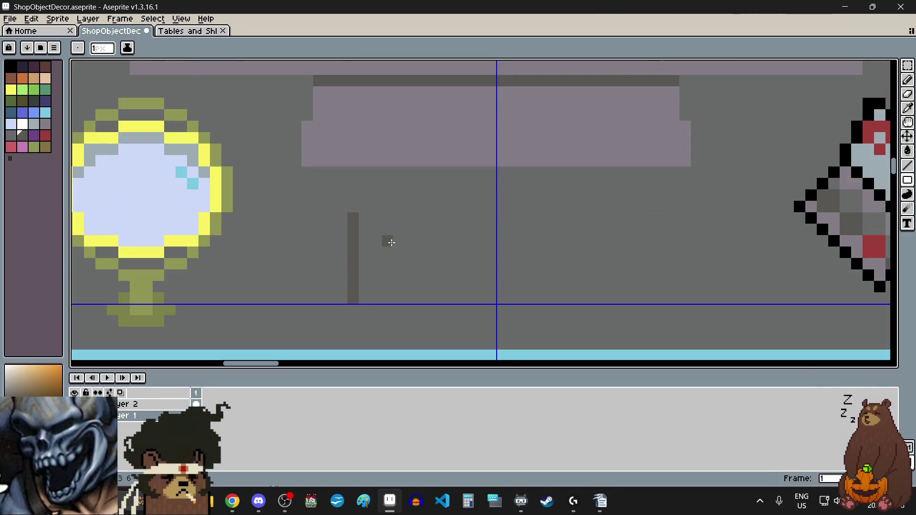
left_click_drag(353, 218, 468, 220)
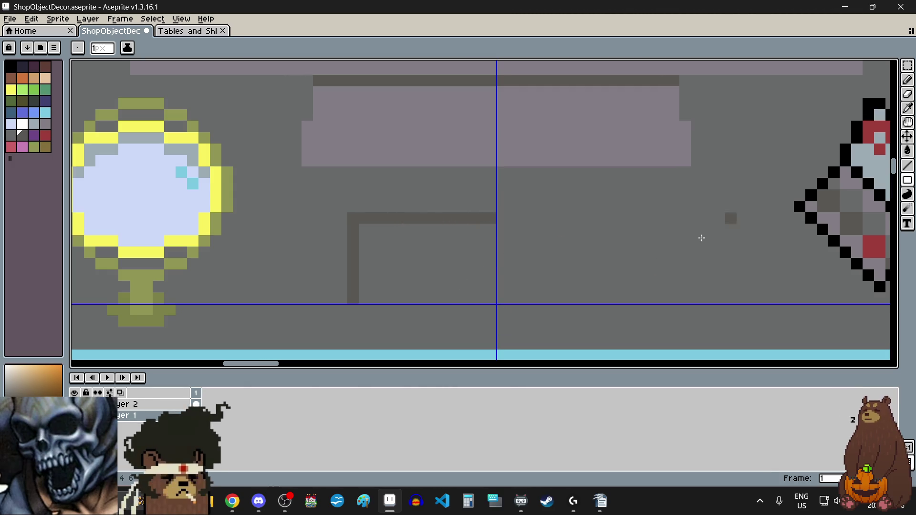
left_click_drag(387, 313, 490, 312)
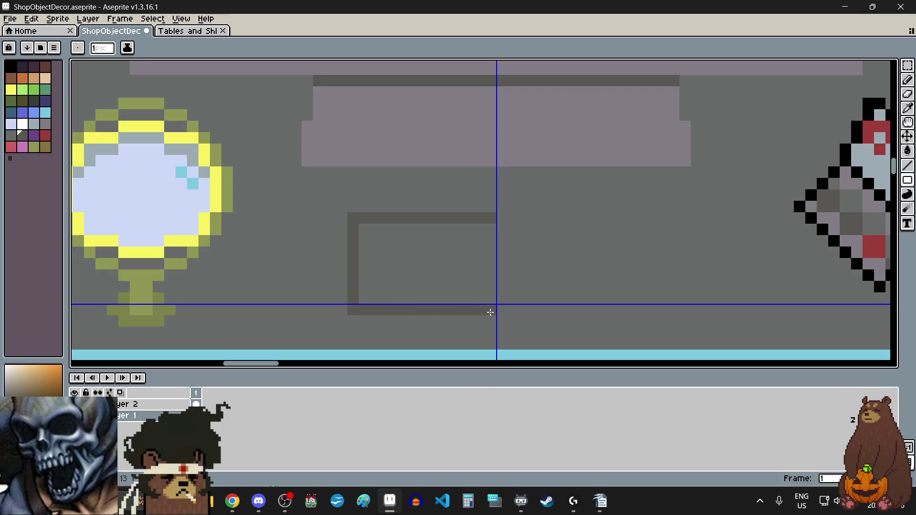
Step: Select the half outline, flip it horizontally, and move it right to close the rectangle
left_click(907, 66)
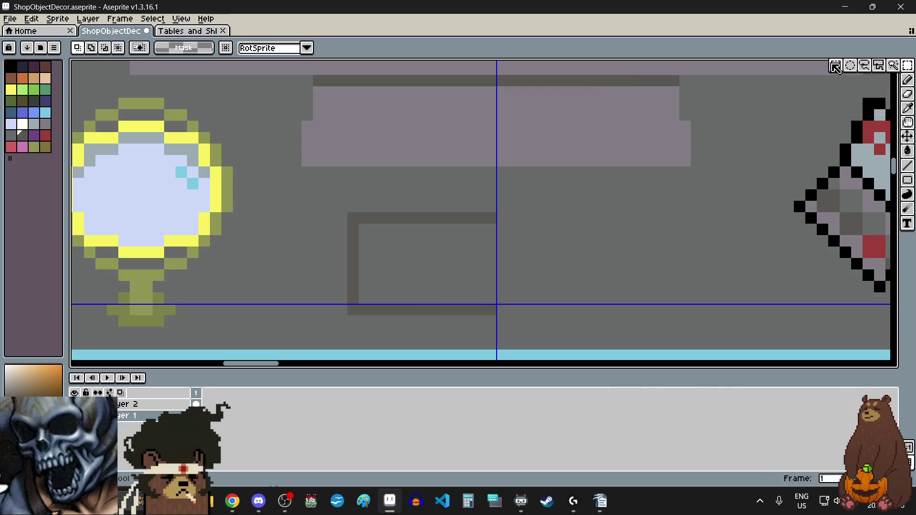
left_click_drag(346, 211, 497, 316)
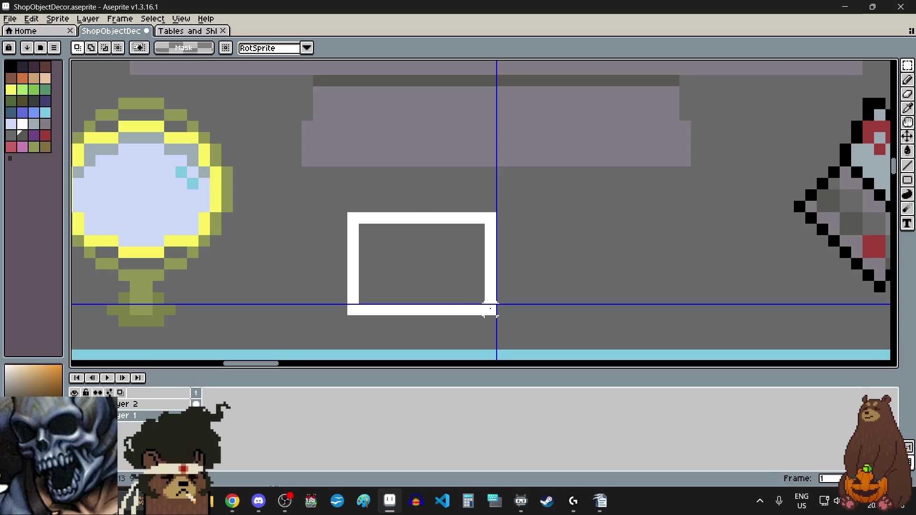
left_click(34, 21)
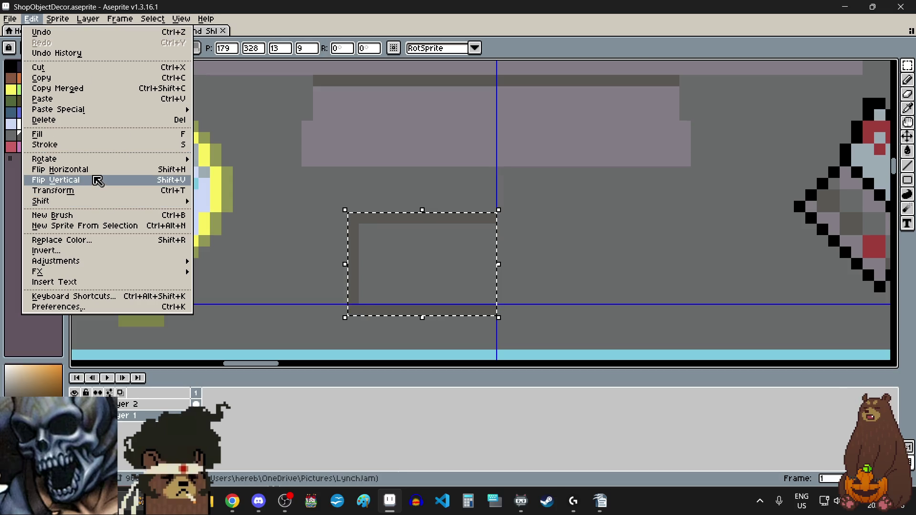
left_click(119, 169)
left_click_drag(413, 258, 561, 257)
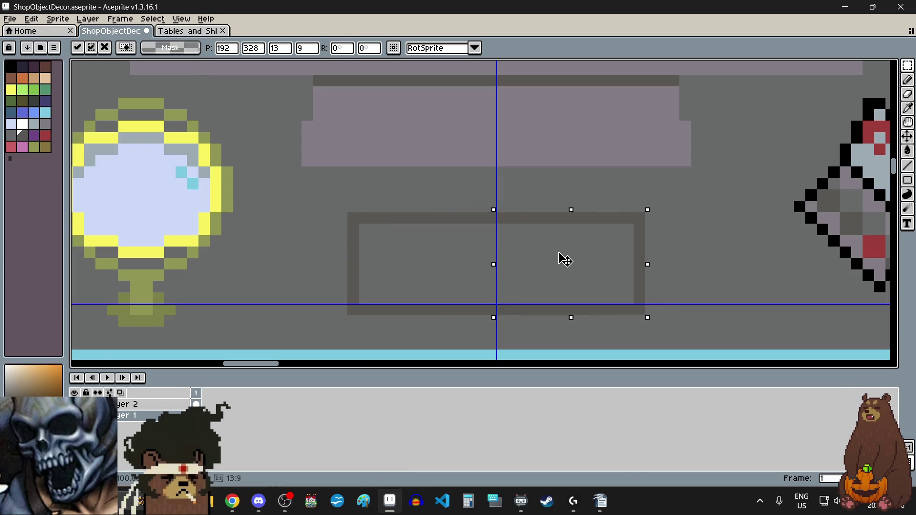
scroll(433, 217, "down", 4)
left_click(768, 201)
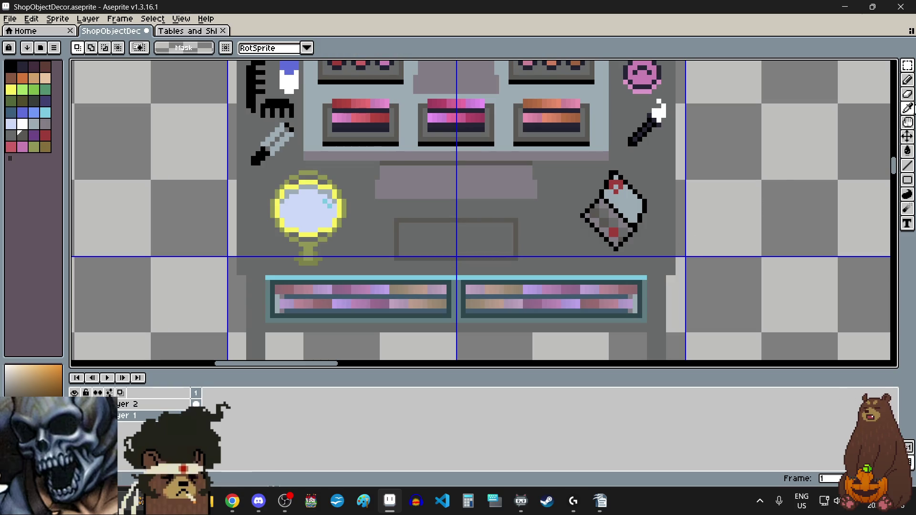
Step: Eyedrop black from the tray's base and draw a black base line under the panel
left_click(907, 109)
scroll(495, 135, "up", 5)
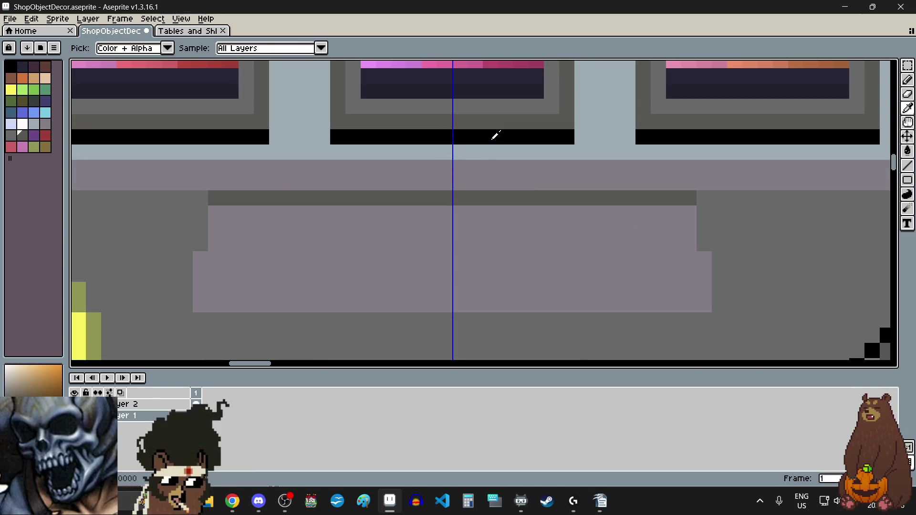
left_click(493, 134)
scroll(482, 248, "down", 3)
scroll(472, 190, "up", 5)
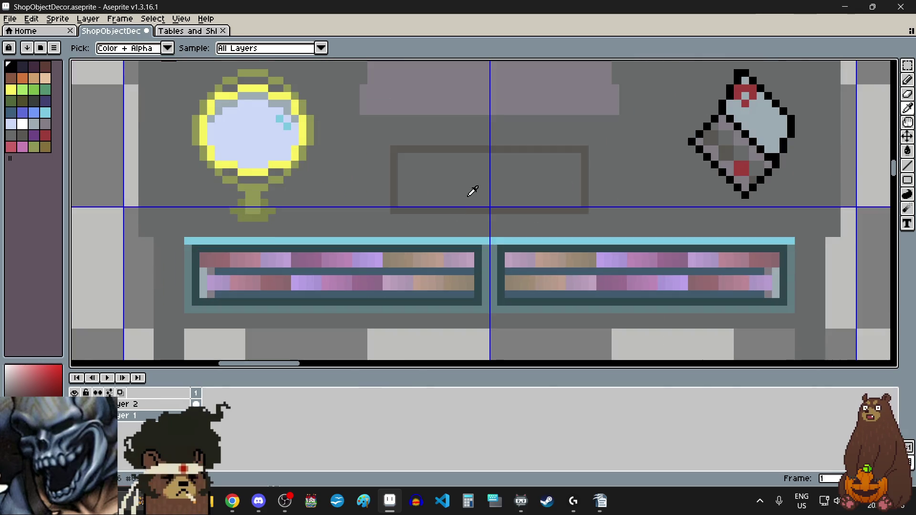
left_click(907, 166)
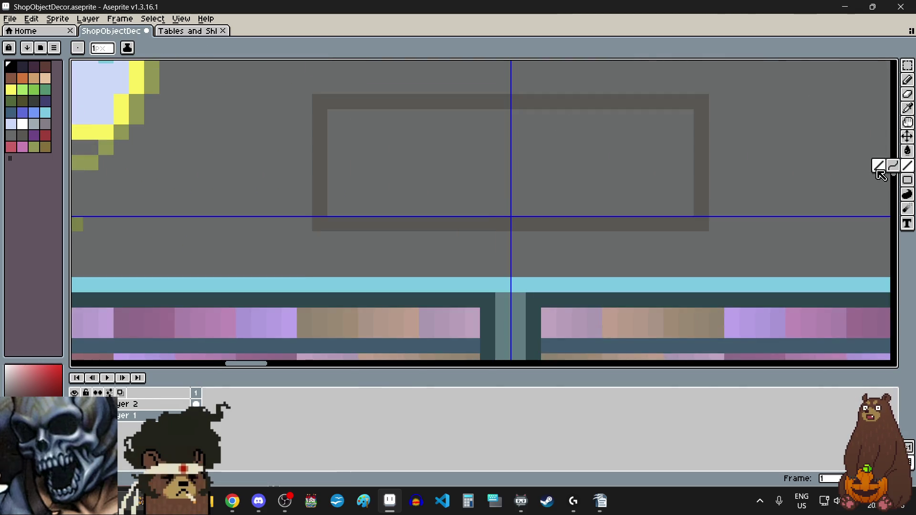
left_click_drag(319, 239, 701, 239)
Step: Eyedrop the pink from the artwork as the drawing colour
scroll(563, 258, "down", 3)
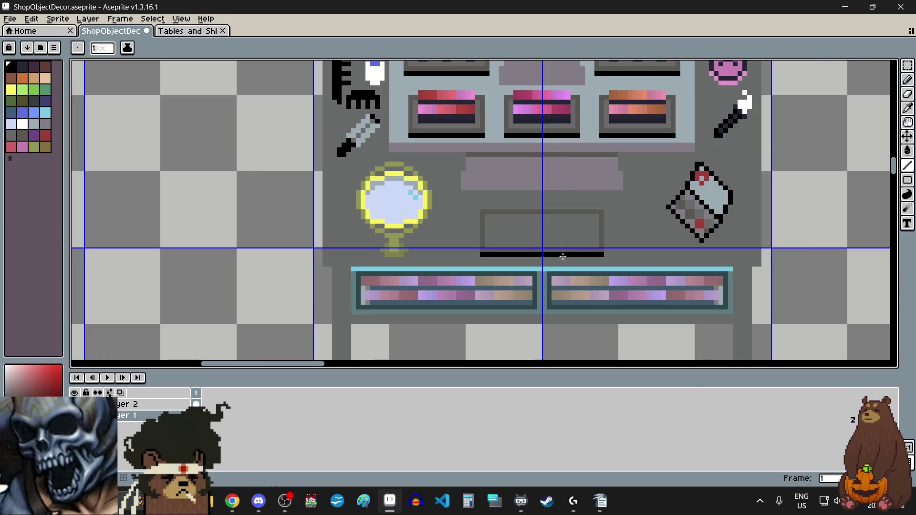
left_click(907, 108)
scroll(579, 117, "up", 2)
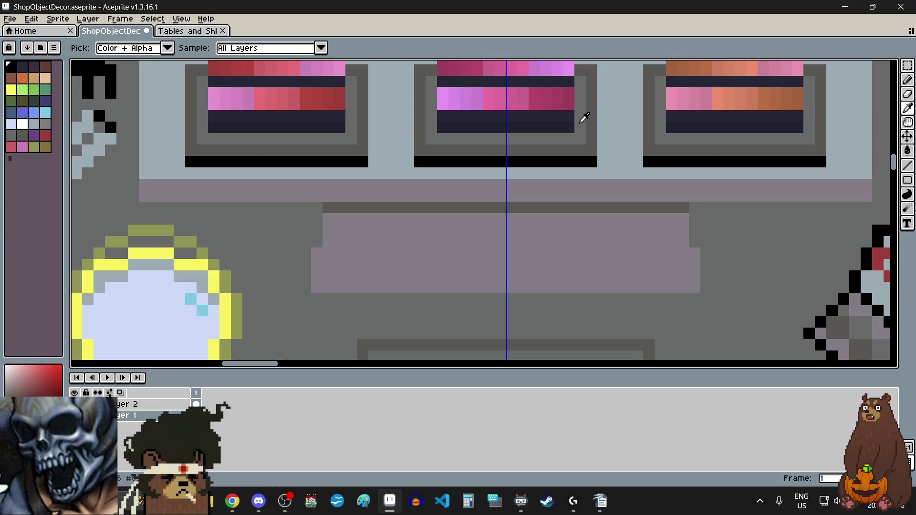
scroll(583, 117, "down", 2)
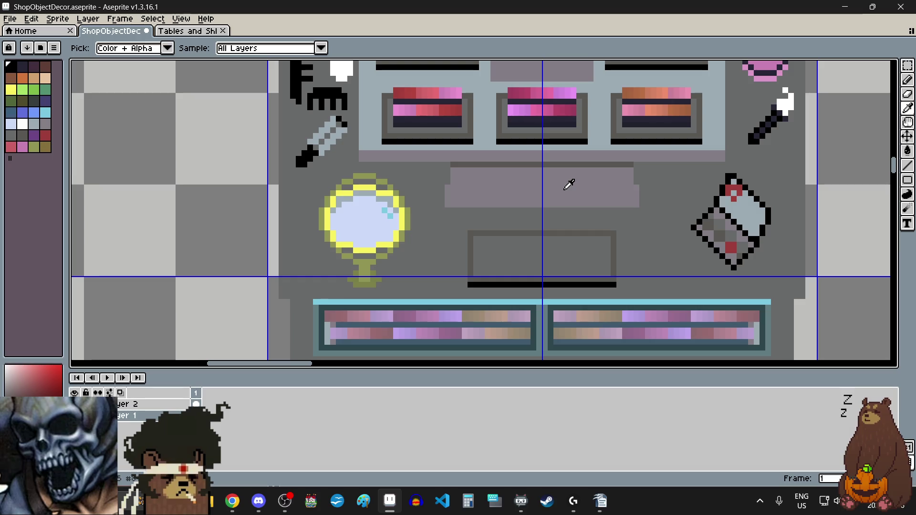
scroll(471, 115, "up", 4)
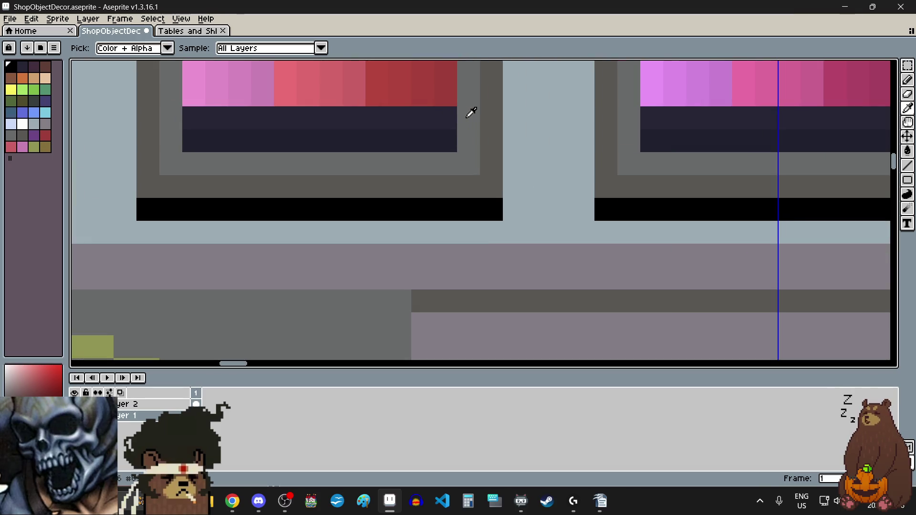
scroll(471, 115, "down", 3)
scroll(477, 136, "down", 1)
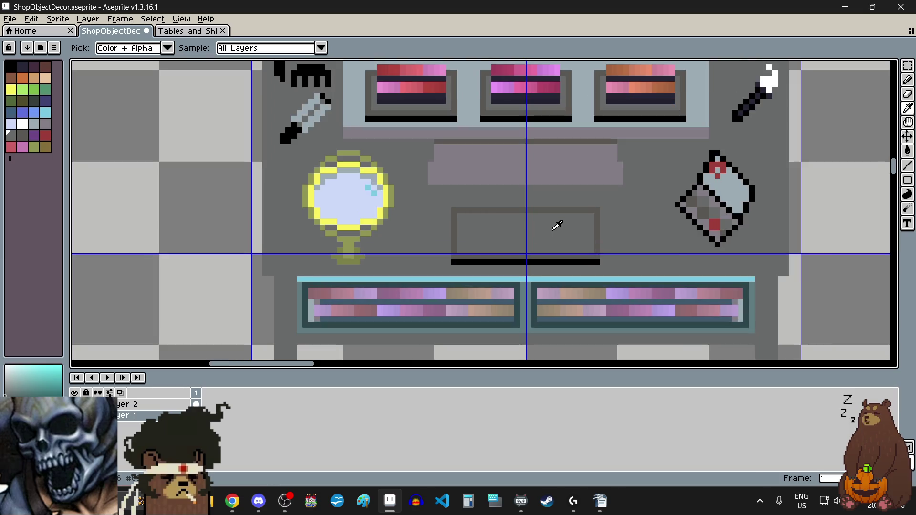
scroll(556, 226, "up", 1)
scroll(557, 226, "down", 2)
scroll(557, 226, "down", 1)
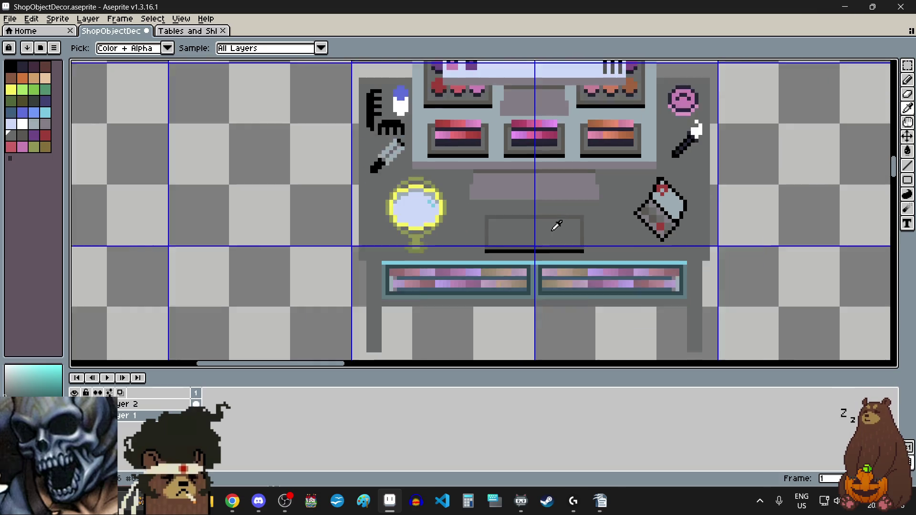
scroll(556, 228, "down", 1)
scroll(480, 88, "up", 2)
scroll(482, 178, "up", 1)
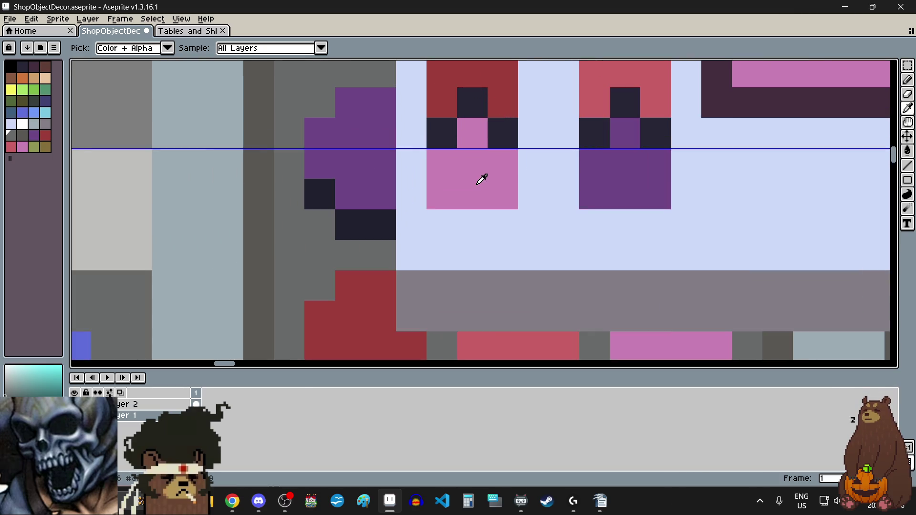
left_click(482, 178)
scroll(482, 178, "down", 2)
scroll(531, 303, "down", 1)
scroll(530, 304, "up", 3)
scroll(523, 321, "up", 3)
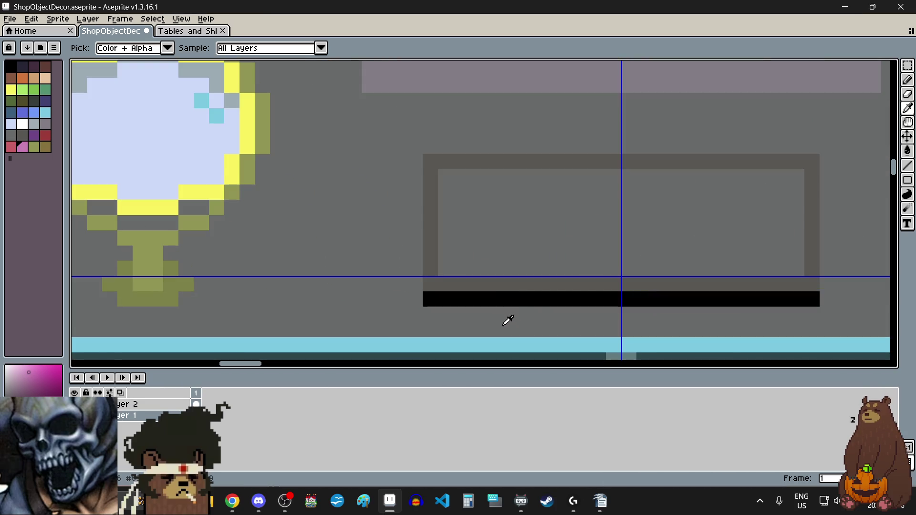
Step: Paint a pink tube body inside the panel with a dark band across its top
left_click(907, 80)
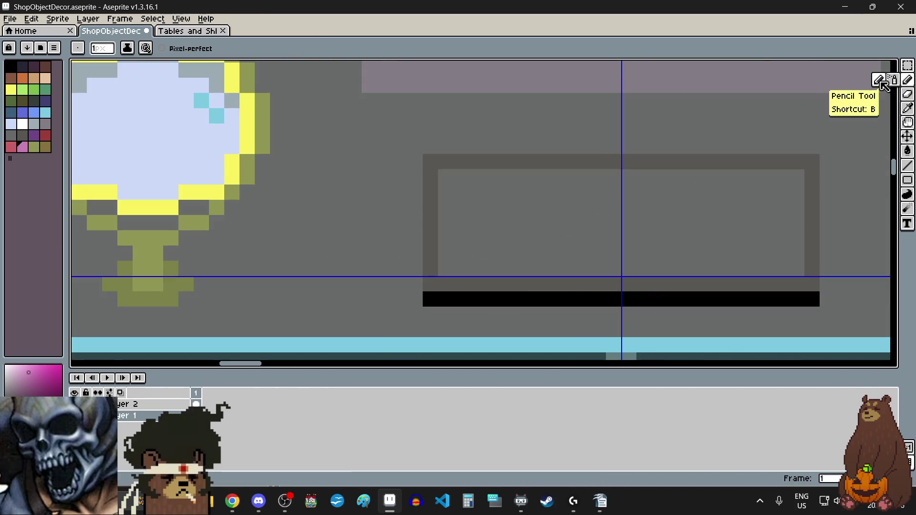
scroll(475, 257, "up", 2)
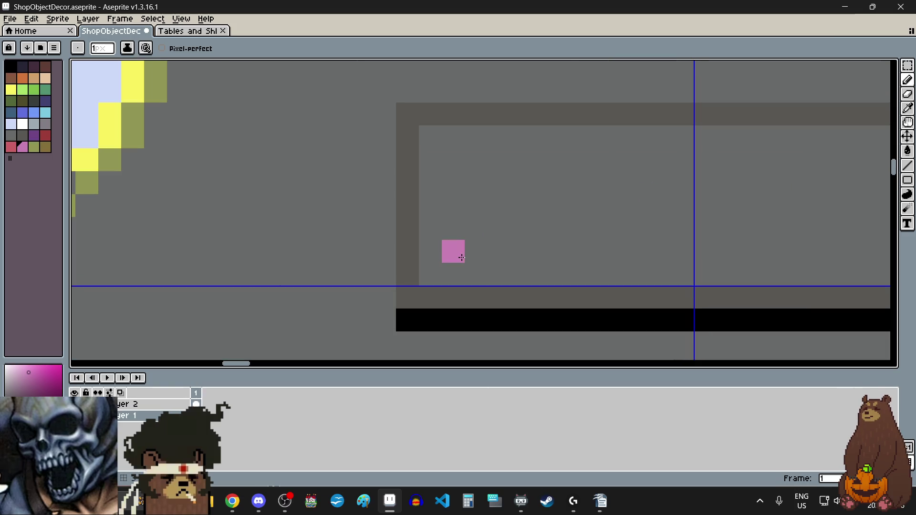
mouse_move(453, 251)
left_mouse_down()
mouse_move(491, 255)
mouse_move(476, 186)
mouse_move(453, 225)
left_mouse_up()
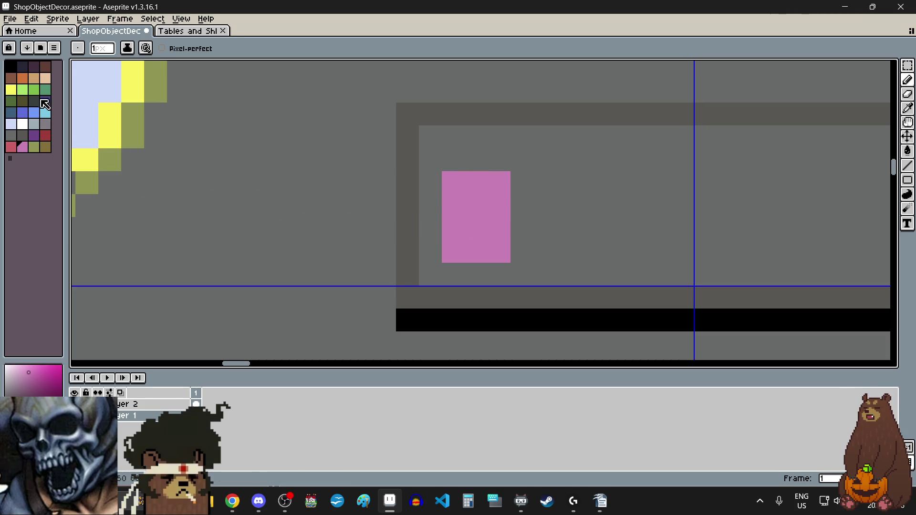
left_click(22, 65)
left_click_drag(454, 161, 499, 160)
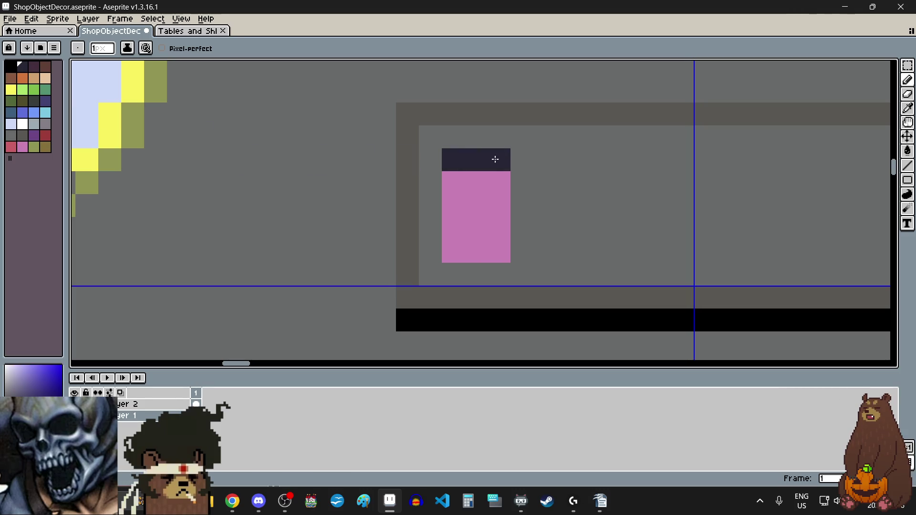
scroll(476, 228, "down", 2)
scroll(556, 215, "up", 2)
scroll(374, 248, "up", 1)
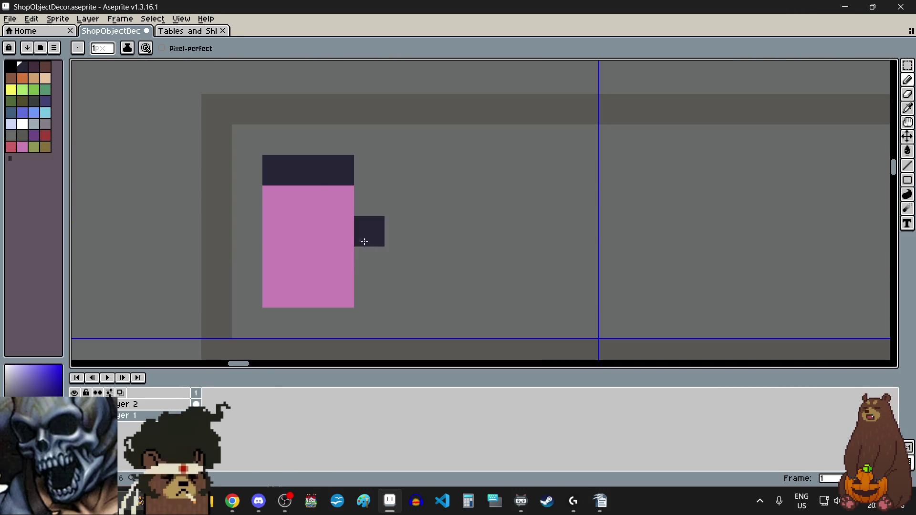
Step: Add dark pixels to shape the tube's cap and fill its dark upper part
left_click(278, 201)
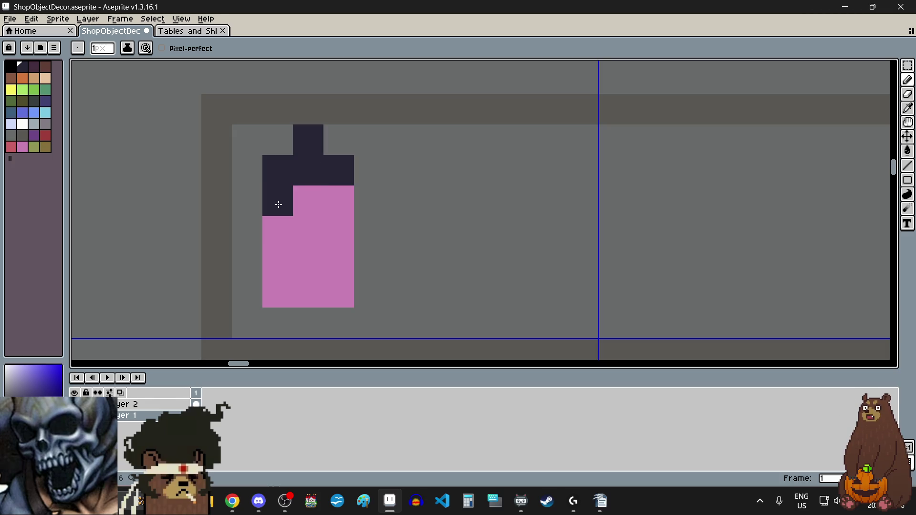
left_click(337, 200)
scroll(355, 274, "down", 3)
left_click(330, 247)
scroll(330, 246, "up", 3)
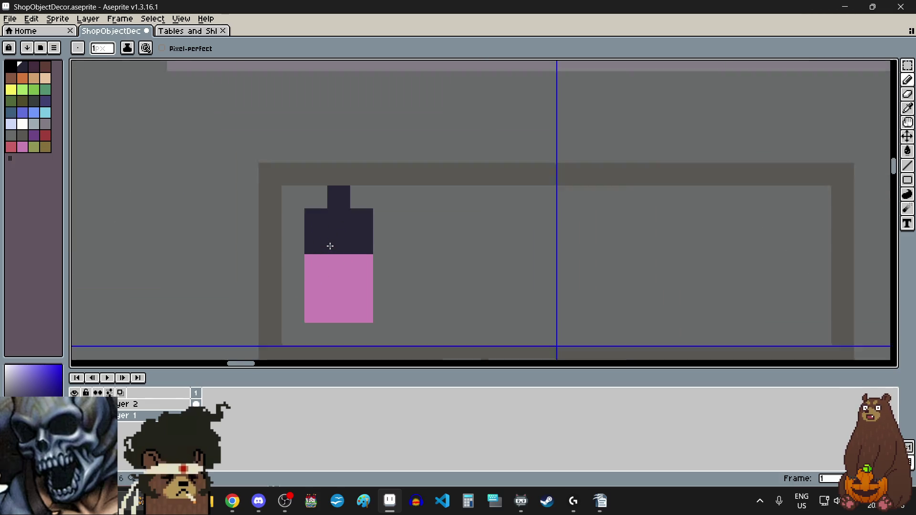
scroll(330, 246, "up", 1)
scroll(330, 246, "down", 3)
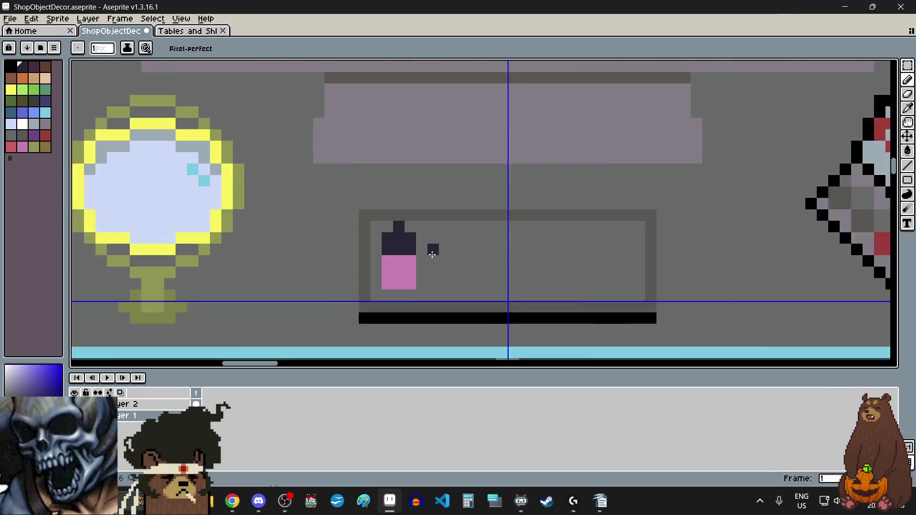
scroll(431, 249, "down", 1)
left_click(411, 266)
scroll(411, 266, "up", 2)
scroll(411, 266, "down", 2)
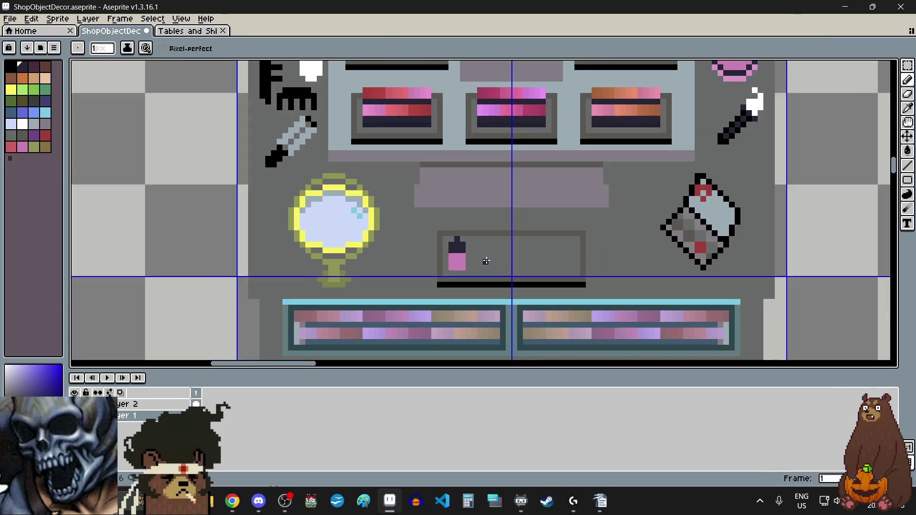
scroll(487, 262, "up", 1)
scroll(476, 280, "up", 1)
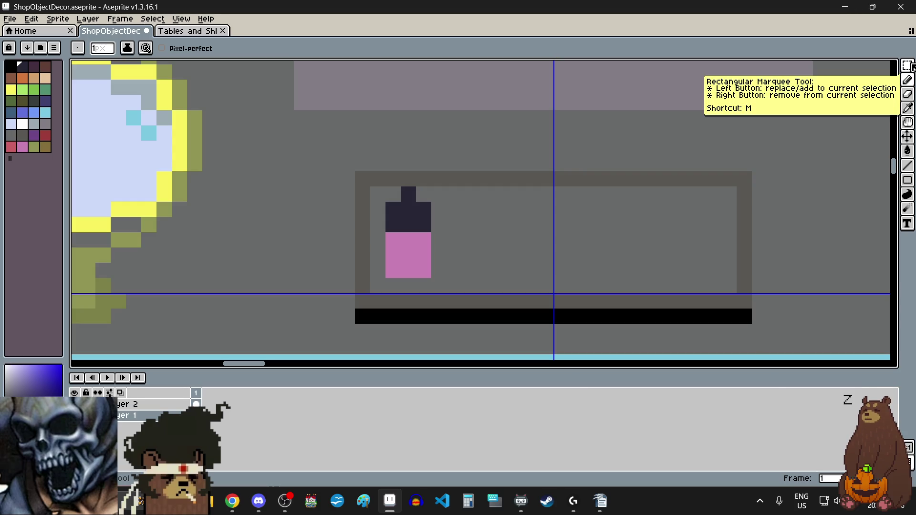
Step: Marquee-select and delete the bottle's right column and its top cap pixel
left_click(909, 65)
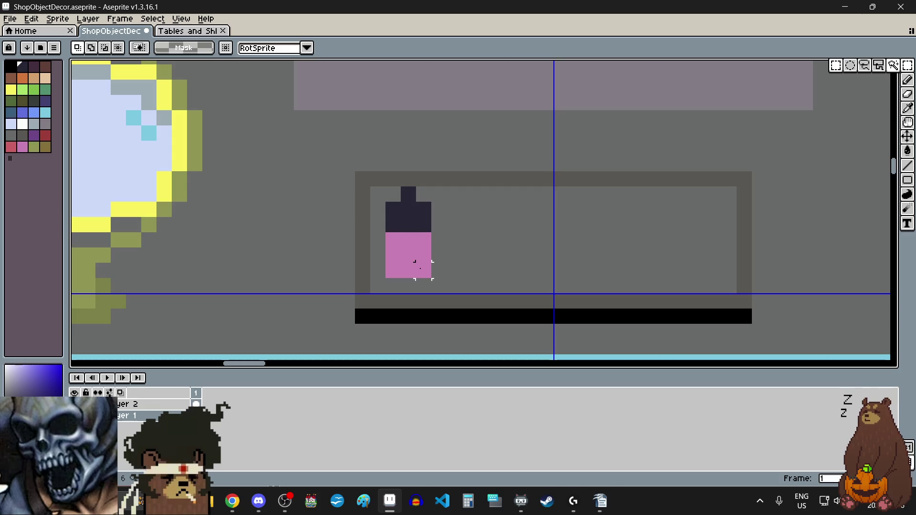
left_click_drag(418, 266, 423, 217)
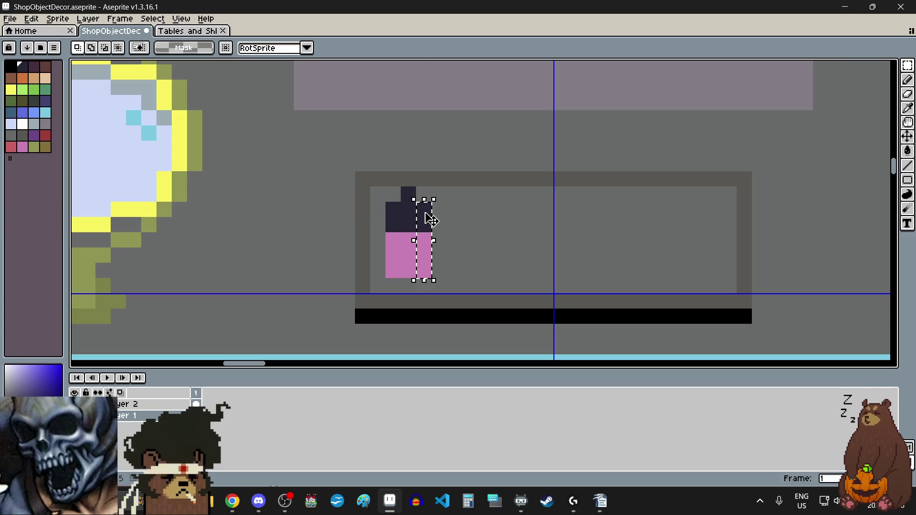
key("Delete")
scroll(416, 200, "up", 1)
left_click_drag(405, 202, 417, 180)
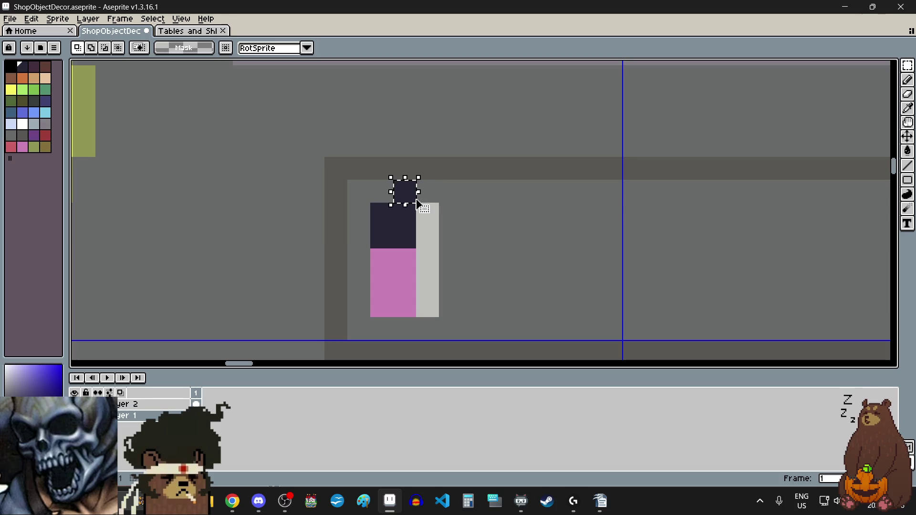
key("Delete")
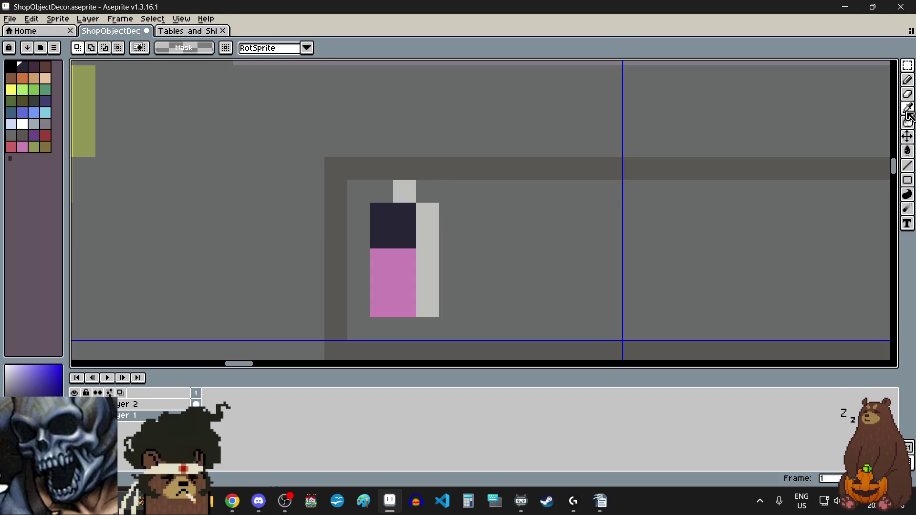
Step: Eyedrop the panel grey and paint-bucket the cleared column and cap spot with it
left_click(906, 108)
left_click(623, 272)
left_click(906, 151)
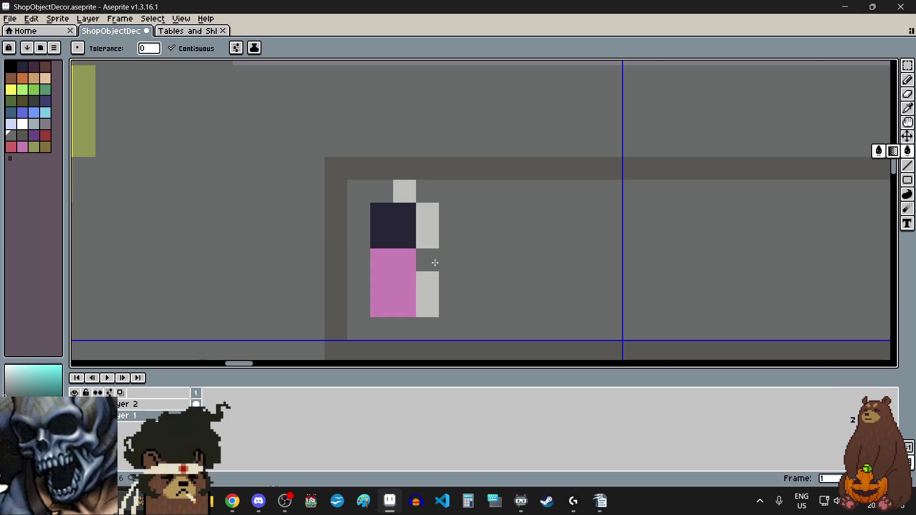
left_click(434, 262)
left_click(394, 200)
scroll(468, 279, "down", 3)
scroll(472, 295, "up", 2)
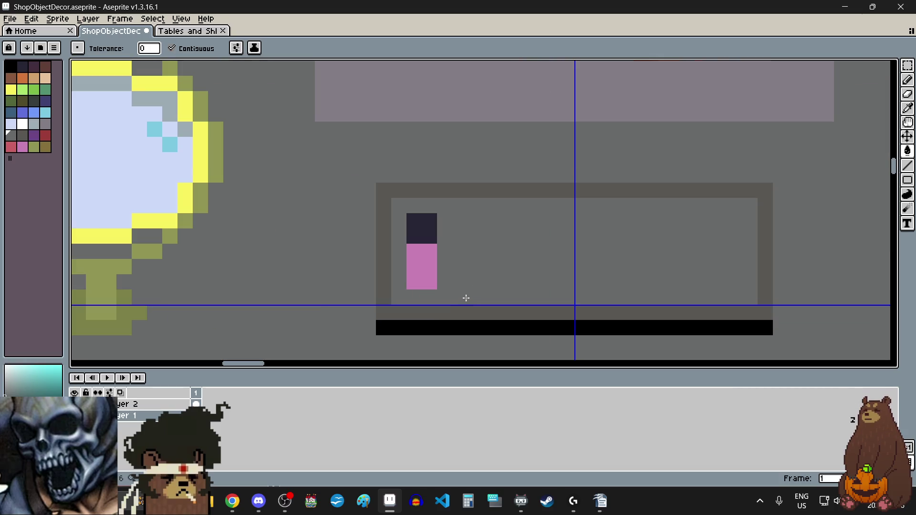
left_click(906, 65)
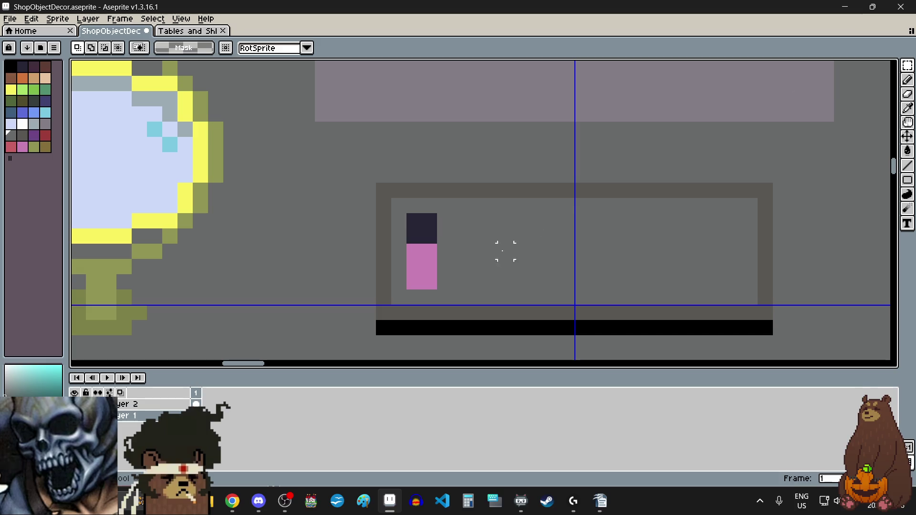
Step: Select the pink-and-dark tube and copy it rightward into the second through fourth slots
mouse_move(406, 213)
left_mouse_down()
mouse_move(436, 243)
mouse_move(429, 281)
left_mouse_up()
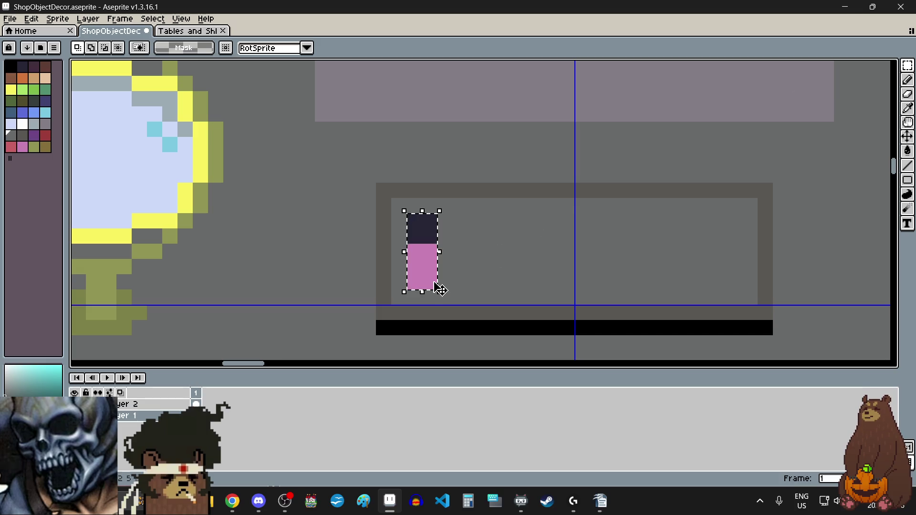
left_click_drag(432, 281, 478, 274, "ctrl")
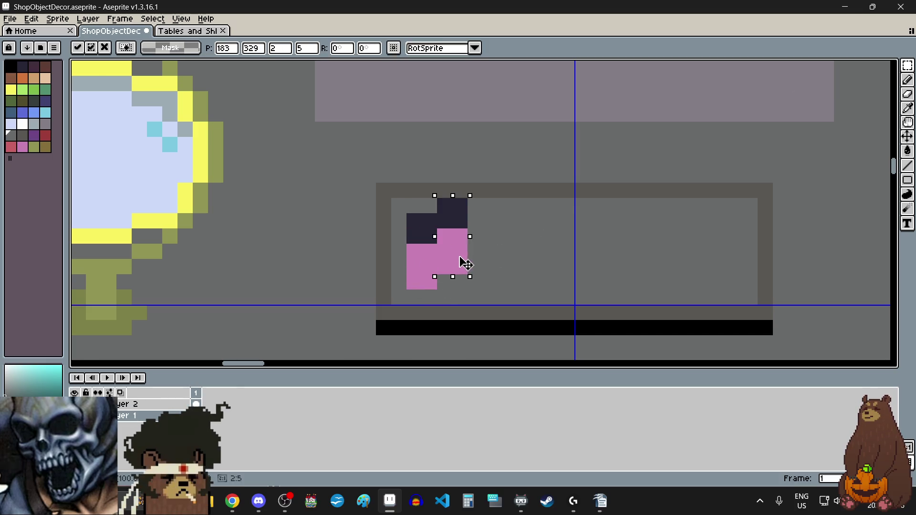
key("ctrl+z")
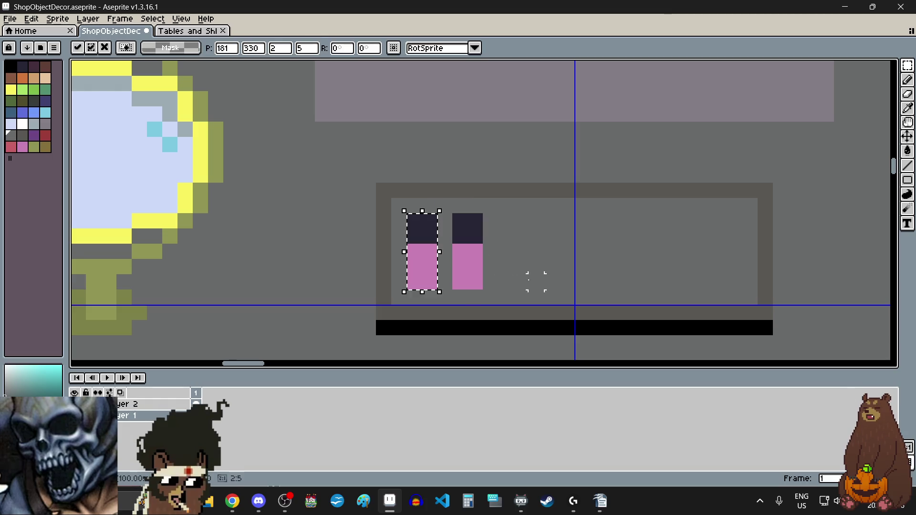
left_click_drag(436, 272, 527, 269, "ctrl")
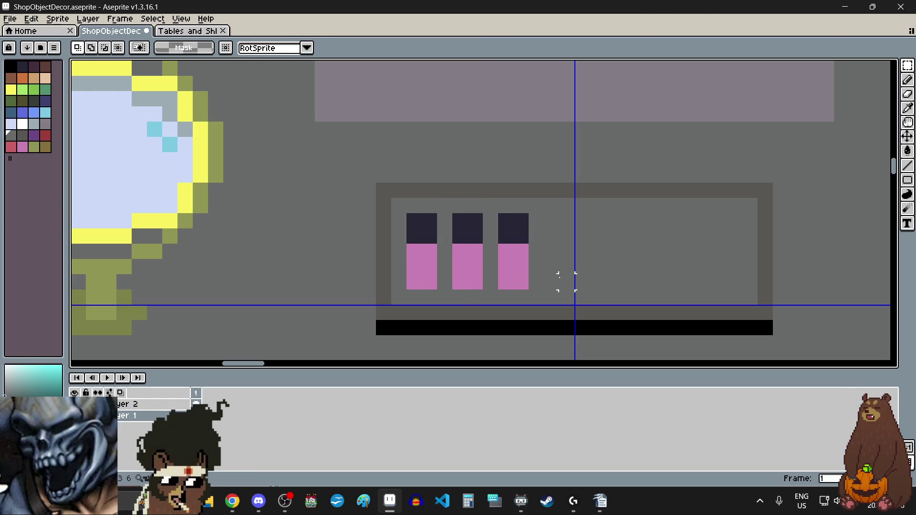
left_click_drag(419, 266, 559, 266, "ctrl")
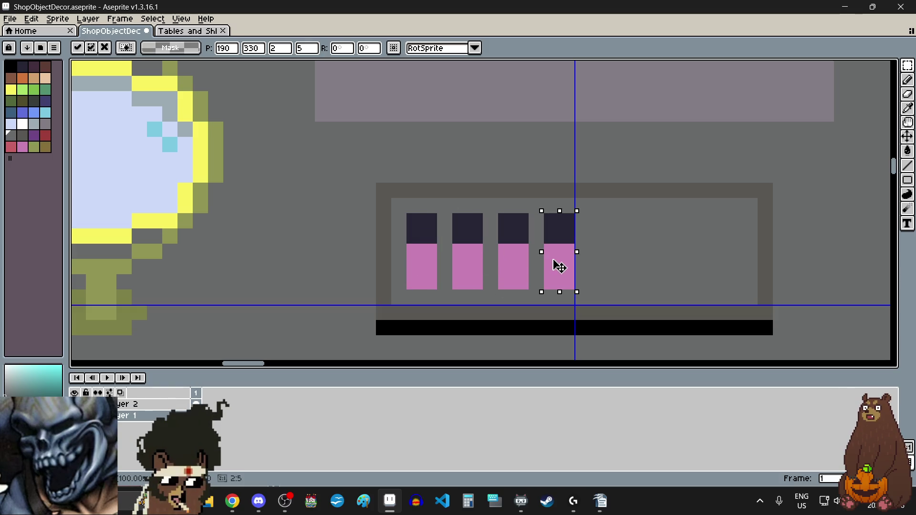
left_click(597, 281)
Step: Copy the leftmost tube into the fifth through eighth slots to complete the row
scroll(607, 281, "right", 2)
mouse_move(326, 213)
left_mouse_down()
mouse_move(355, 290)
mouse_move(525, 275)
left_mouse_up()
left_click(576, 266)
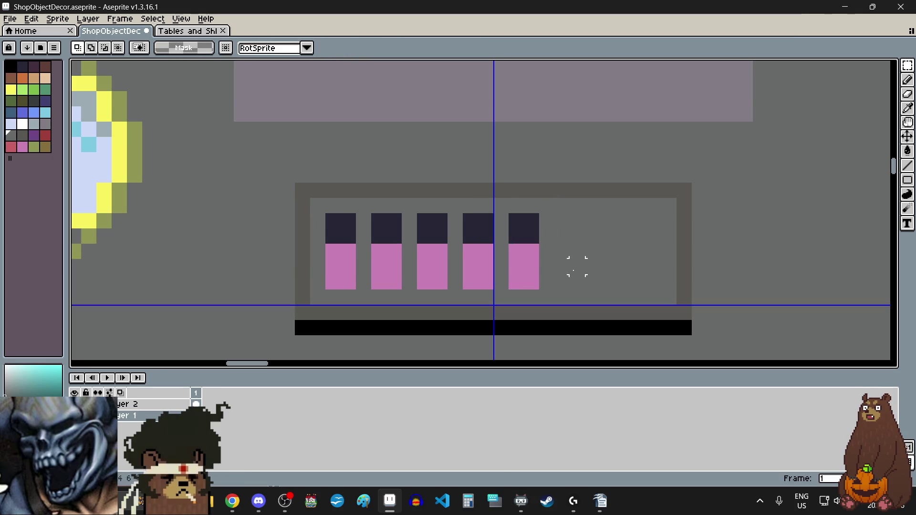
mouse_move(325, 213)
left_mouse_down()
mouse_move(356, 289)
mouse_move(415, 275)
mouse_move(568, 267)
left_mouse_up()
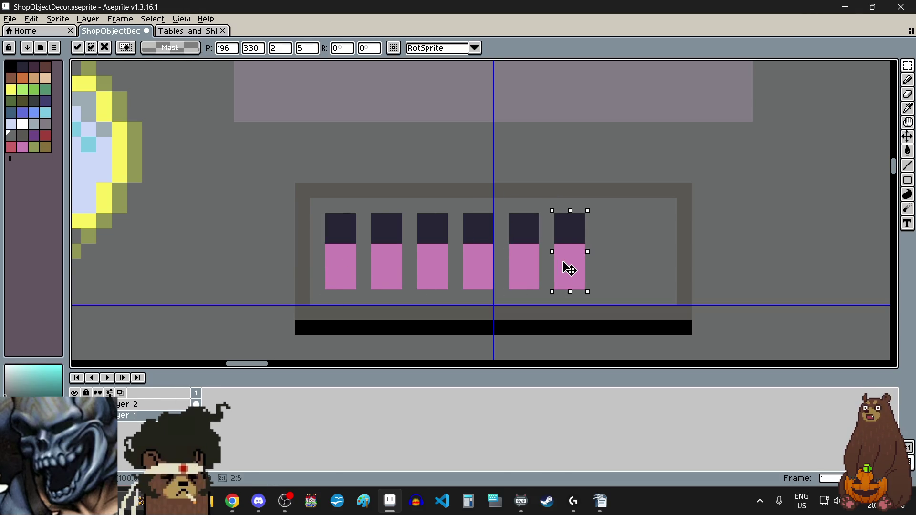
left_click(623, 265)
key("ctrl+shift+d")
left_click_drag(339, 281, 619, 274, "ctrl")
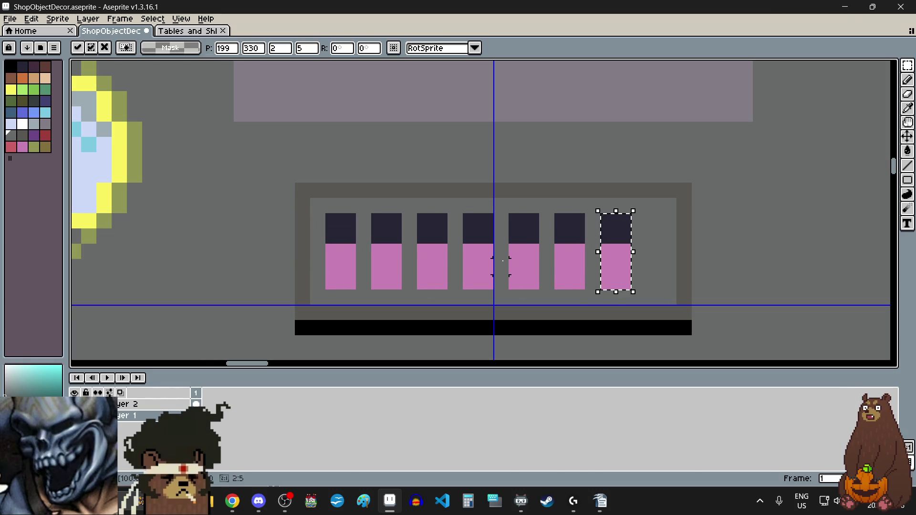
left_click(477, 256)
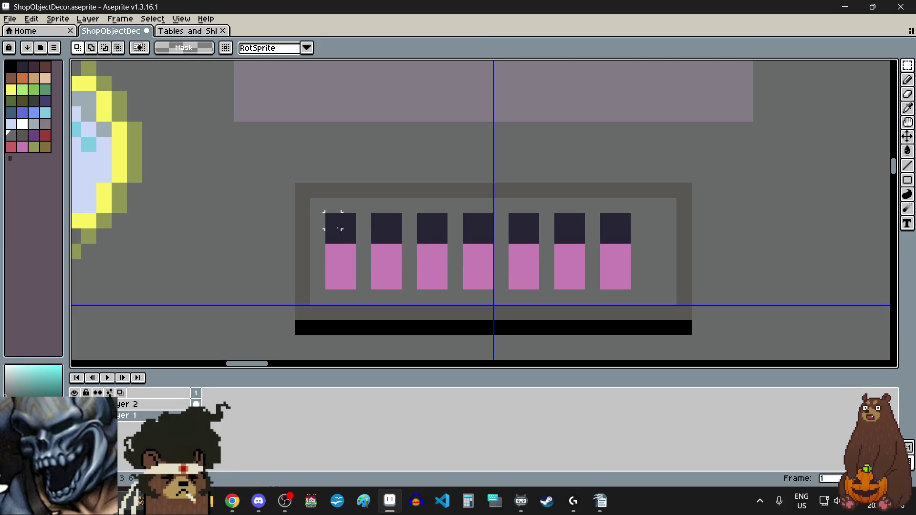
left_click_drag(336, 224, 353, 286)
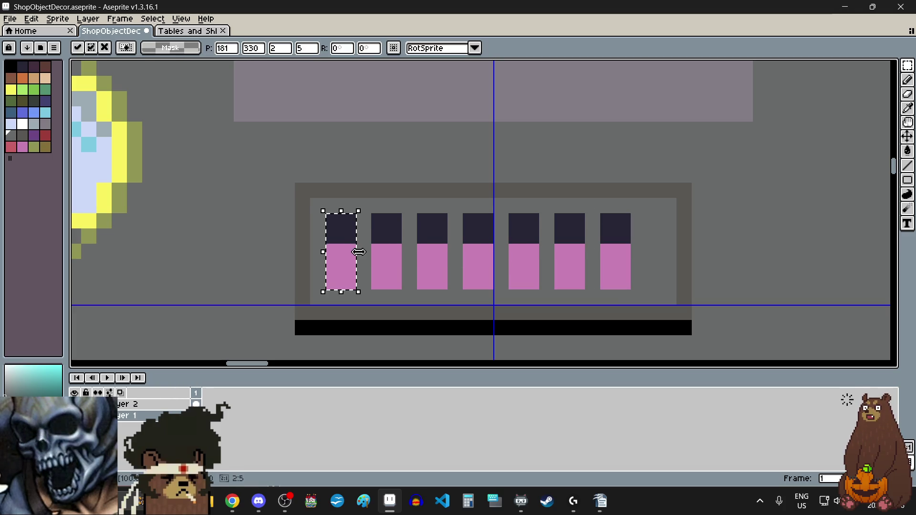
mouse_move(351, 253)
left_mouse_down("ctrl")
mouse_move(442, 267)
mouse_move(667, 257)
left_mouse_up("ctrl")
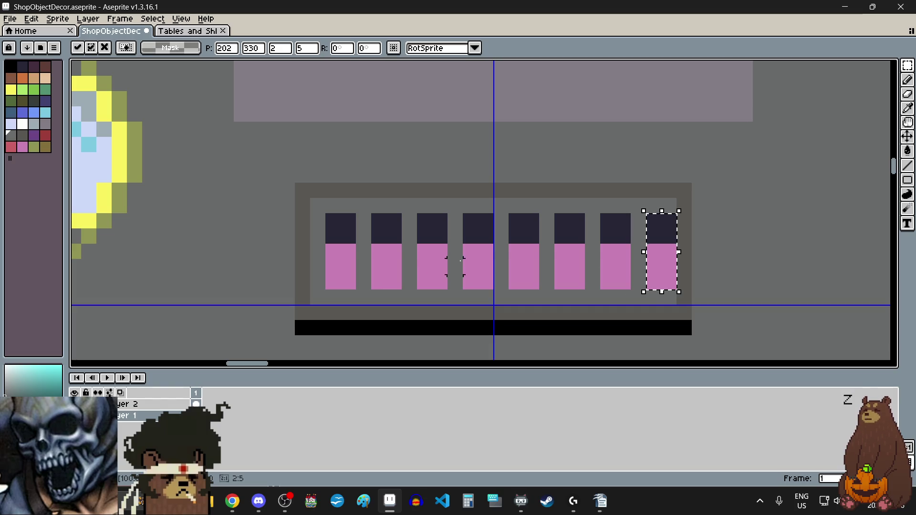
left_click(424, 266)
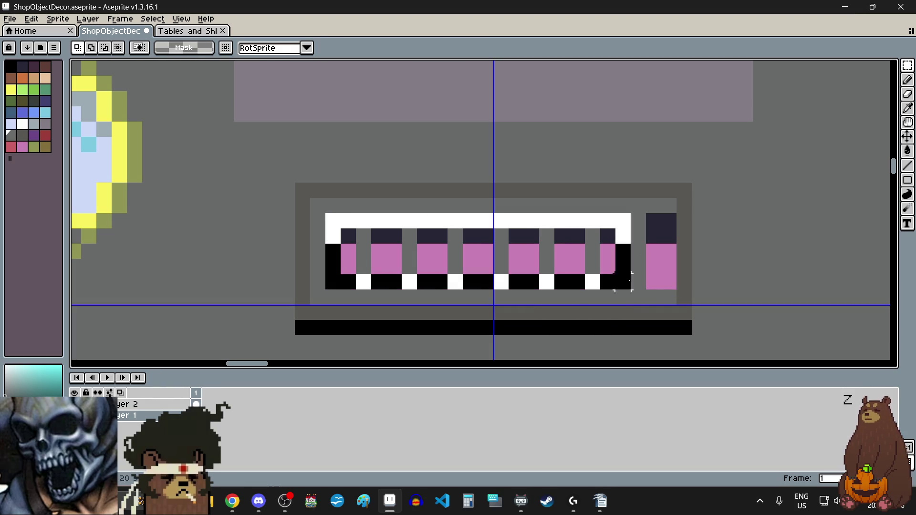
Step: Select all eight tubes, nudge the row into position, and fix it in place
left_click_drag(337, 224, 677, 291)
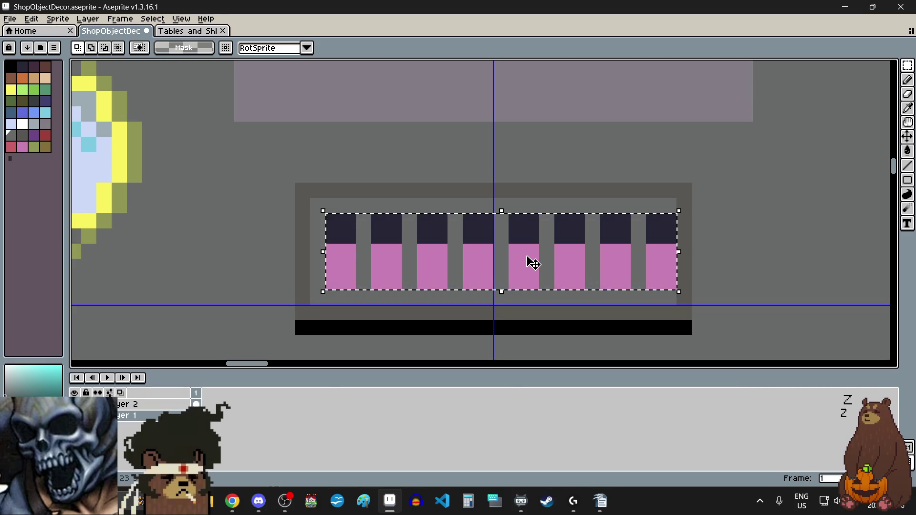
left_click_drag(528, 261, 551, 263)
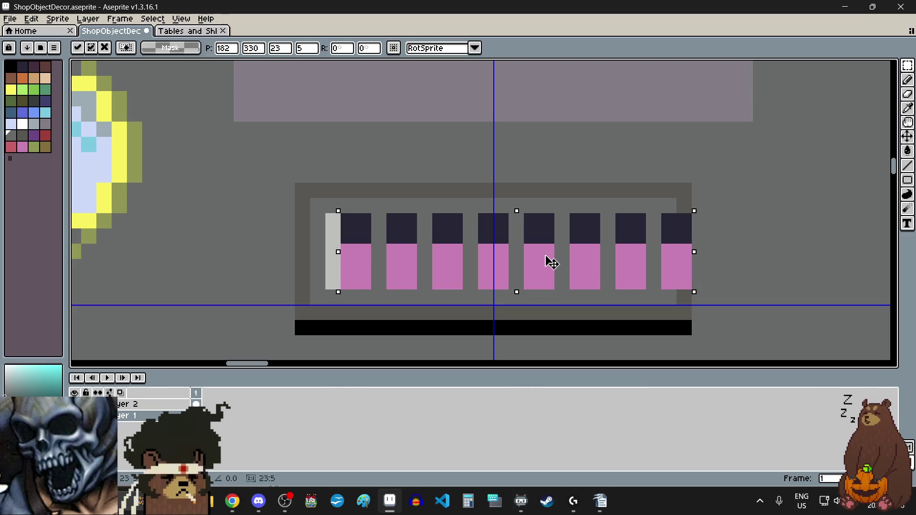
left_click_drag(545, 264, 531, 265)
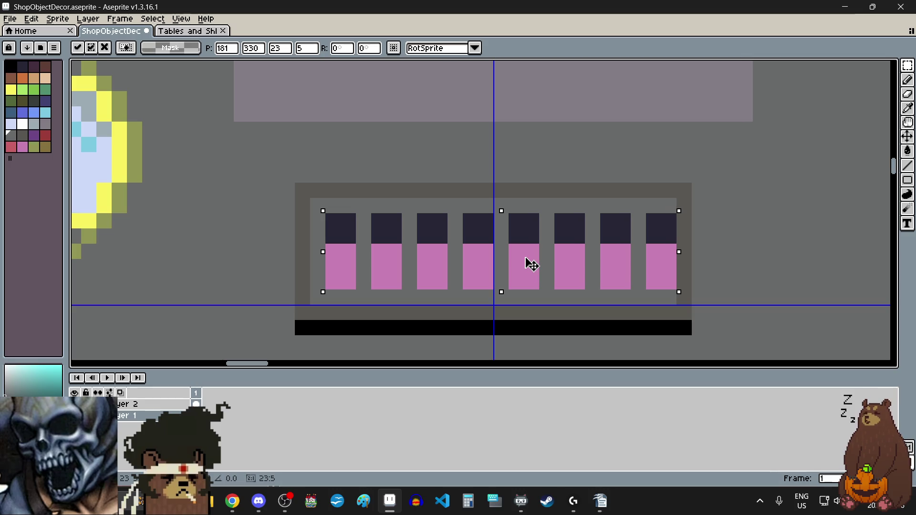
scroll(531, 265, "down", 3)
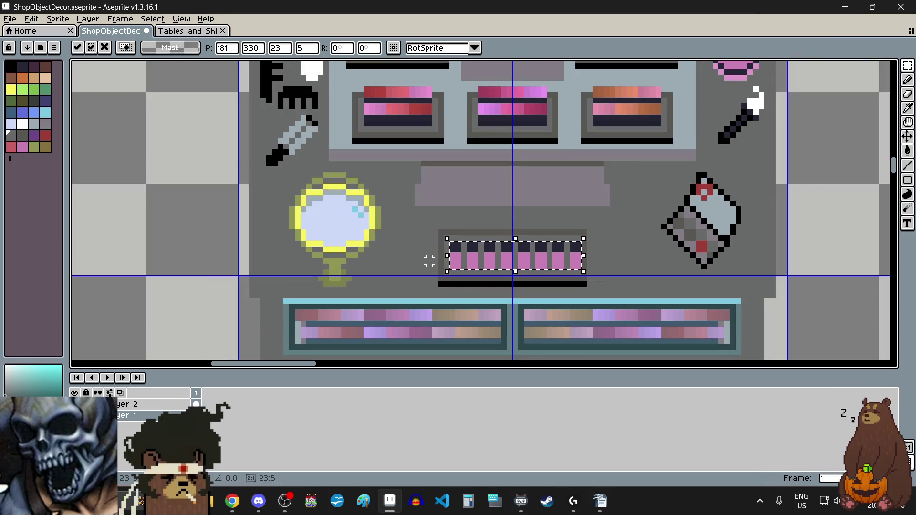
left_click(441, 267)
scroll(492, 273, "up", 1)
scroll(496, 273, "up", 1)
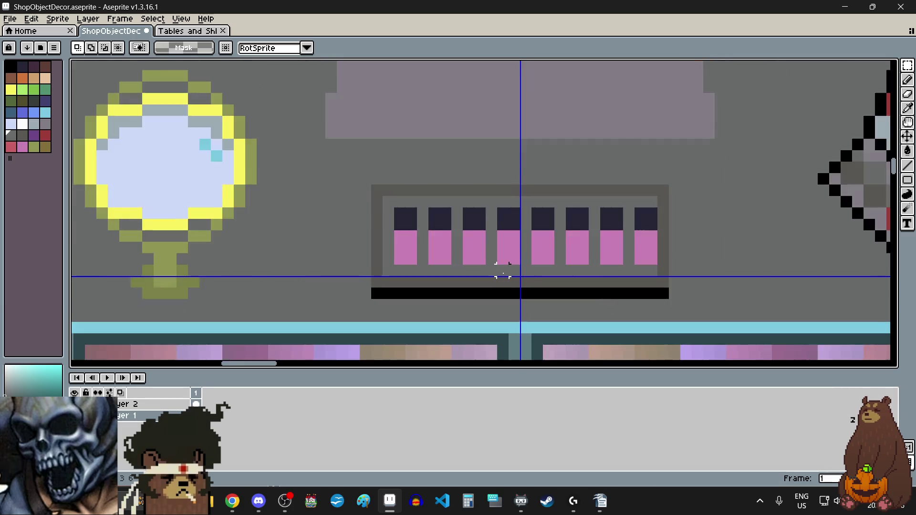
scroll(500, 274, "up", 1)
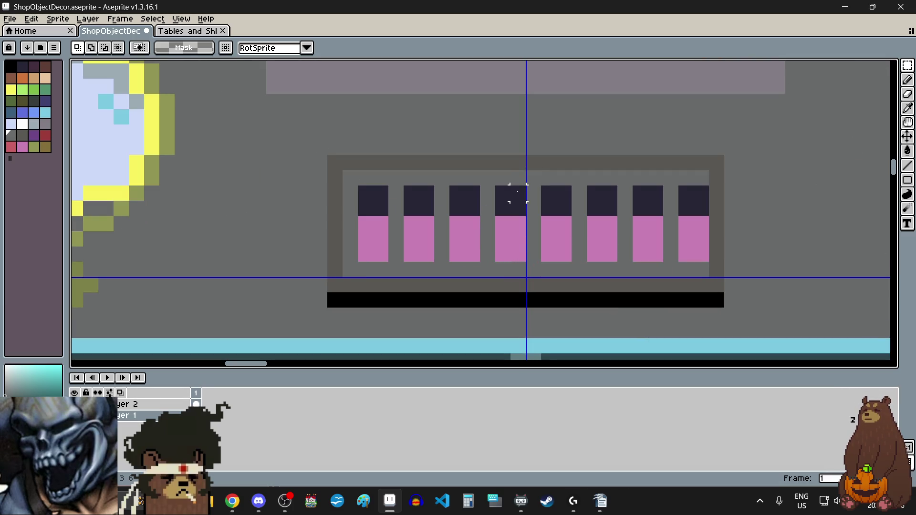
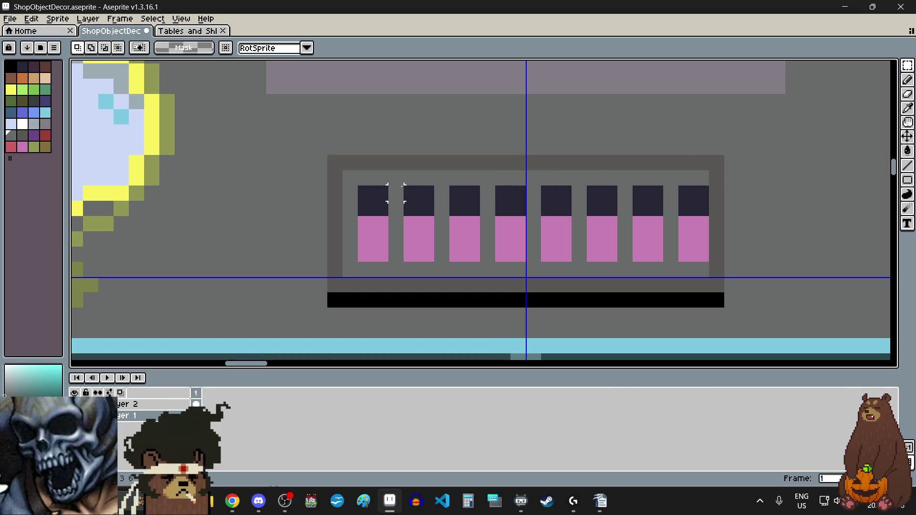
Step: Erase the fourth and fifth pink columns, then select the three right-hand columns
scroll(518, 207, "down", 2)
scroll(518, 204, "up", 2)
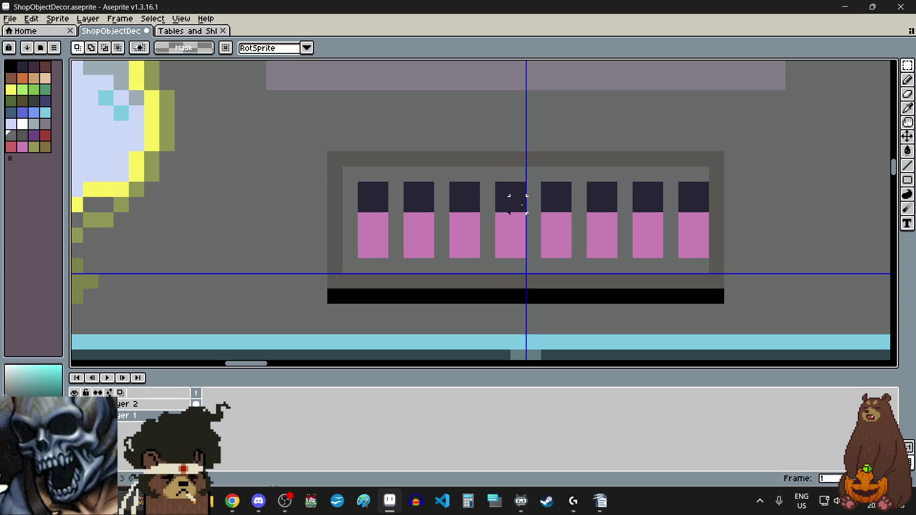
scroll(508, 198, "down", 1)
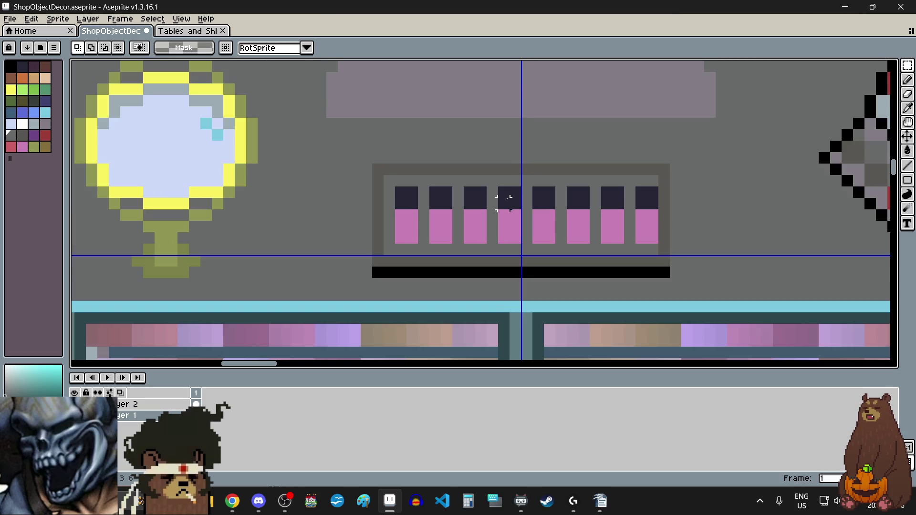
scroll(508, 198, "up", 1)
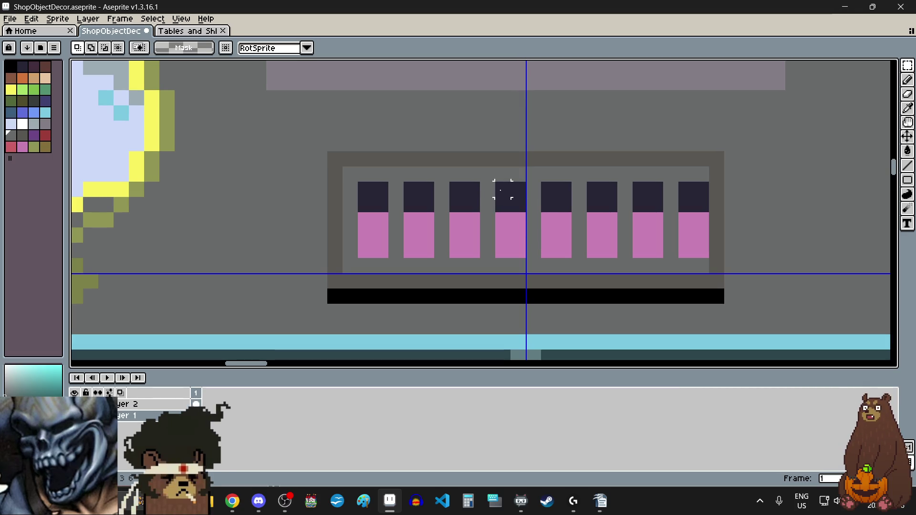
left_click_drag(494, 181, 573, 259)
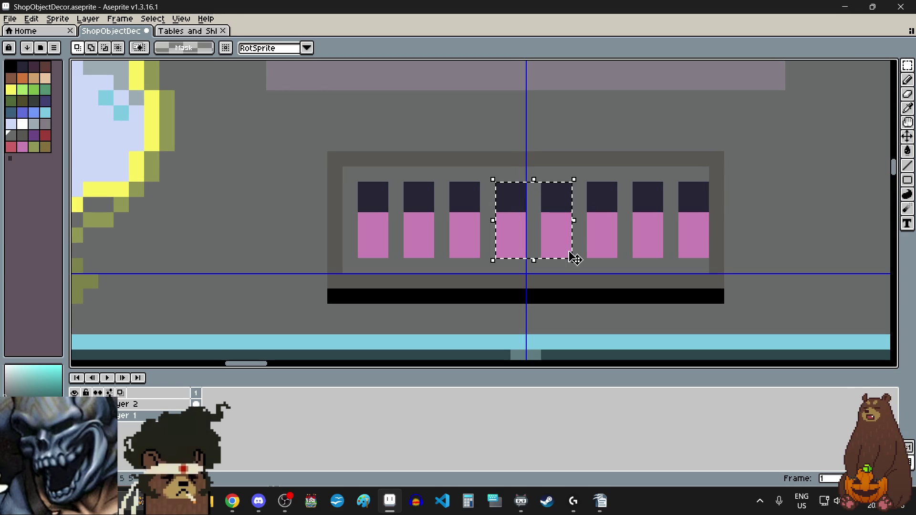
key("Delete")
left_click_drag(595, 190, 709, 259)
Step: Shift the right-hand columns one pixel left and fill the gap and right strip with grey
key("Left")
left_click(548, 218)
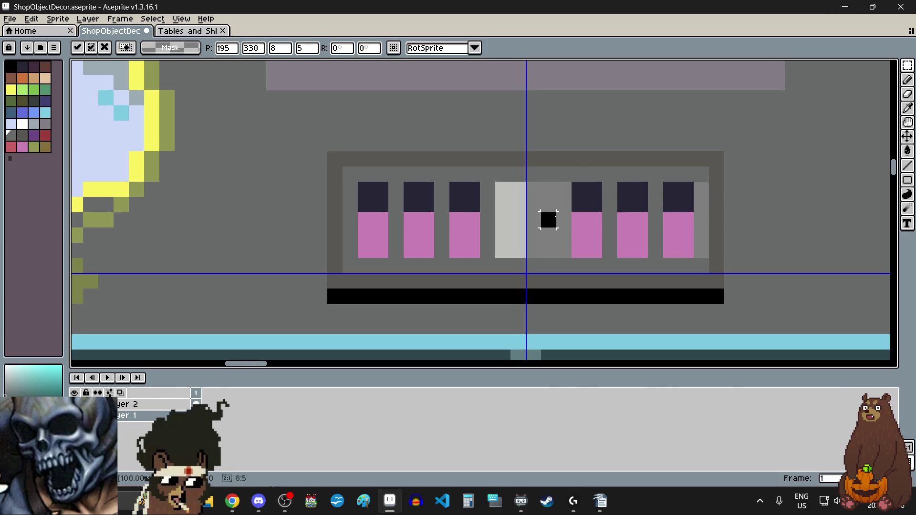
left_click(907, 108)
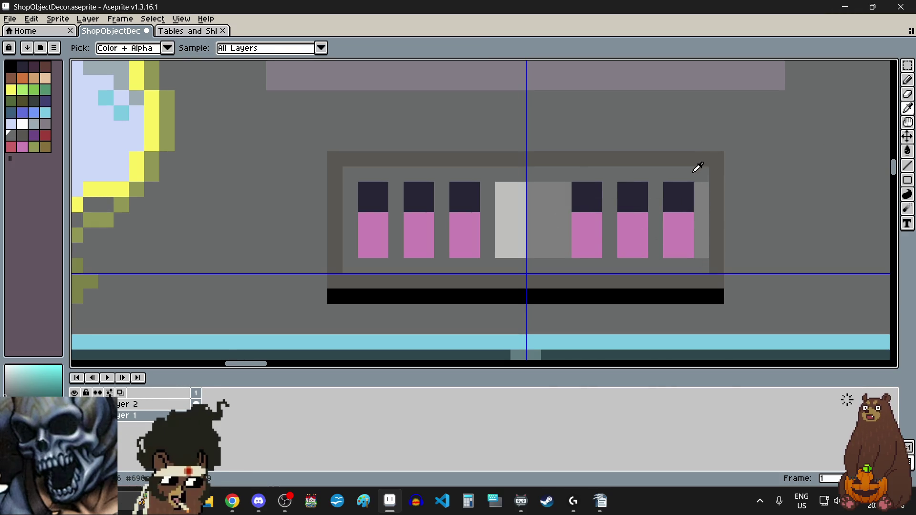
left_click(907, 150)
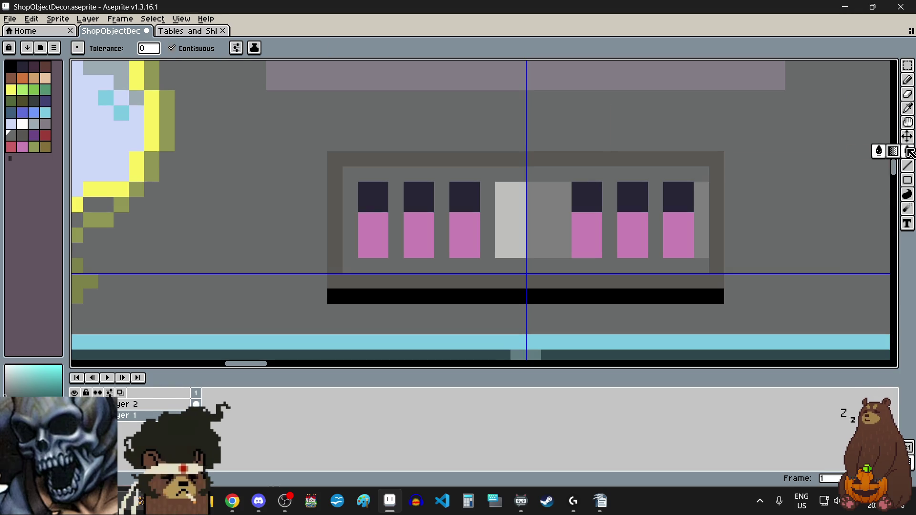
left_click(549, 220)
left_click(705, 214)
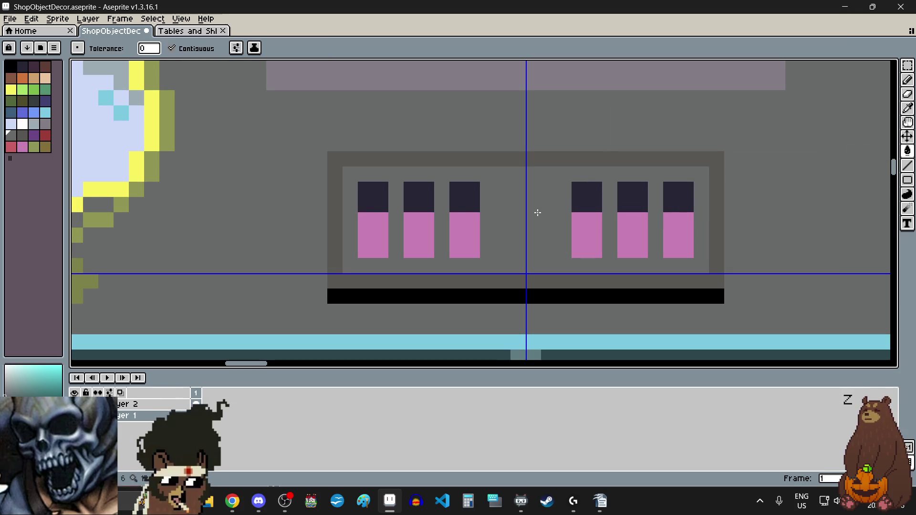
Step: Draw a pink column in the middle gap using the sampled column pink
left_click(907, 108)
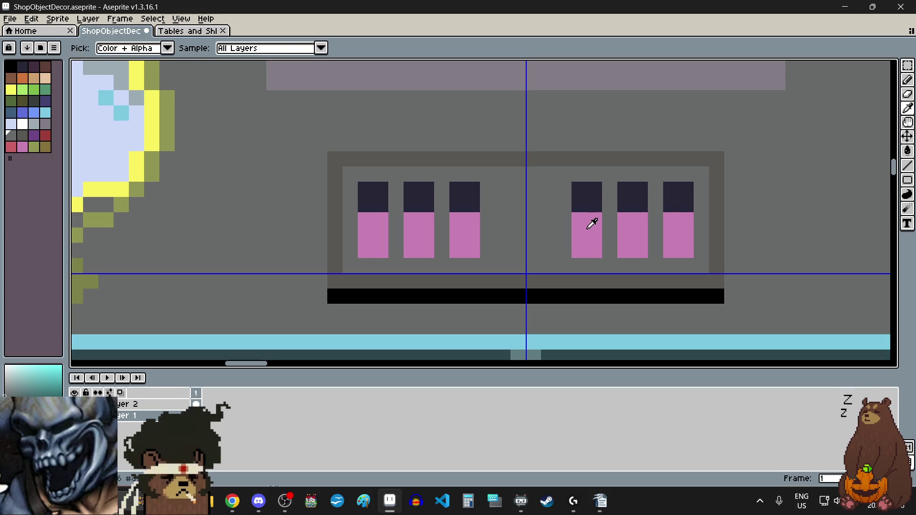
left_click(591, 223)
left_click(907, 80)
left_click(521, 249)
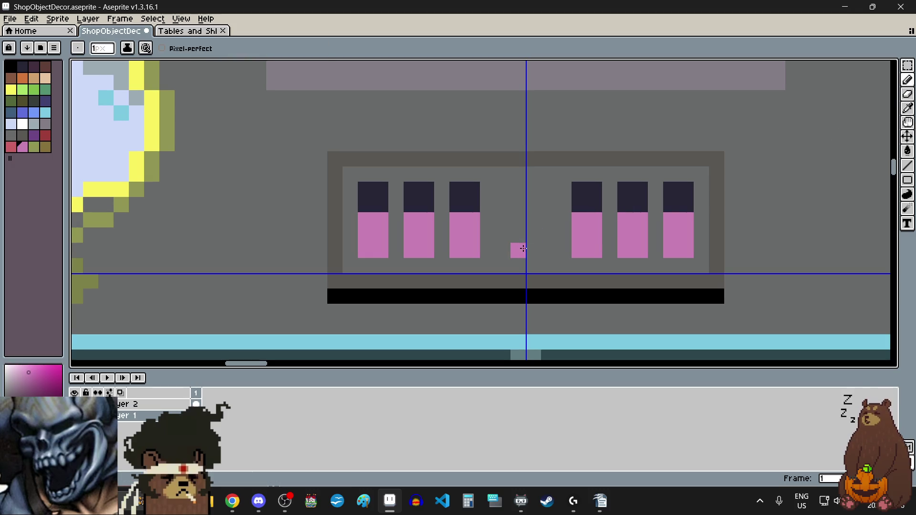
left_click_drag(527, 243, 533, 214)
left_click(519, 220)
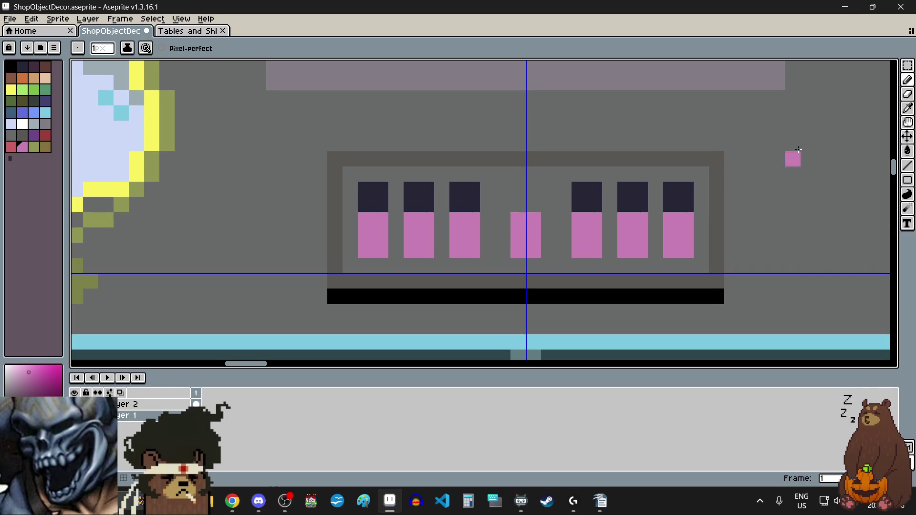
Step: Paint a dark navy cap across the top of the new middle column
left_click(907, 108)
left_click(679, 190)
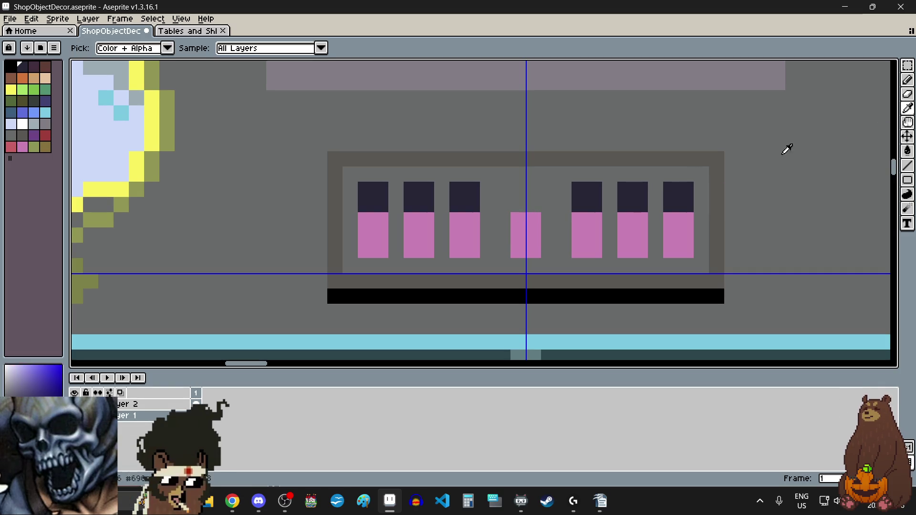
left_click(907, 80)
left_click_drag(515, 204, 532, 203)
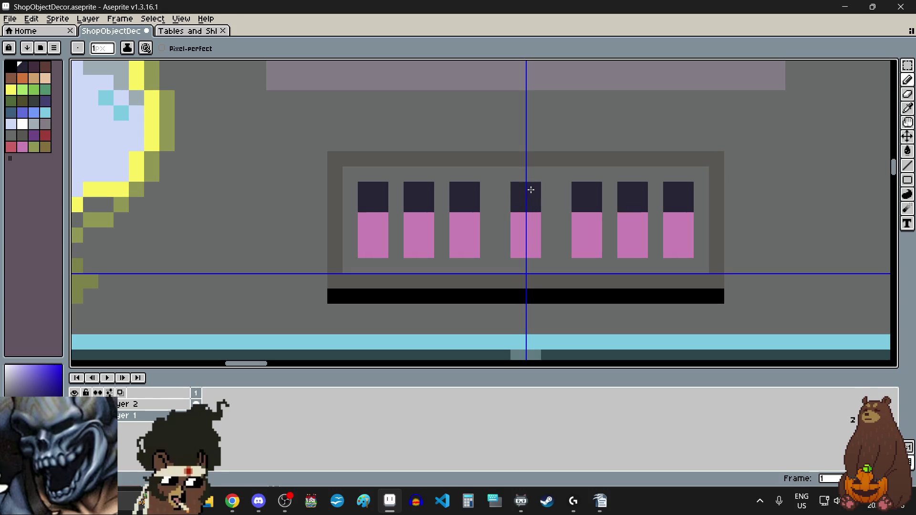
scroll(504, 282, "down", 2)
scroll(504, 282, "up", 4)
left_click(528, 247)
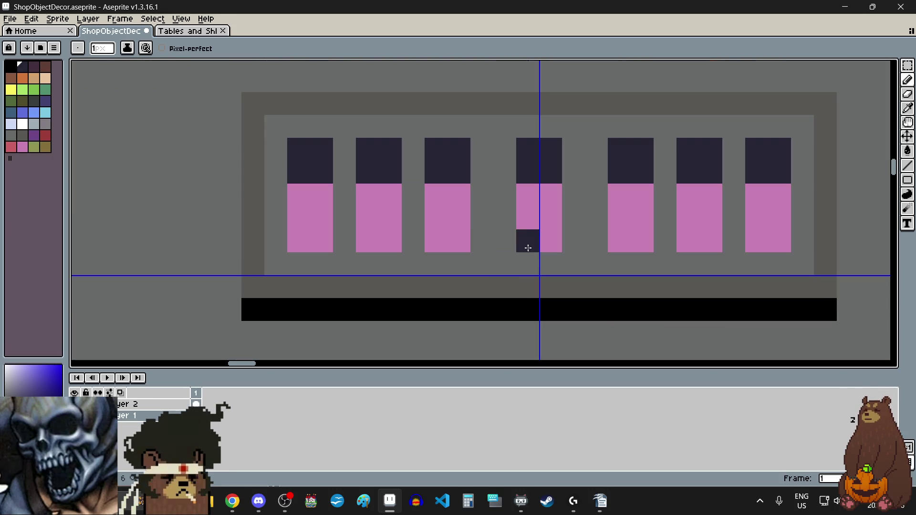
scroll(491, 253, "down", 2)
scroll(490, 254, "down", 1)
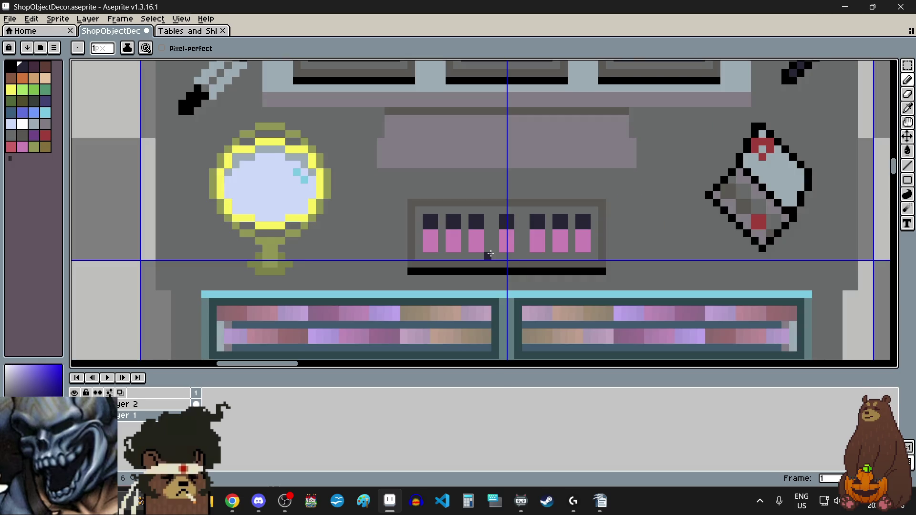
scroll(504, 225, "up", 2)
scroll(512, 283, "up", 1)
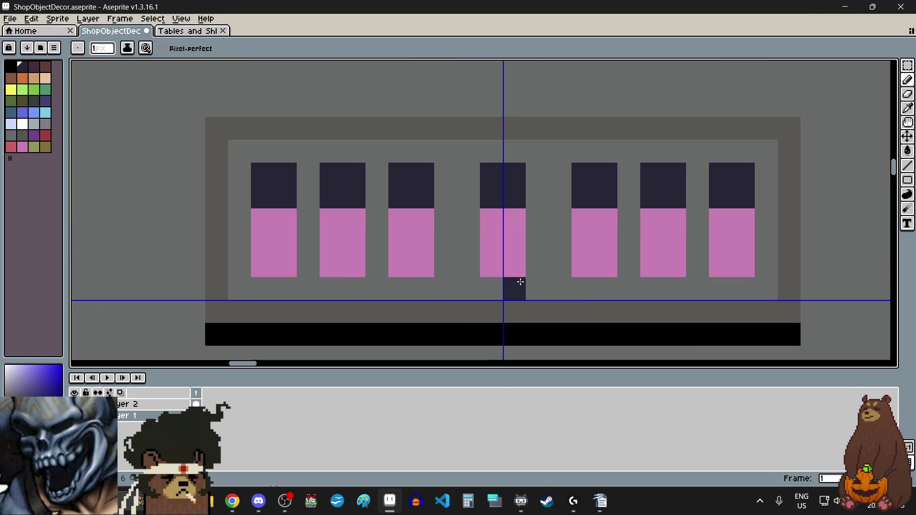
Step: Widen the middle pink column by one pixel on both the left and right
left_click(909, 109)
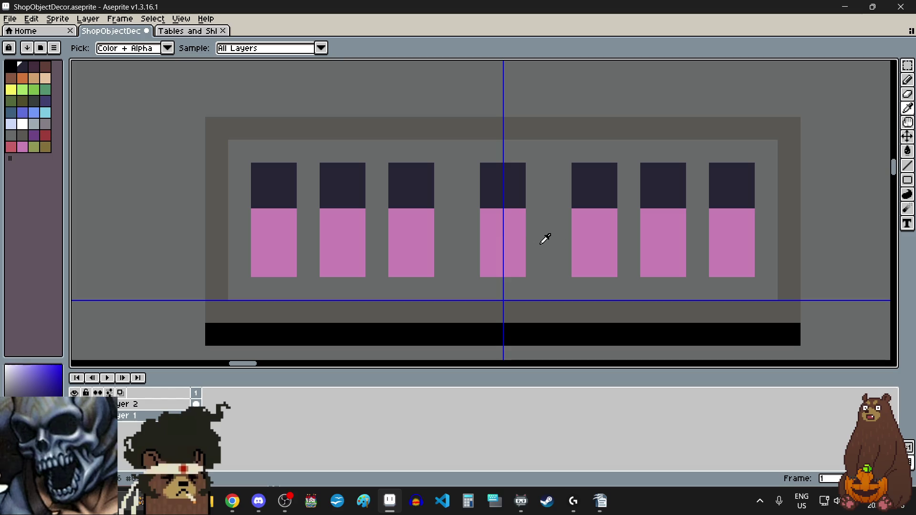
left_click(501, 232)
left_click(907, 80)
left_click(536, 265)
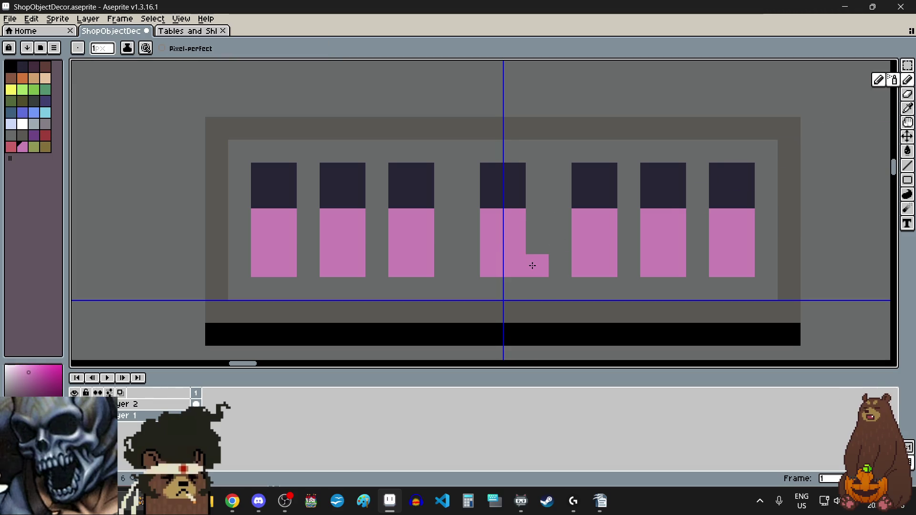
left_click(538, 240)
left_click(468, 265)
left_click(468, 242)
Step: Fill the grey gaps beside the column top and undo a stray pink pixel
scroll(501, 248, "down", 4)
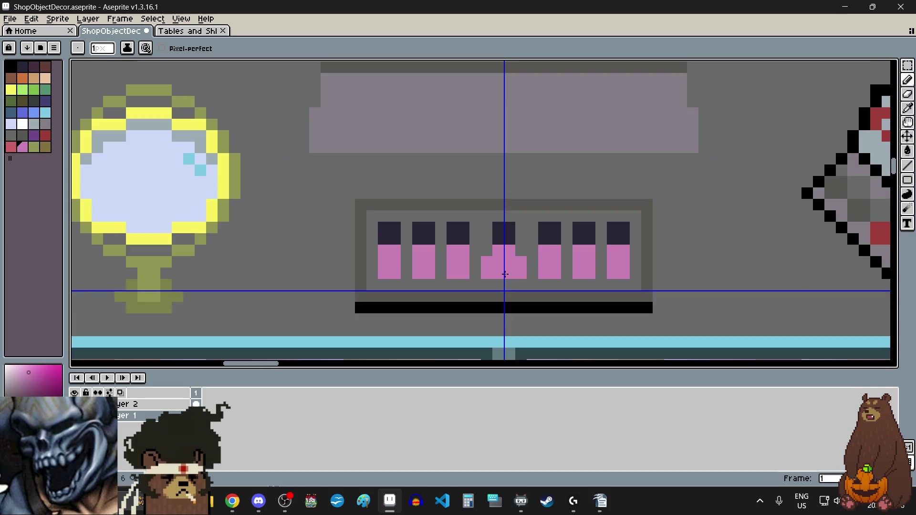
scroll(499, 249, "up", 5)
left_click(468, 245)
left_click(562, 237)
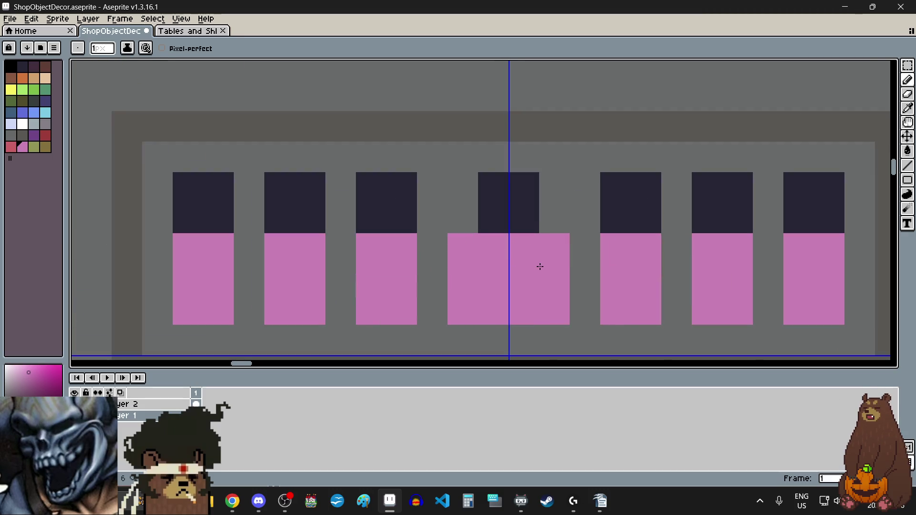
scroll(539, 266, "down", 3)
scroll(536, 253, "up", 1)
scroll(525, 267, "up", 1)
key("ctrl+z")
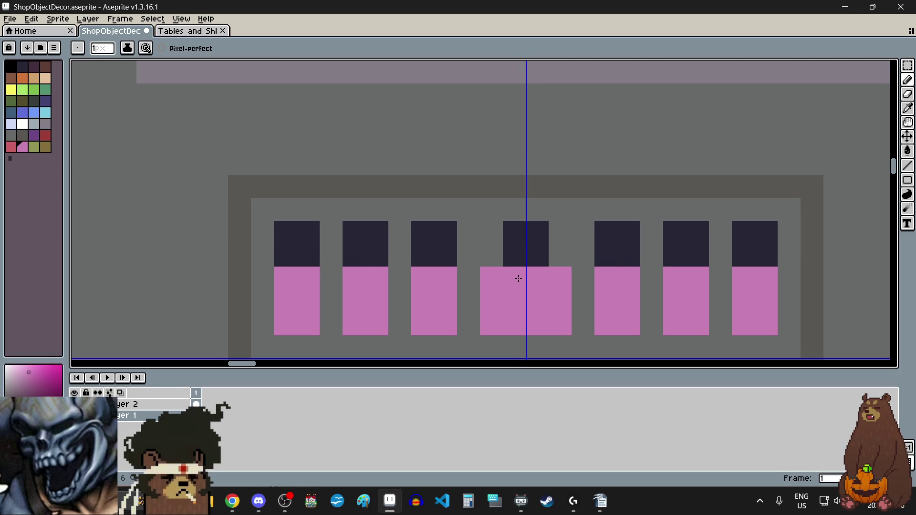
scroll(518, 278, "up", 1)
scroll(519, 283, "down", 1)
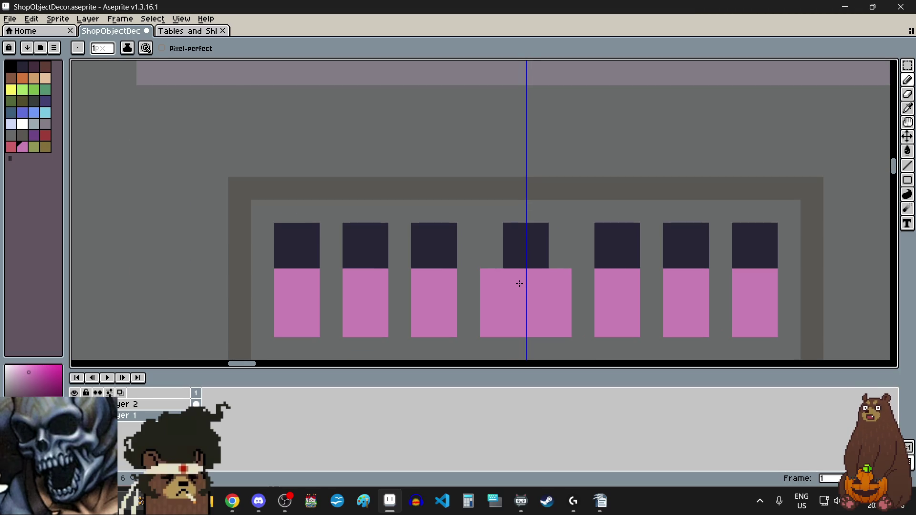
Step: Paint the lower half of the dark top pink and add navy pixels on either side
left_click(514, 257)
left_click(537, 256)
key("alt")
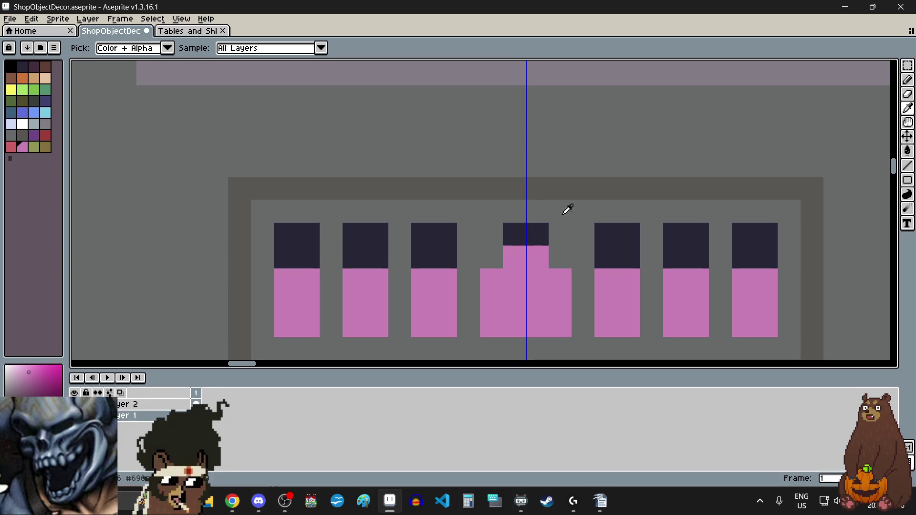
left_click(537, 225)
left_click(907, 80)
left_click(478, 254)
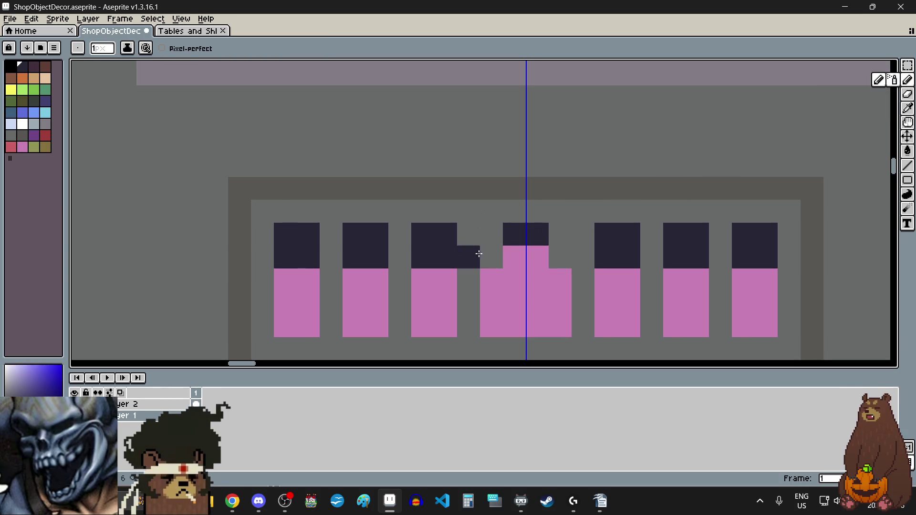
left_click(496, 257)
left_click(551, 259)
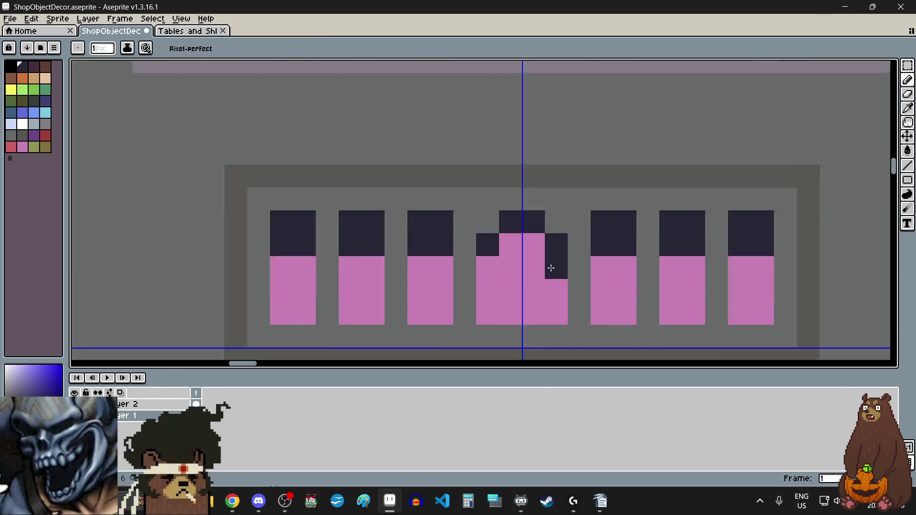
Step: Build the dark cross-shaped cap above the middle column, turning the remaining pink top pixels navy
scroll(548, 262, "up", 1)
left_click(496, 176)
left_click(523, 184)
left_click(465, 206)
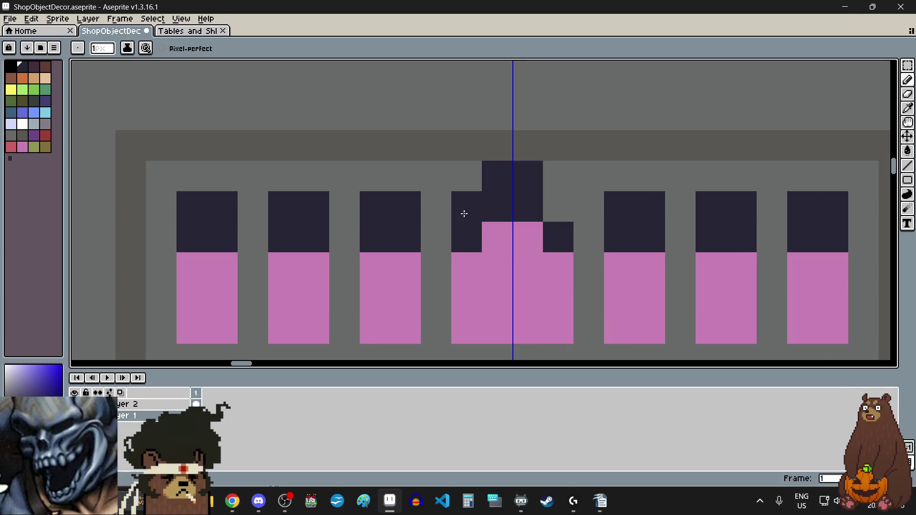
left_click(553, 207)
left_click(501, 272)
scroll(503, 280, "down", 3)
scroll(503, 280, "up", 1)
scroll(502, 280, "up", 2)
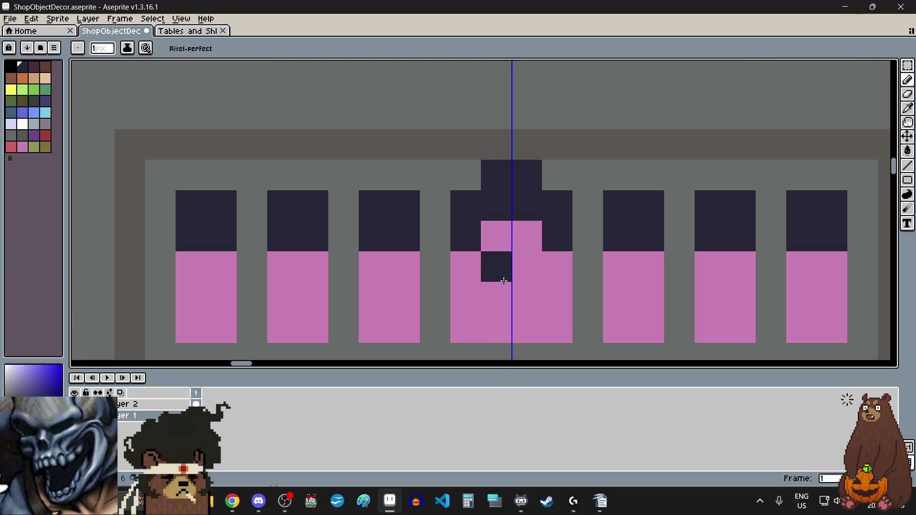
scroll(501, 279, "down", 4)
scroll(498, 240, "up", 4)
key("ctrl+z")
left_click_drag(492, 210, 517, 210)
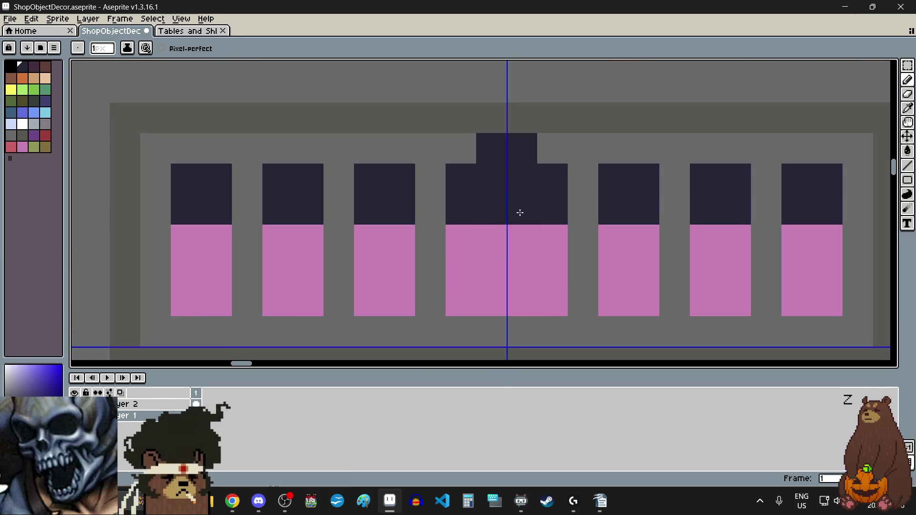
left_click(522, 240)
scroll(517, 267, "down", 4)
scroll(517, 269, "up", 2)
scroll(517, 274, "up", 2)
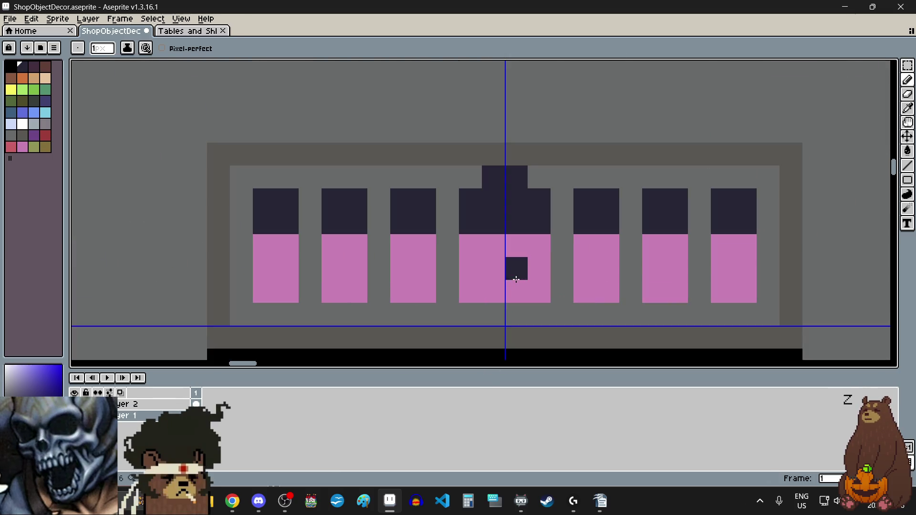
scroll(511, 286, "down", 4)
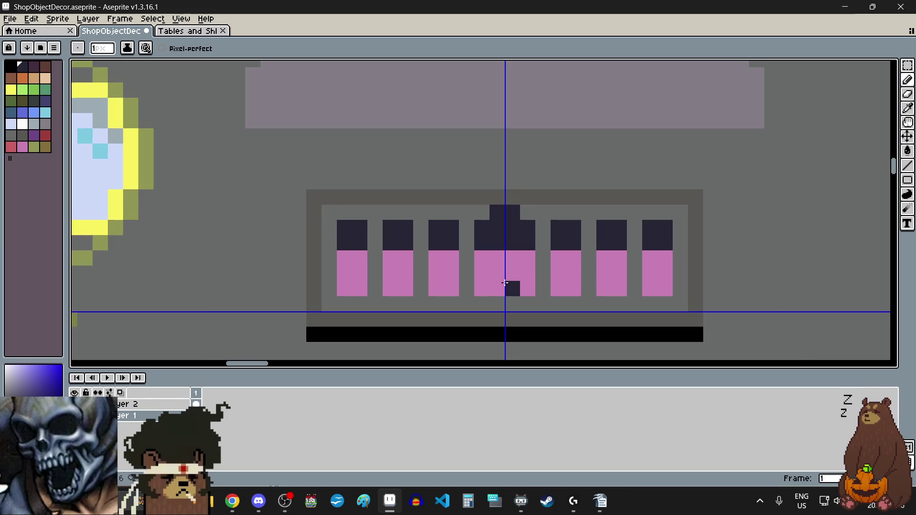
scroll(510, 273, "down", 2)
scroll(504, 270, "up", 4)
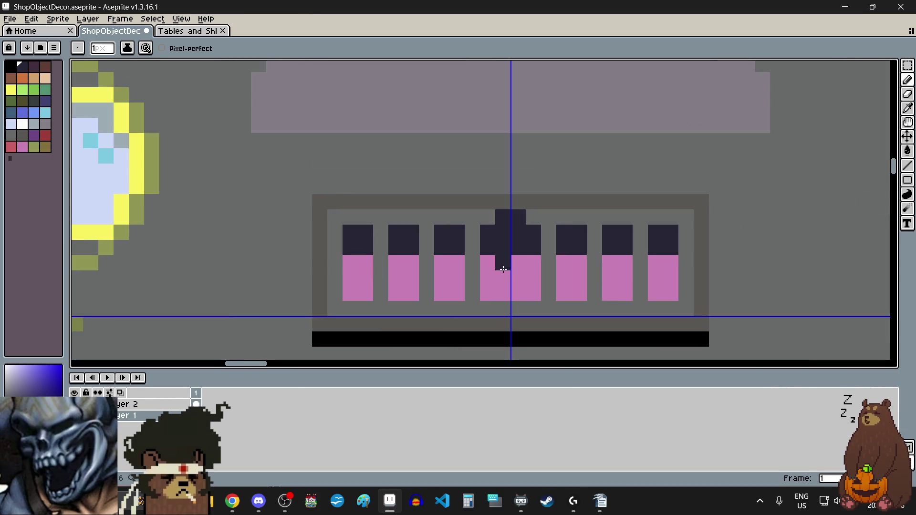
scroll(504, 274, "up", 2)
scroll(504, 276, "down", 2)
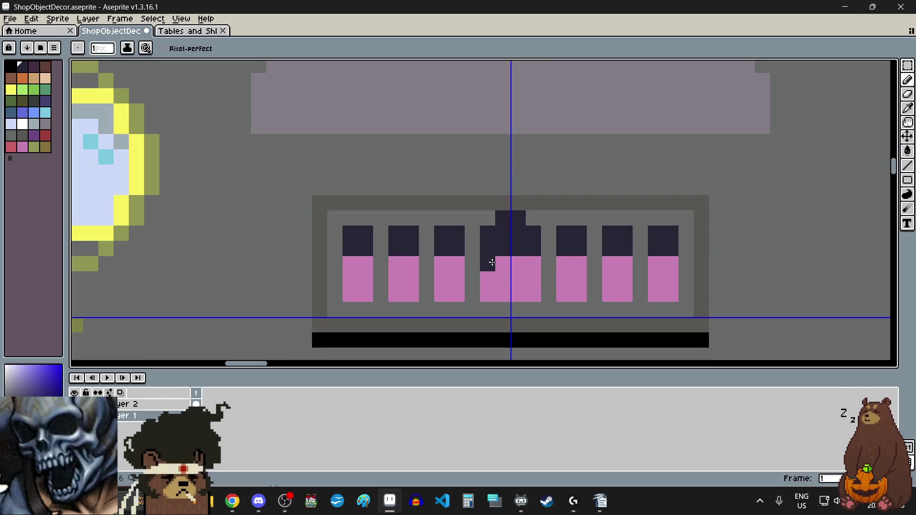
scroll(527, 254, "up", 2)
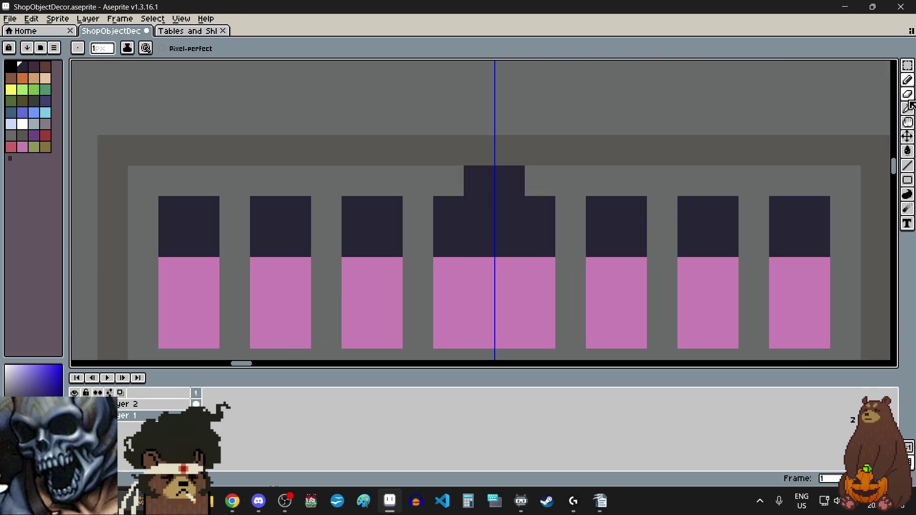
Step: Add pink shoulder pixels on both sides of the middle bottle's cap
left_click(907, 108)
left_click(517, 275)
left_click(907, 80)
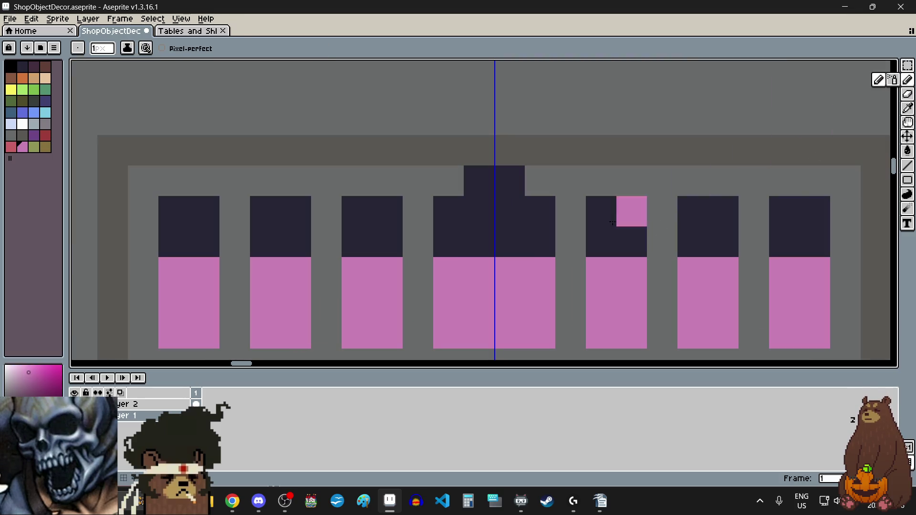
left_click(540, 242)
left_click(448, 242)
scroll(525, 298, "down", 4)
scroll(524, 297, "up", 1)
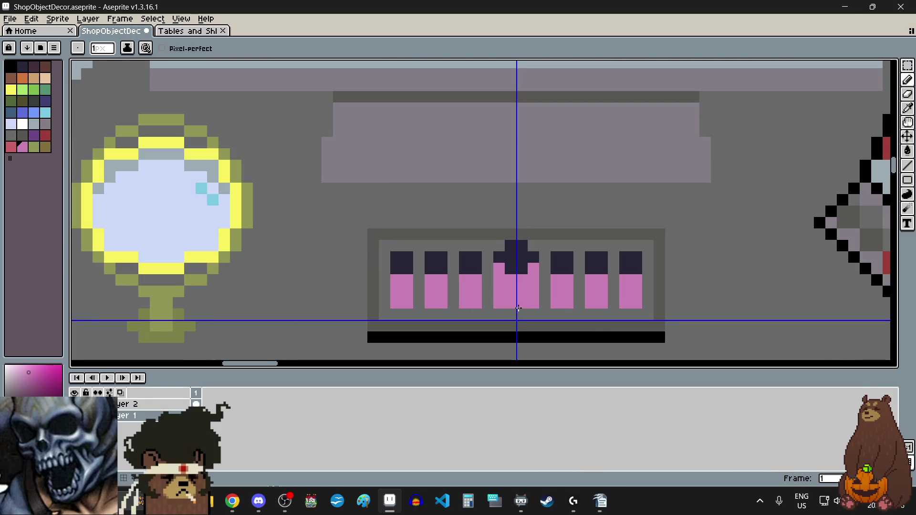
scroll(520, 305, "up", 1)
scroll(525, 298, "up", 1)
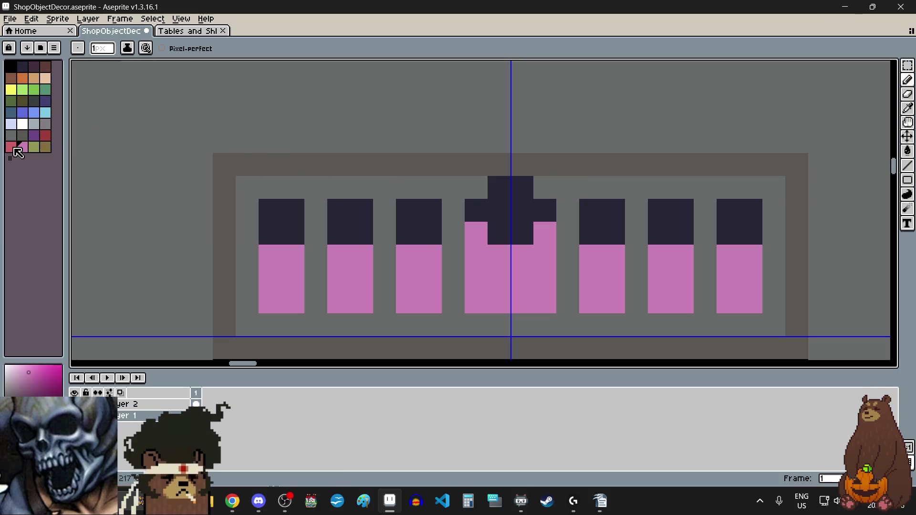
Step: Fill the second and sixth bottles' contents with olive
left_click(11, 146)
left_click(907, 151)
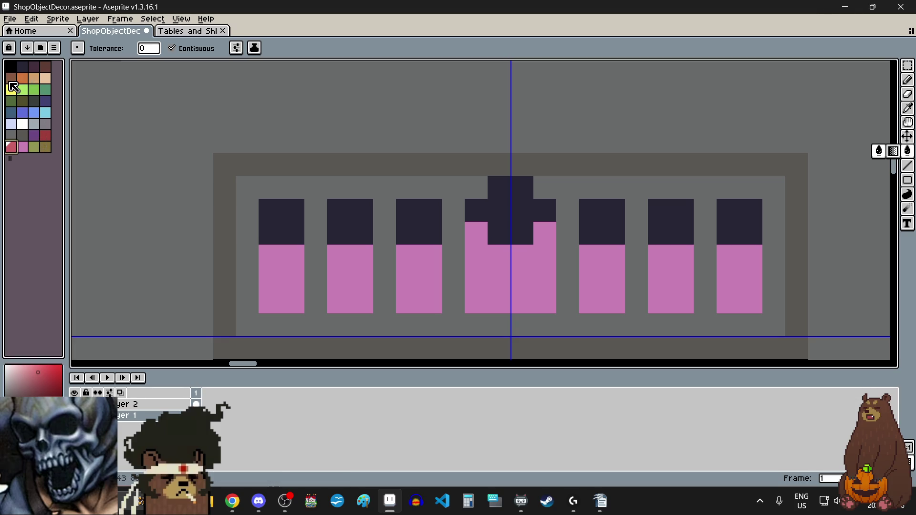
left_click(34, 147)
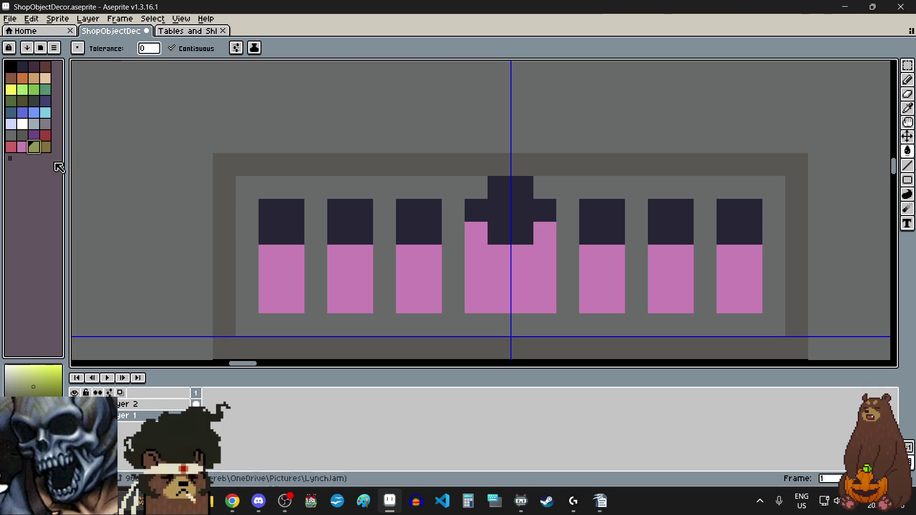
left_click(341, 282)
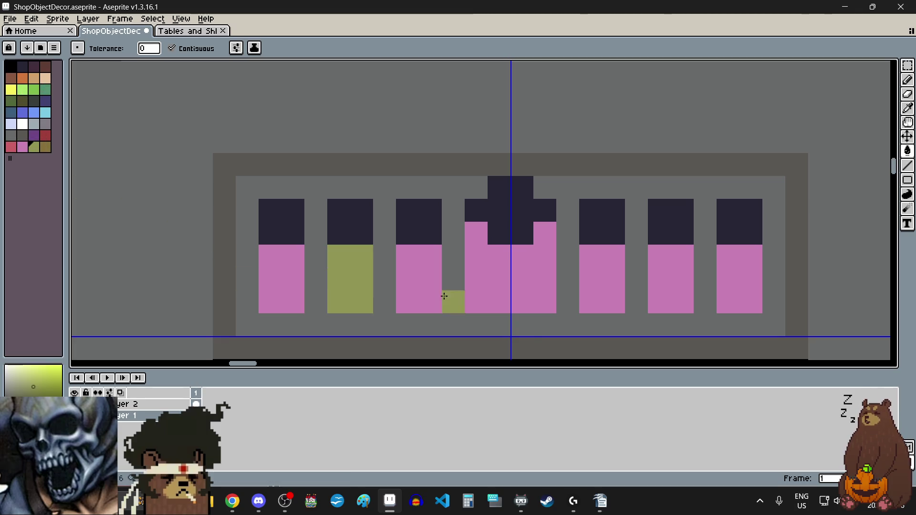
left_click(657, 279)
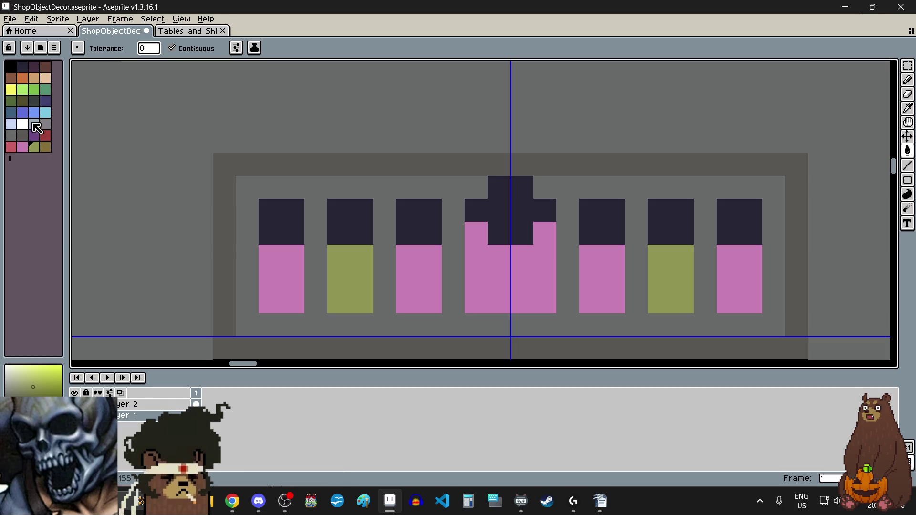
Step: Fill the third and fifth bottles light cyan and the middle bottle yellow
left_click(46, 112)
left_click(408, 291)
left_click(602, 274)
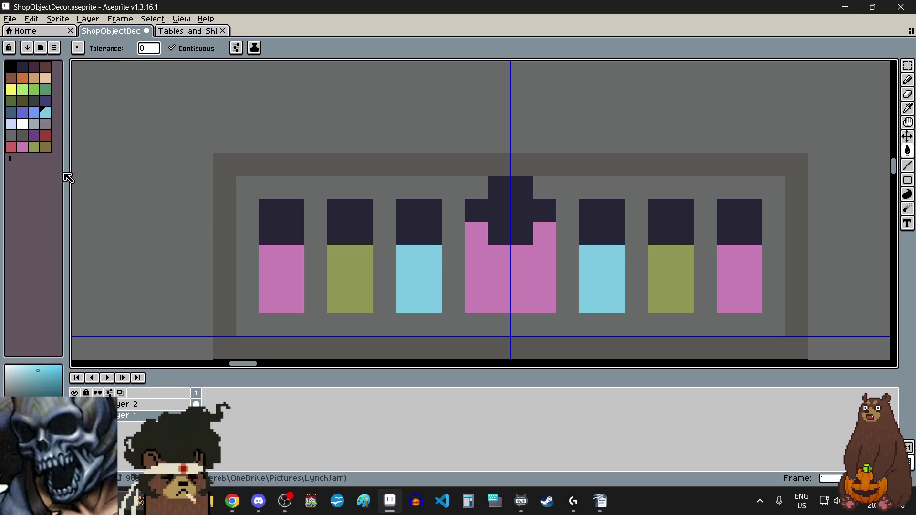
left_click(34, 137)
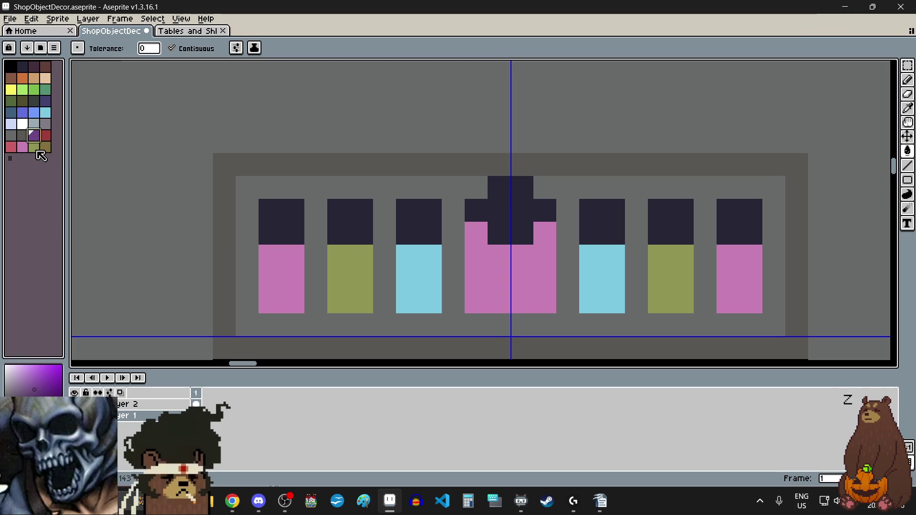
left_click(11, 89)
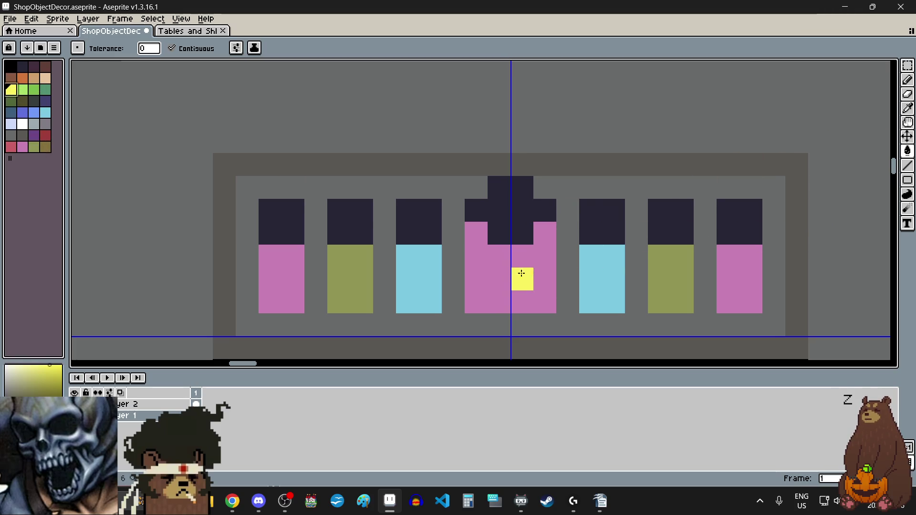
left_click(507, 254)
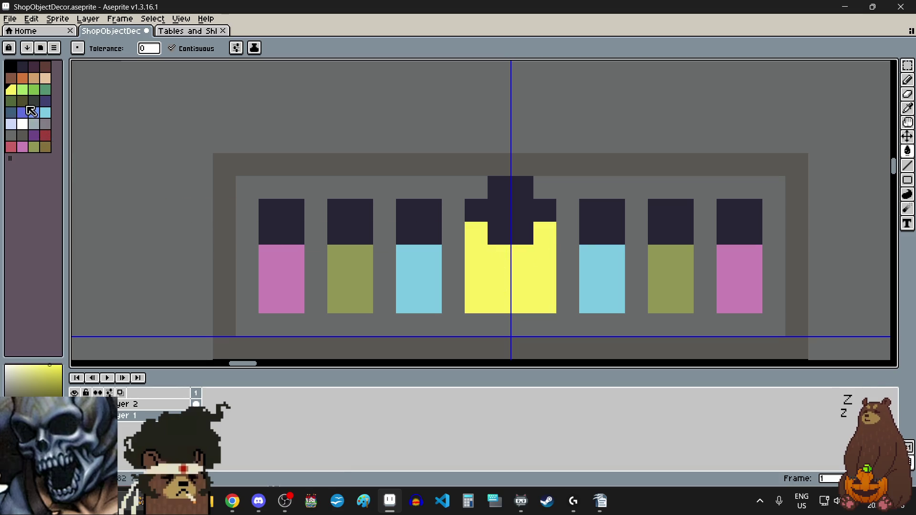
Step: Paint olive edges down the left and right sides of the yellow middle bottle
left_click(38, 149)
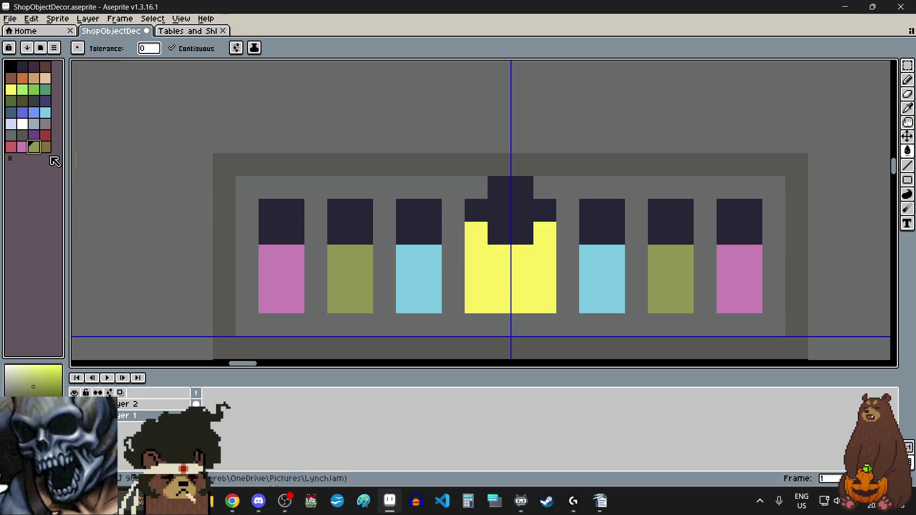
left_click(907, 80)
left_click(482, 255)
left_click_drag(499, 255, 498, 302)
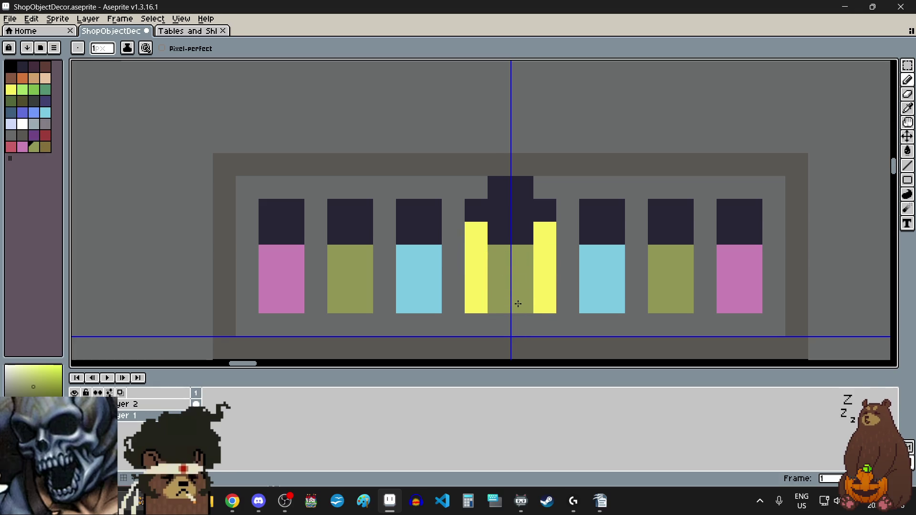
left_click_drag(521, 255, 522, 302)
scroll(525, 303, "down", 3)
scroll(527, 303, "up", 3)
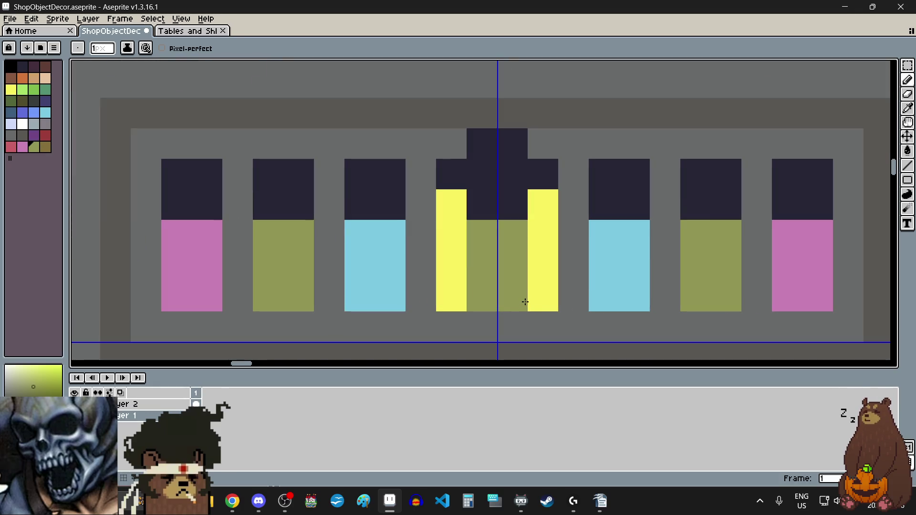
key("ctrl+z")
key("ctrl+z")
left_click_drag(542, 205, 544, 296)
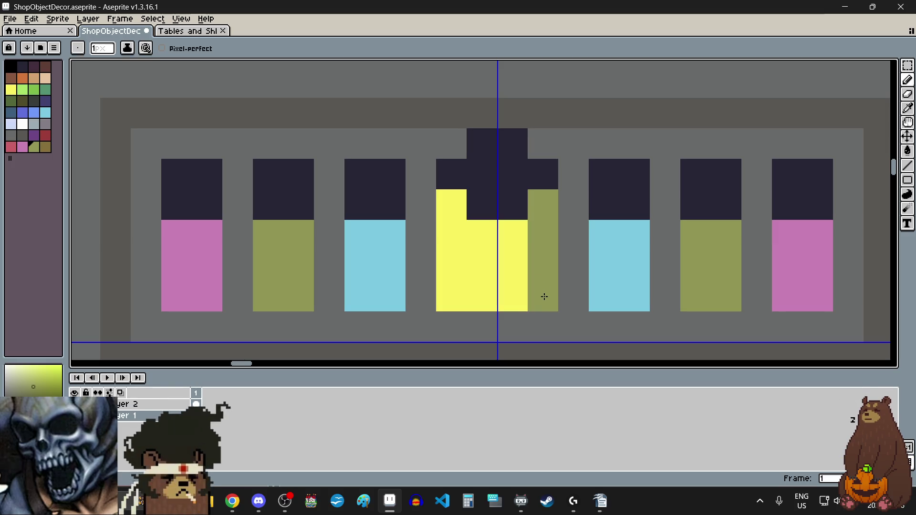
left_click_drag(450, 233, 466, 300)
left_click(515, 305)
scroll(516, 308, "down", 3)
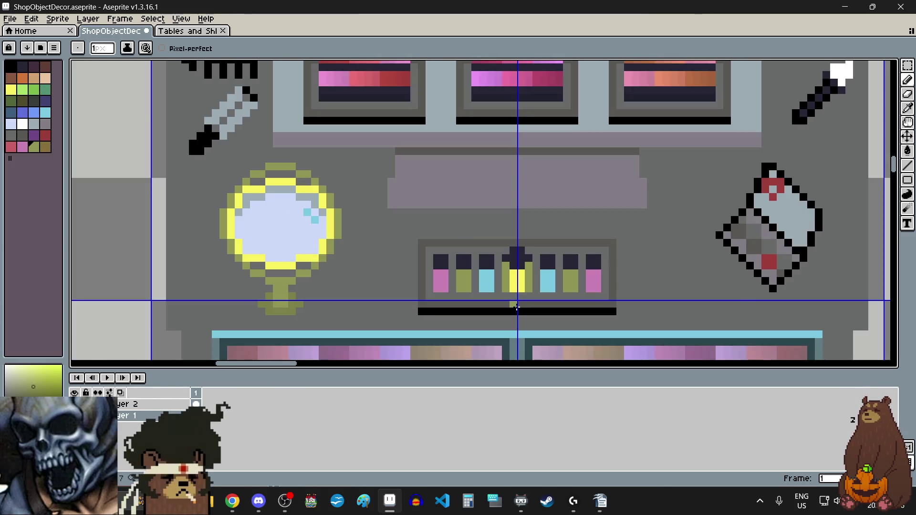
scroll(516, 308, "up", 2)
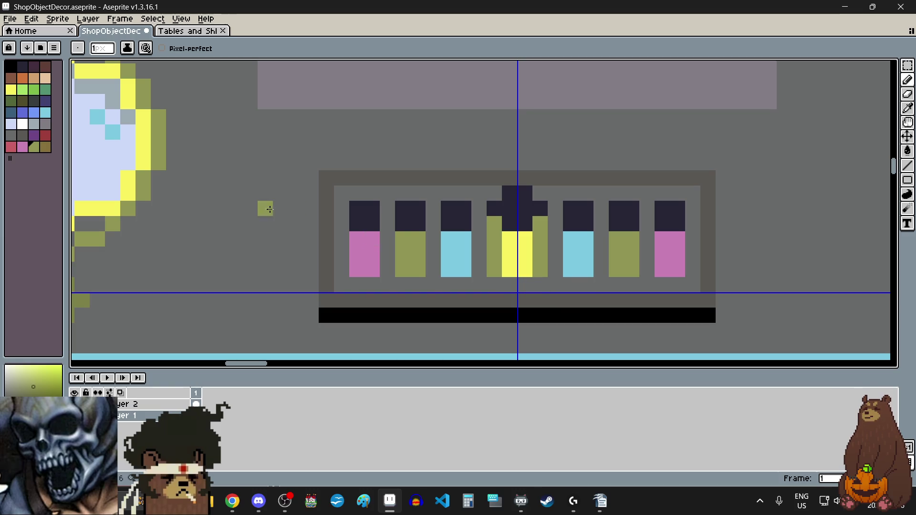
Step: Refill the second and sixth bottles with light green
left_click(37, 137)
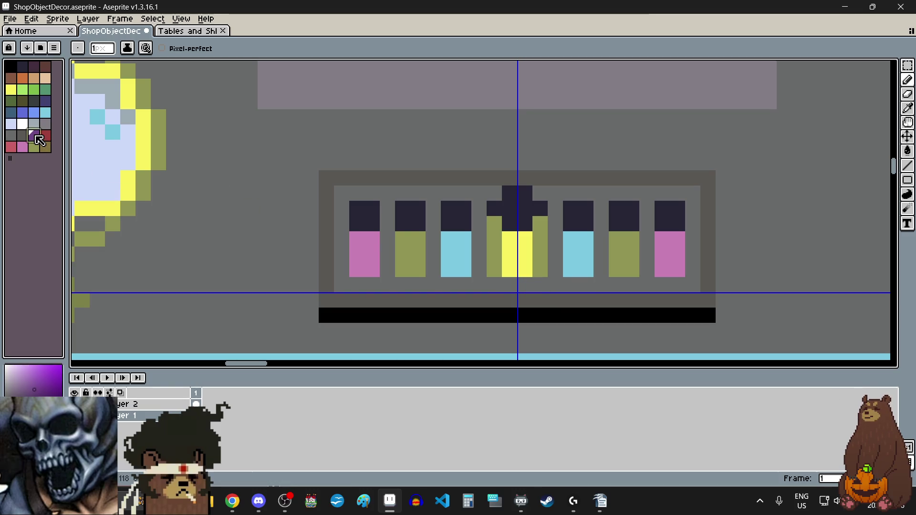
left_click(27, 91)
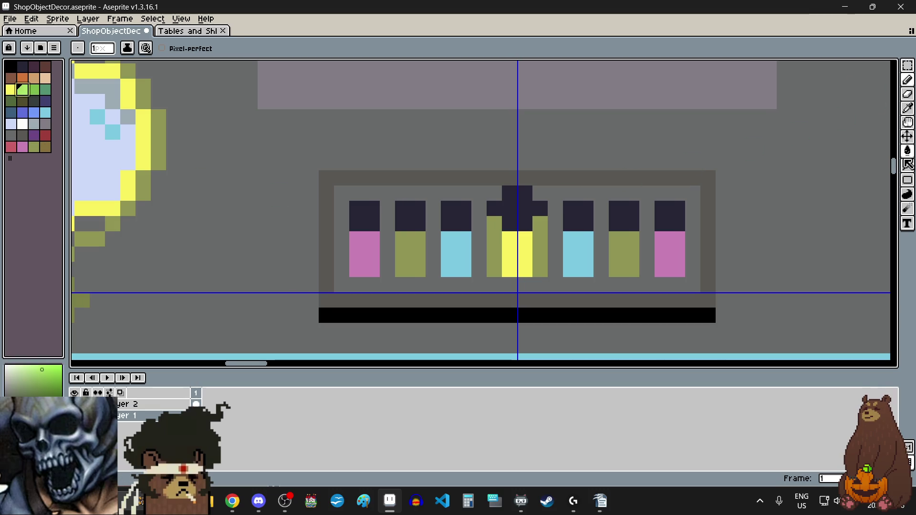
left_click(907, 151)
left_click(624, 253)
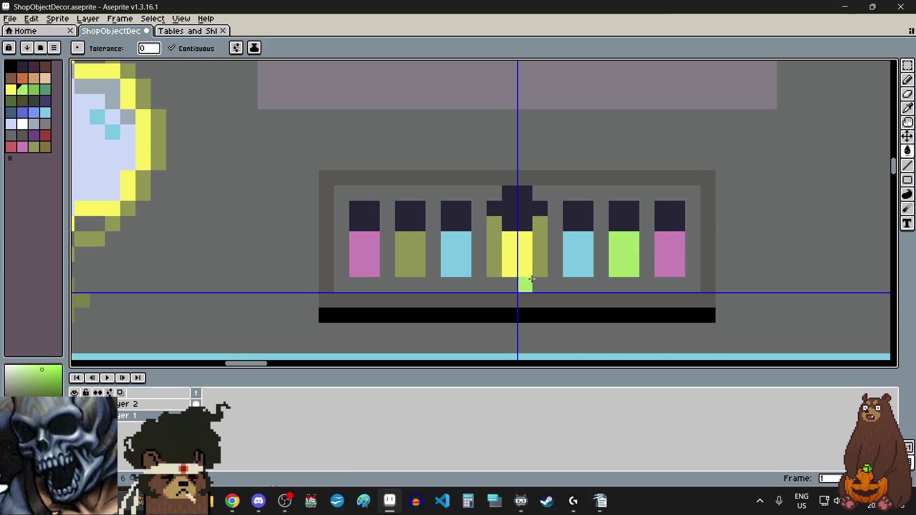
left_click(417, 255)
scroll(500, 274, "down", 1)
scroll(509, 281, "down", 1)
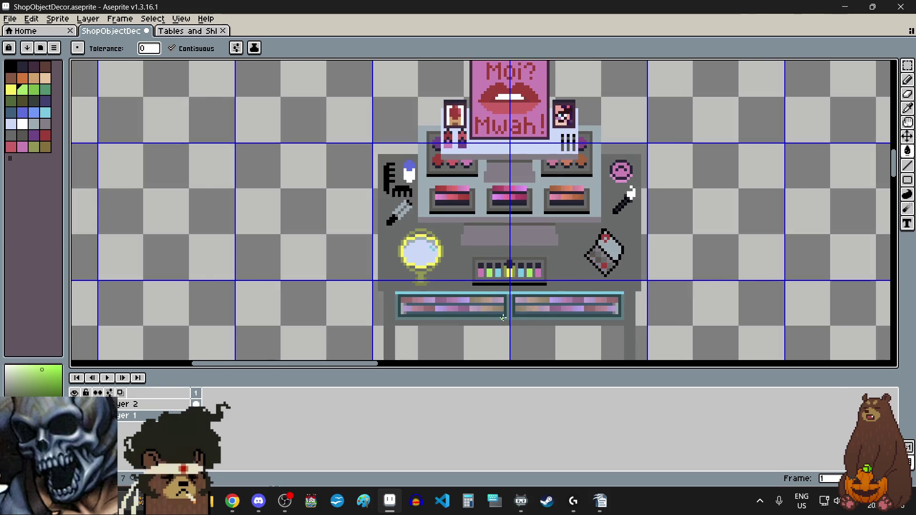
scroll(503, 318, "up", 2)
scroll(503, 316, "down", 1)
scroll(532, 240, "up", 1)
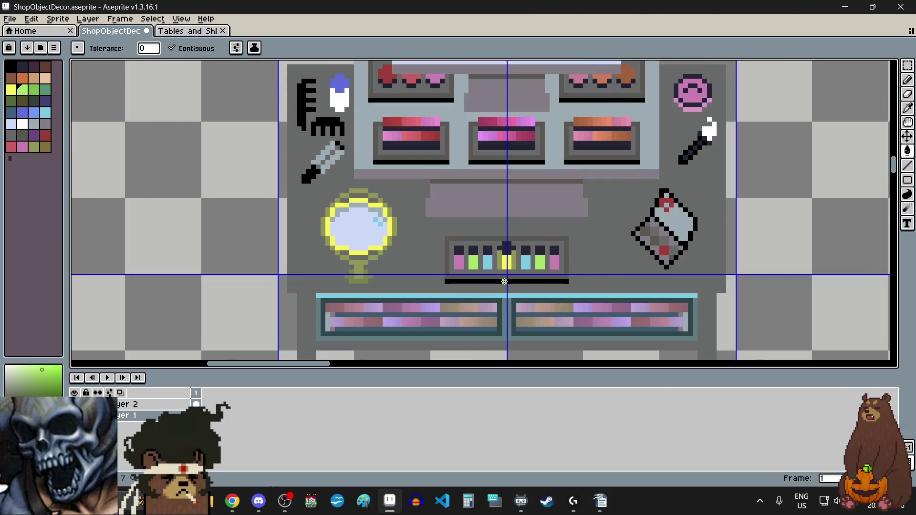
scroll(527, 267, "up", 2)
scroll(525, 278, "up", 1)
Step: Move the whole bottle rack up one pixel
left_click_drag(907, 65, 879, 66)
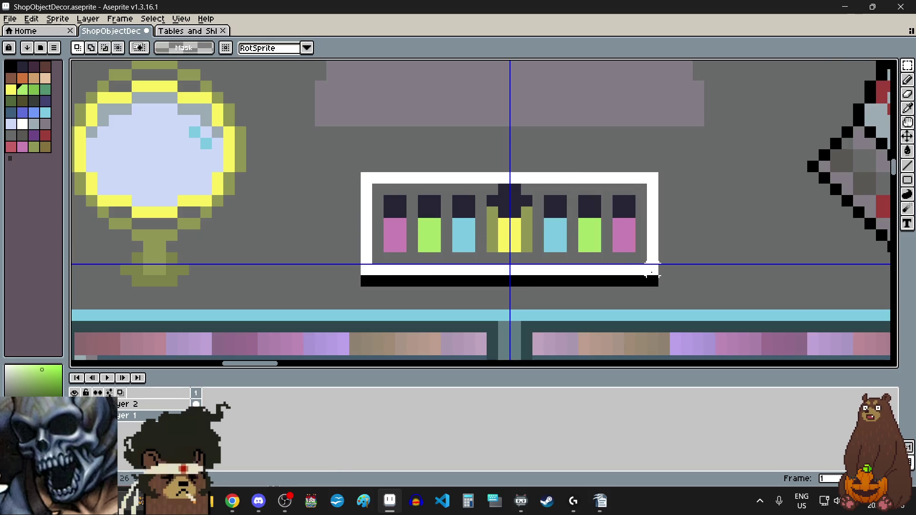
left_click_drag(361, 172, 658, 285)
key("Up")
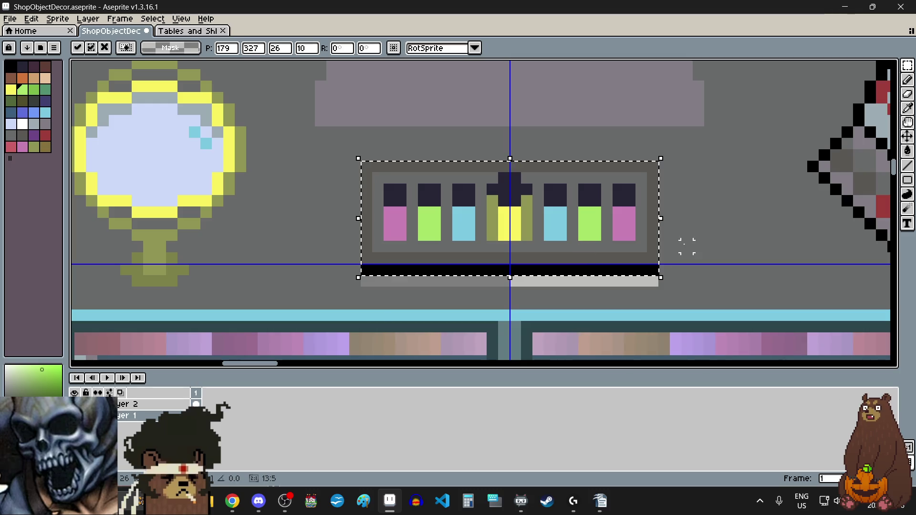
left_click(675, 281)
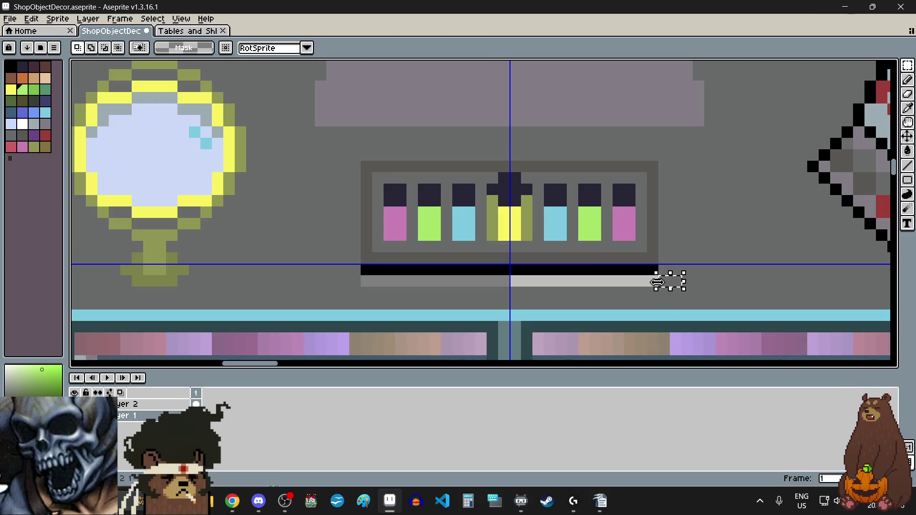
Step: Select and transform the pale strip under the black base, then zoom in on the tray
left_click_drag(677, 282, 362, 283)
left_click(730, 199)
scroll(660, 246, "down", 1)
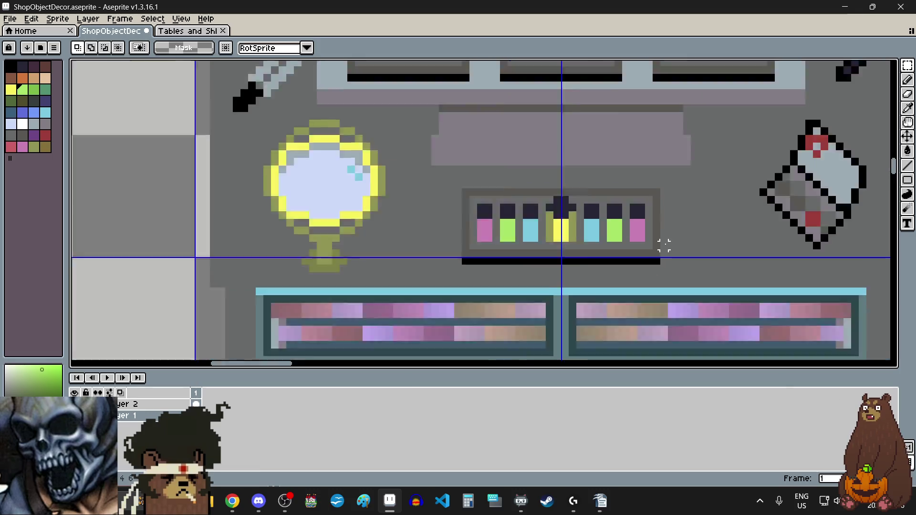
scroll(664, 250, "down", 1)
scroll(678, 207, "down", 1)
scroll(678, 209, "down", 1)
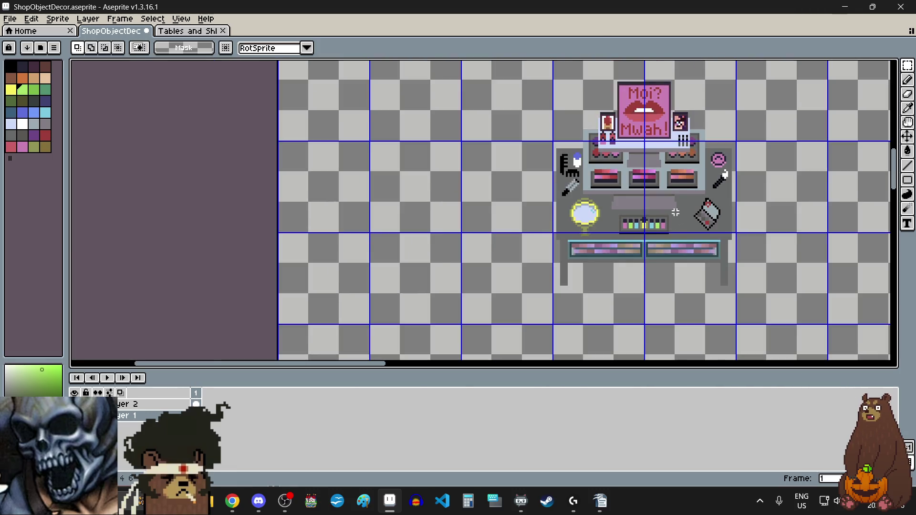
scroll(676, 210, "up", 1)
scroll(676, 212, "up", 1)
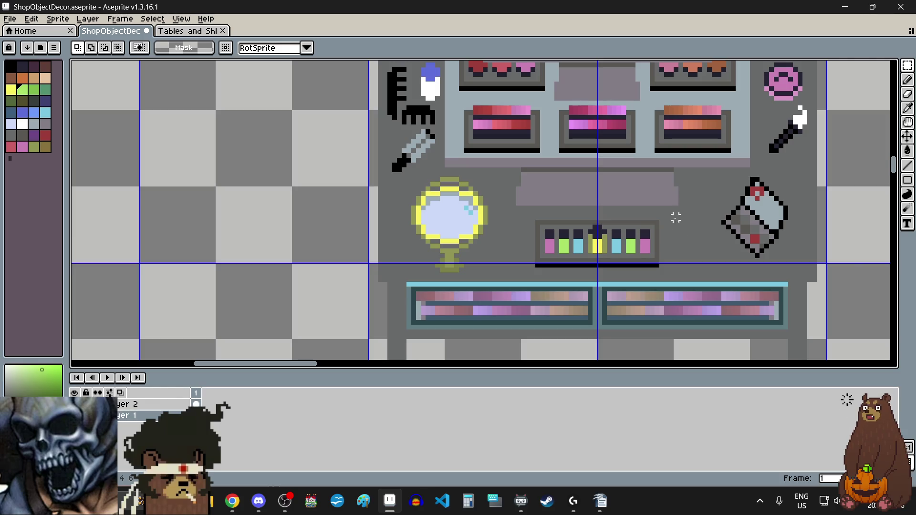
scroll(665, 245, "up", 1)
scroll(664, 247, "up", 2)
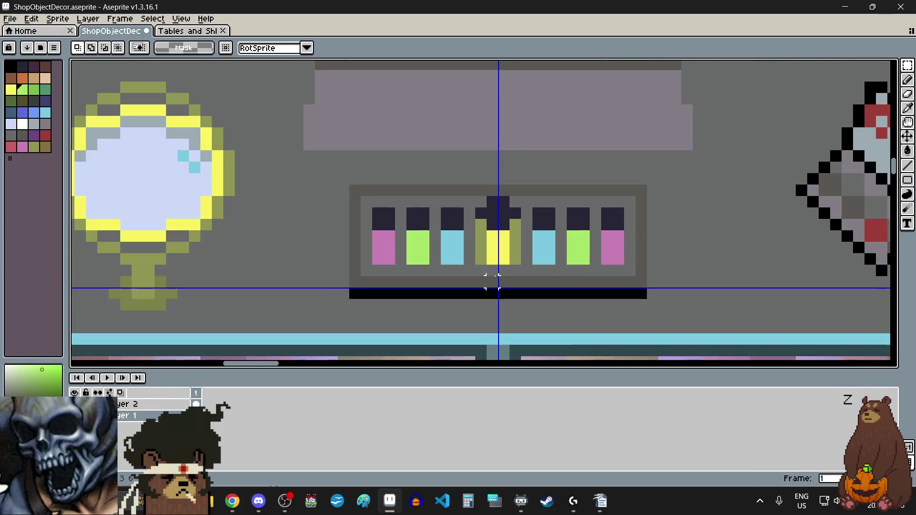
scroll(492, 281, "up", 1)
scroll(491, 267, "up", 1)
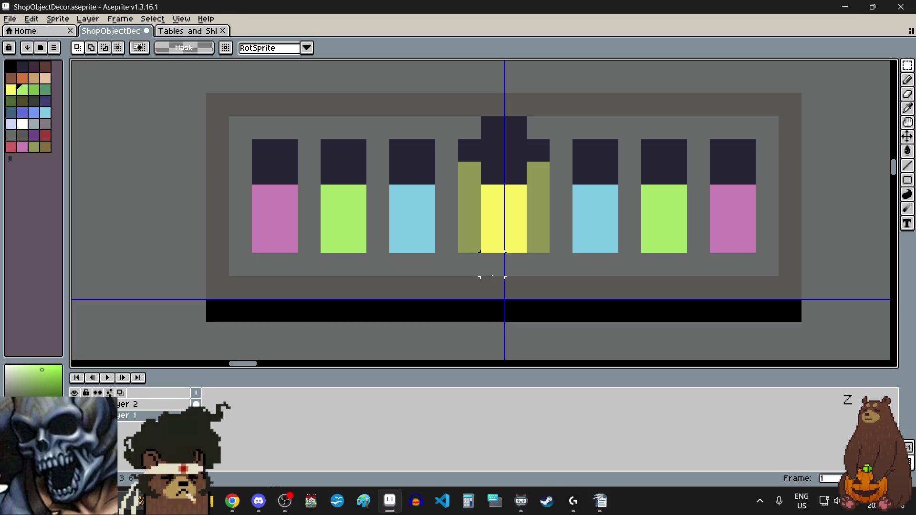
Step: Select the middle bottle's yellow centre, then undo an accidental rotation to restore it
left_click_drag(515, 192, 495, 243)
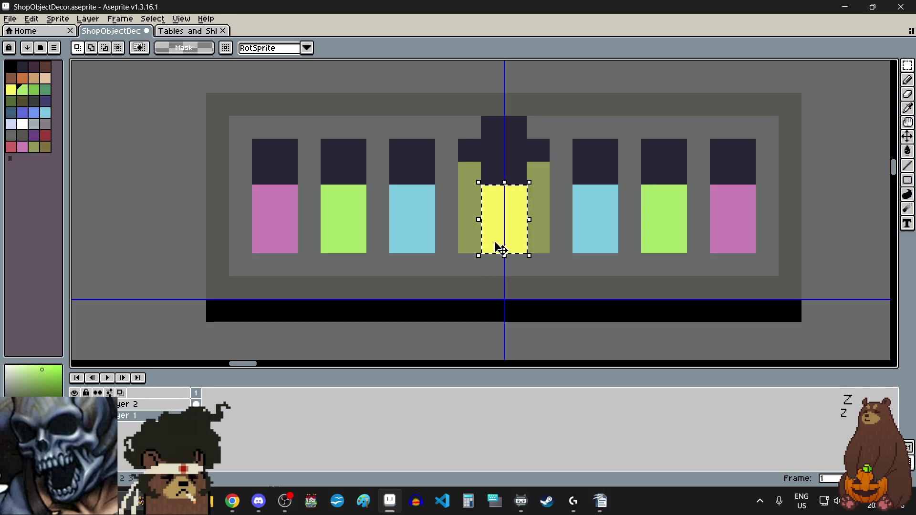
left_click_drag(549, 219, 539, 217)
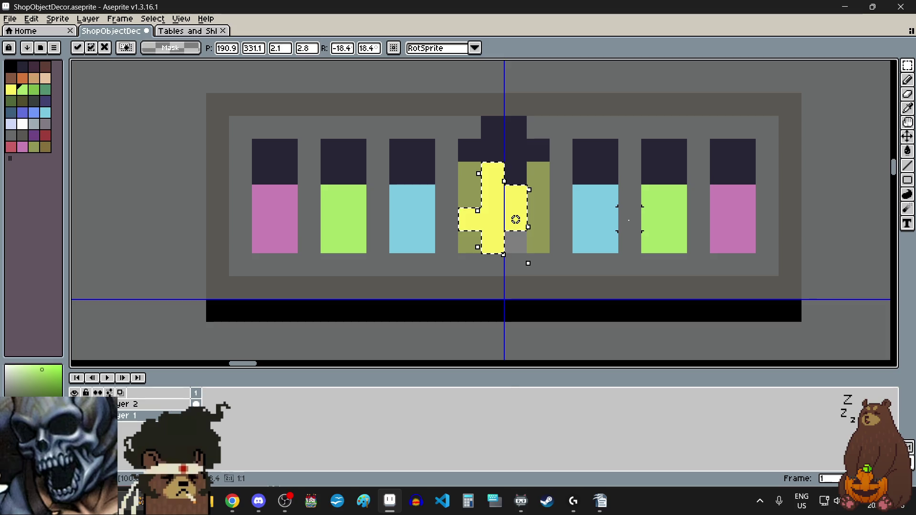
key("Escape")
key("ctrl+z")
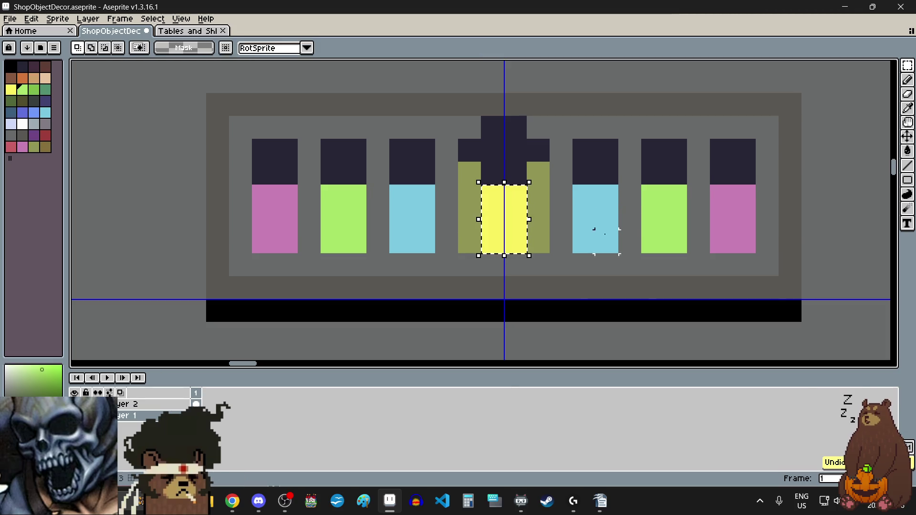
key("ctrl+z")
Step: Fill the bottle's right olive column with the sampled bright yellow
key("i")
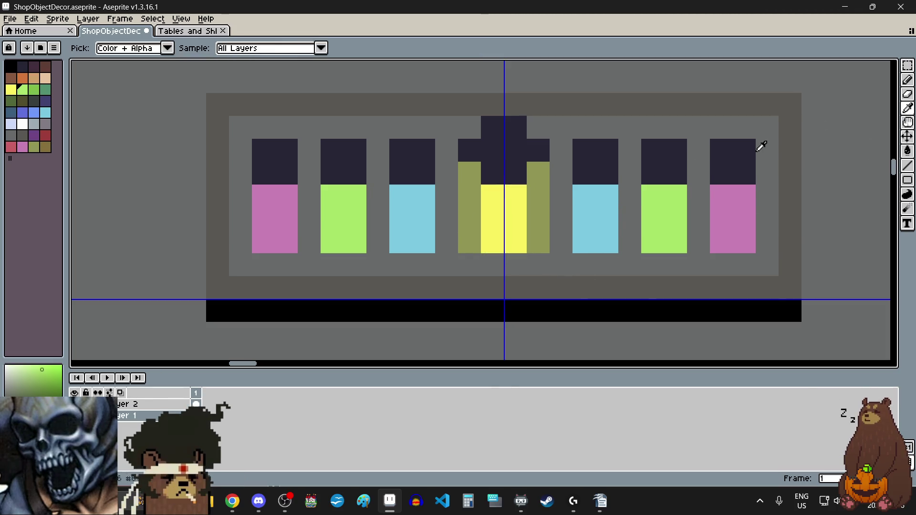
left_click(907, 151)
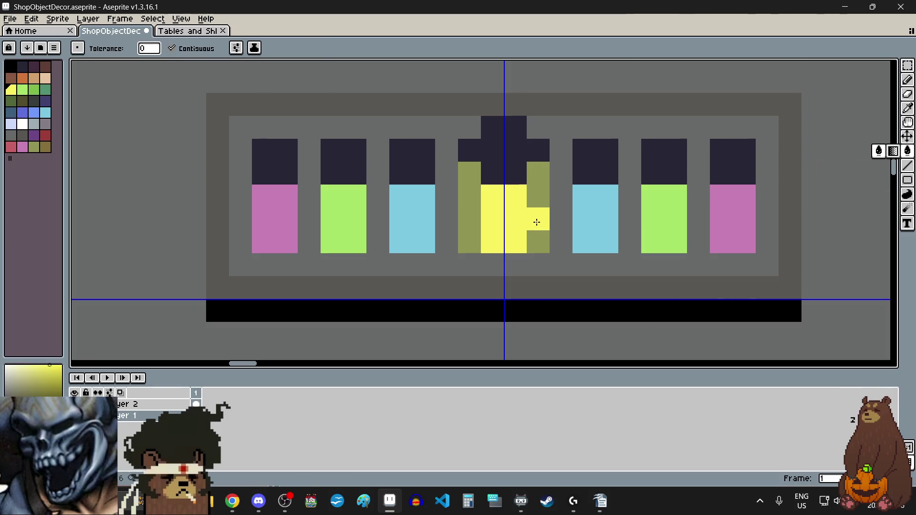
left_click(468, 220)
Step: Darken both yellow side columns with a -15 Brightness/Contrast adjustment
left_click(907, 65)
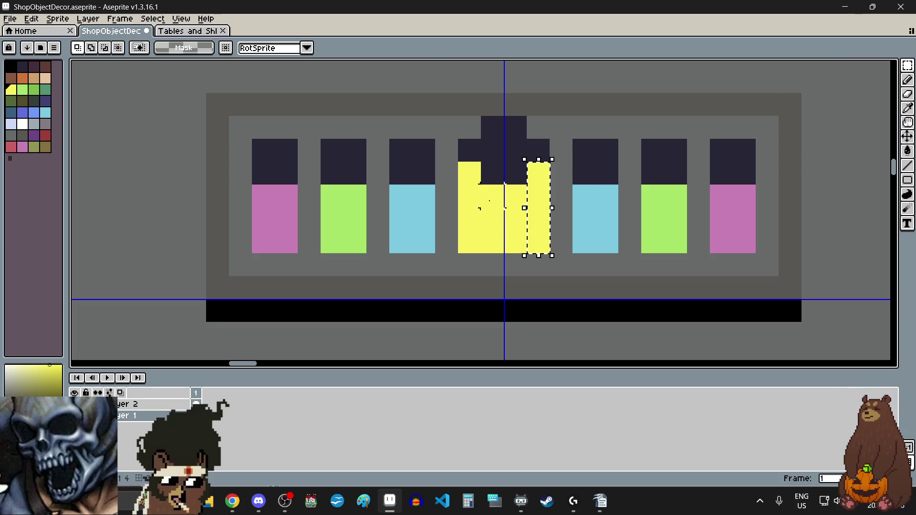
left_click_drag(482, 186, 481, 255)
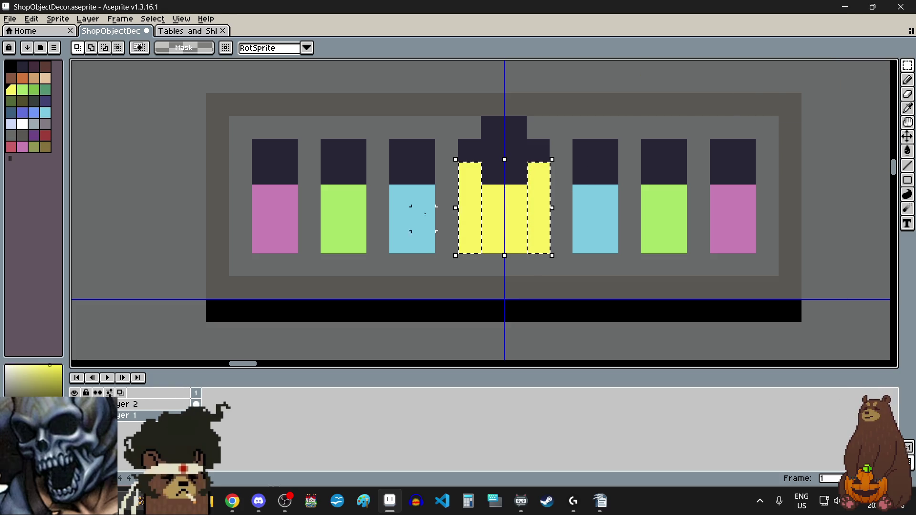
left_click(32, 21)
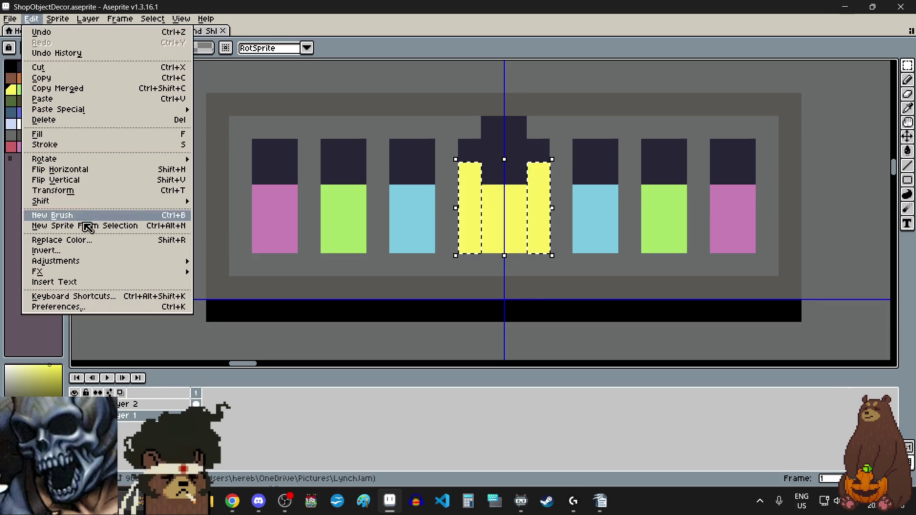
mouse_move(181, 261)
left_click(220, 263)
left_click_drag(231, 231, 213, 231)
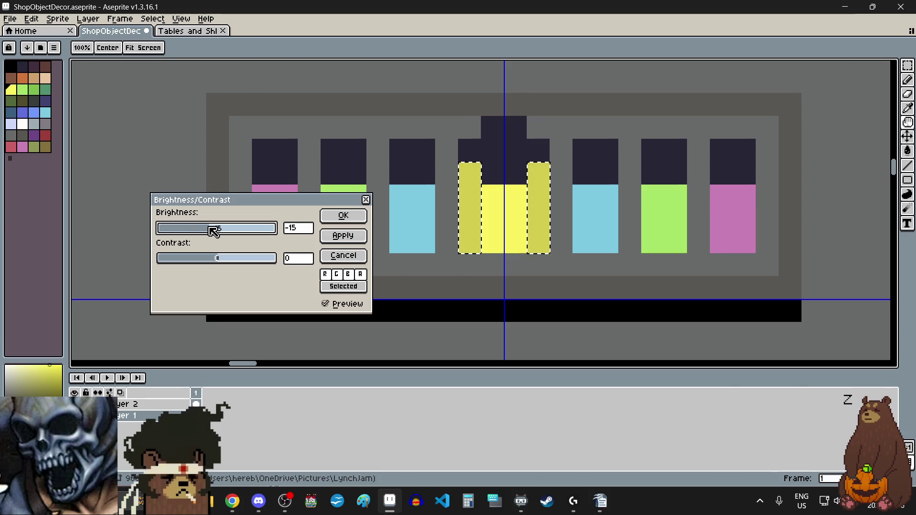
left_click(341, 219)
Step: Save ShopObjectDecor.aseprite with the recoloured bottle
scroll(472, 194, "down", 3)
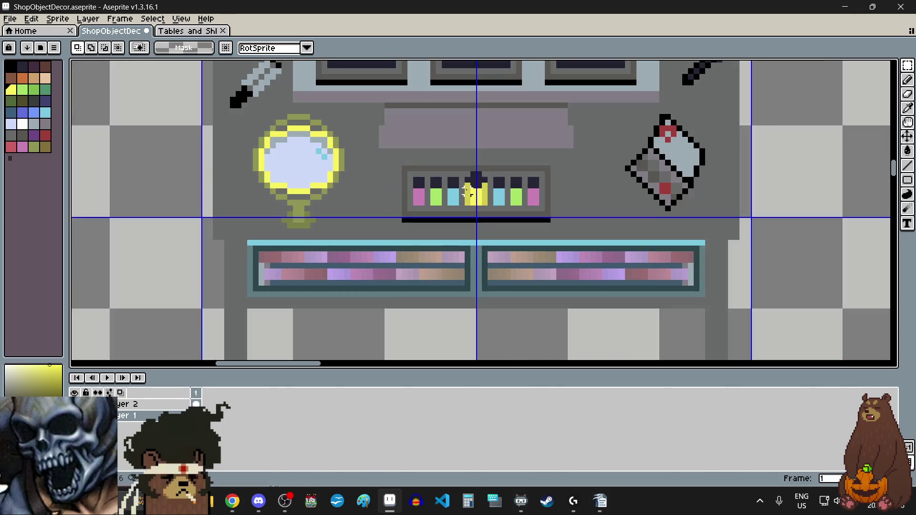
scroll(472, 195, "down", 3)
scroll(471, 195, "up", 2)
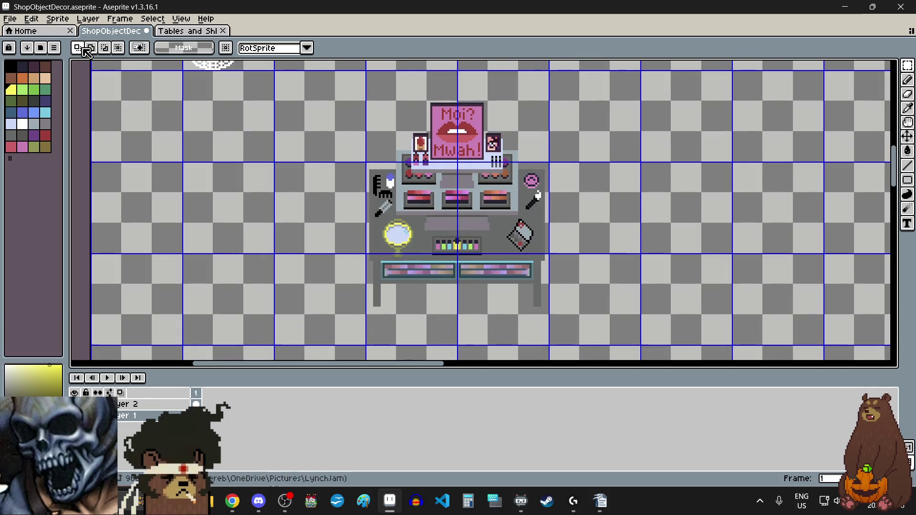
left_click(10, 19)
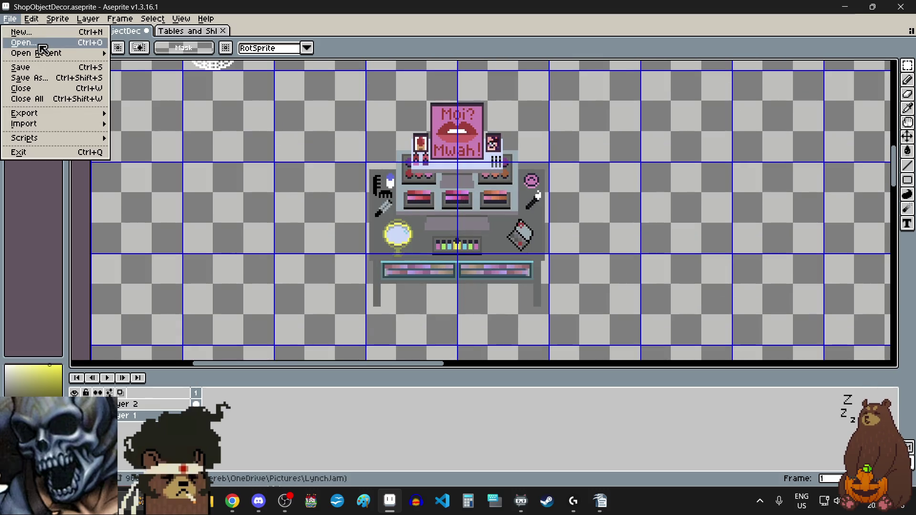
left_click(32, 70)
Step: Marquee-select the whole pink vanity table sprite
scroll(370, 71, "up", 2)
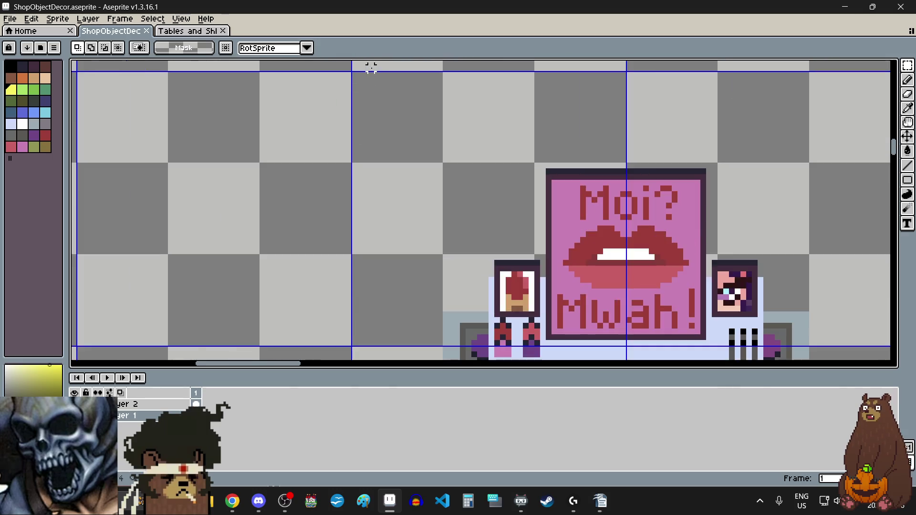
scroll(362, 70, "up", 2)
scroll(352, 73, "down", 1)
scroll(352, 74, "down", 1)
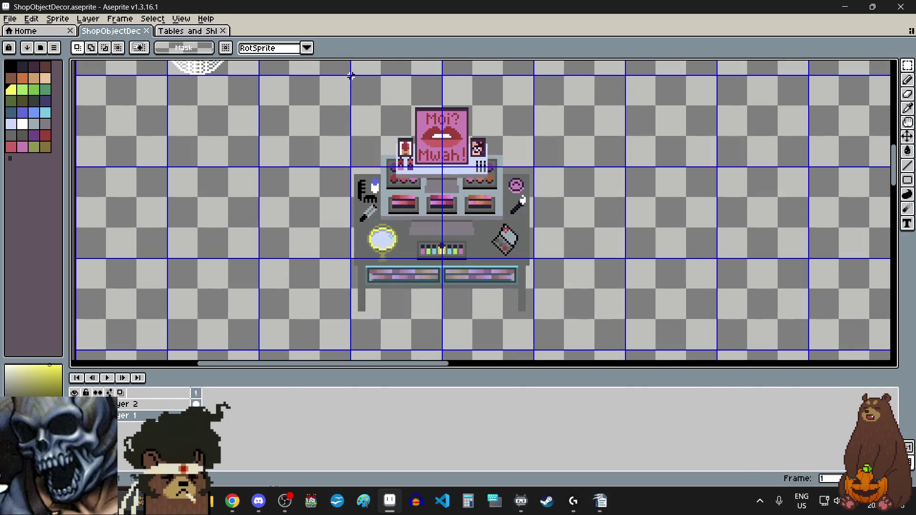
mouse_move(351, 76)
left_mouse_down()
mouse_move(527, 306)
mouse_move(508, 263)
left_mouse_up()
scroll(535, 319, "up", 1)
scroll(540, 329, "up", 1)
scroll(510, 316, "up", 1)
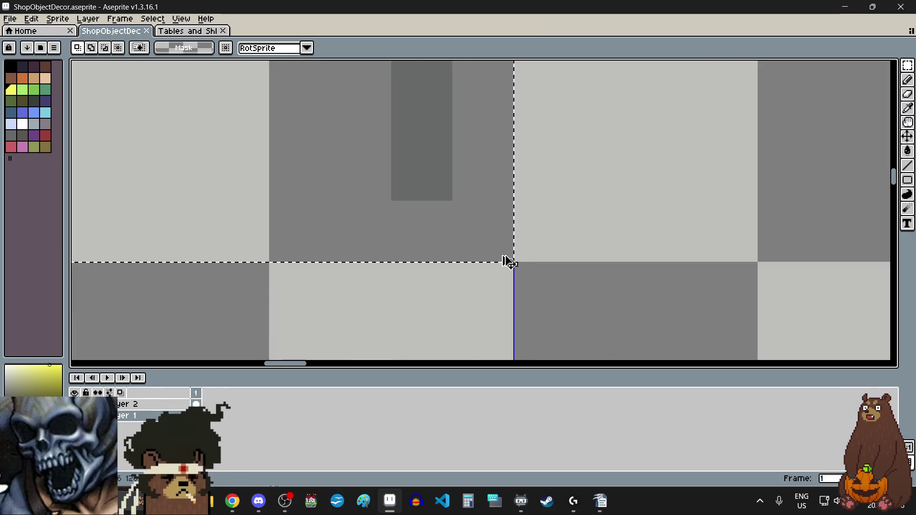
scroll(509, 262, "down", 3)
scroll(548, 247, "down", 2)
scroll(548, 246, "down", 3)
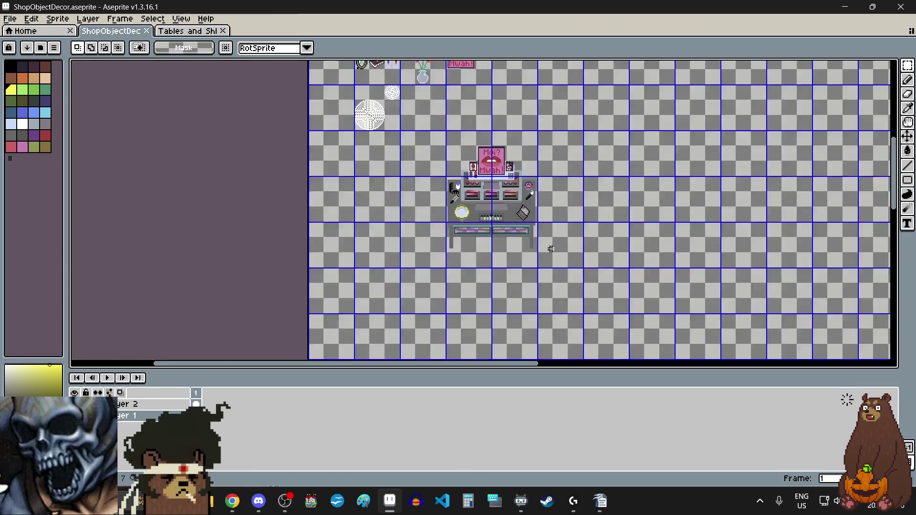
Step: Paste the vanity sprite into the Tables and Shleves With Clutter sheet
left_click(184, 31)
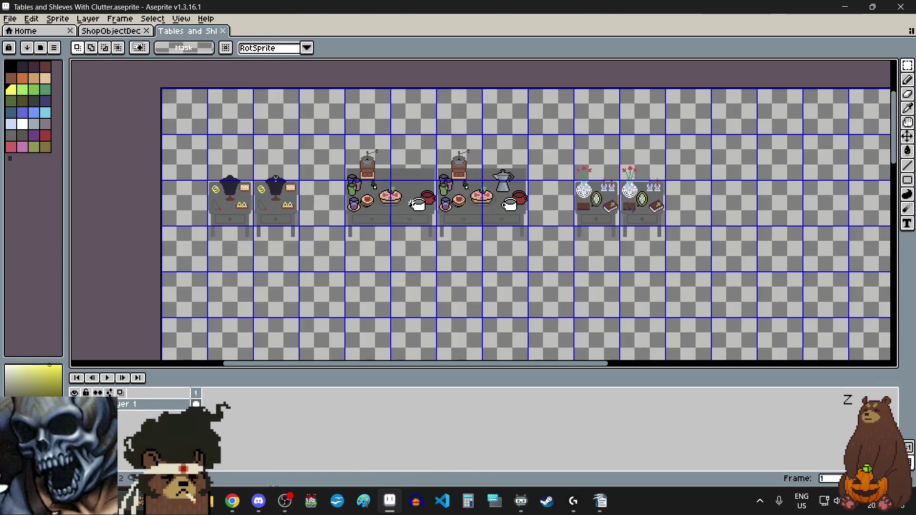
key("ctrl+v")
scroll(411, 204, "down", 2)
scroll(385, 213, "up", 1)
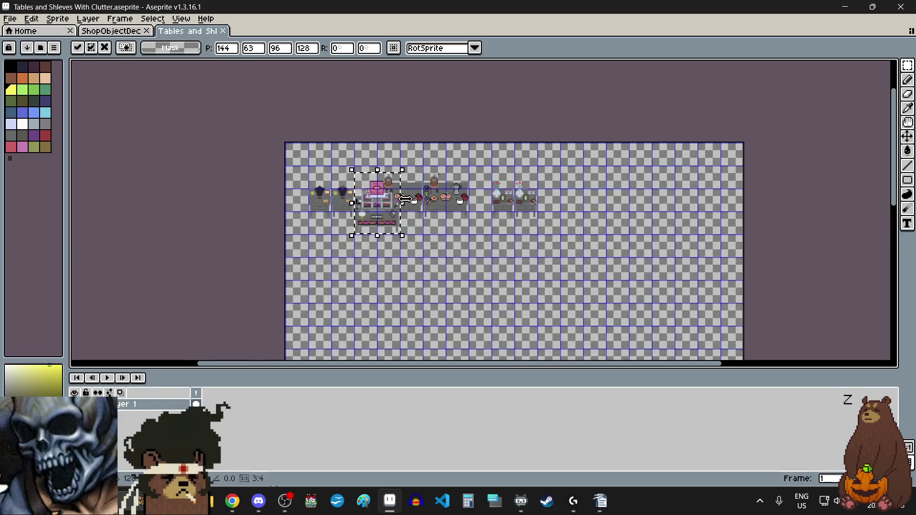
scroll(385, 213, "up", 1)
scroll(384, 210, "down", 2)
Step: Position the pasted vanity below the existing tables, nudging it one pixel down
mouse_move(375, 213)
left_mouse_down()
mouse_move(442, 272)
mouse_move(419, 230)
mouse_move(426, 238)
left_mouse_up()
scroll(438, 267, "up", 3)
scroll(366, 130, "up", 3)
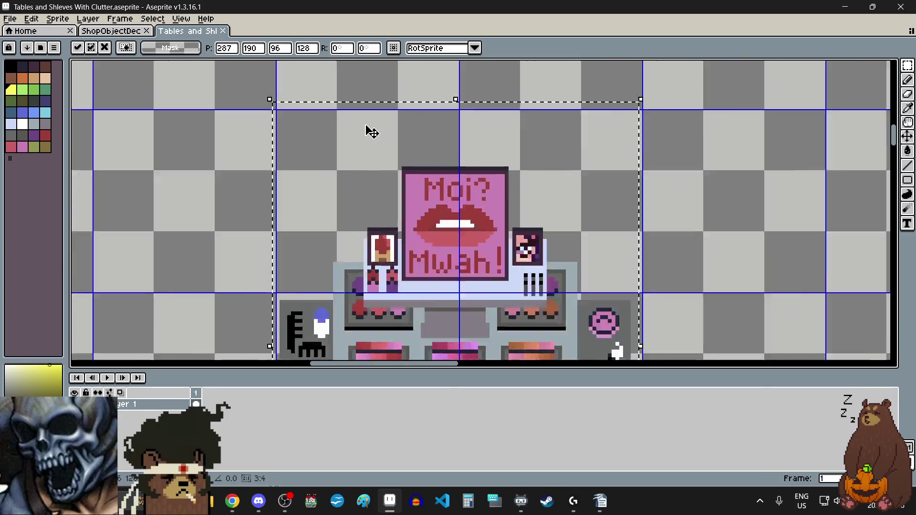
scroll(358, 143, "up", 2)
left_click_drag(352, 159, 360, 169)
scroll(360, 172, "down", 5)
scroll(353, 196, "down", 2)
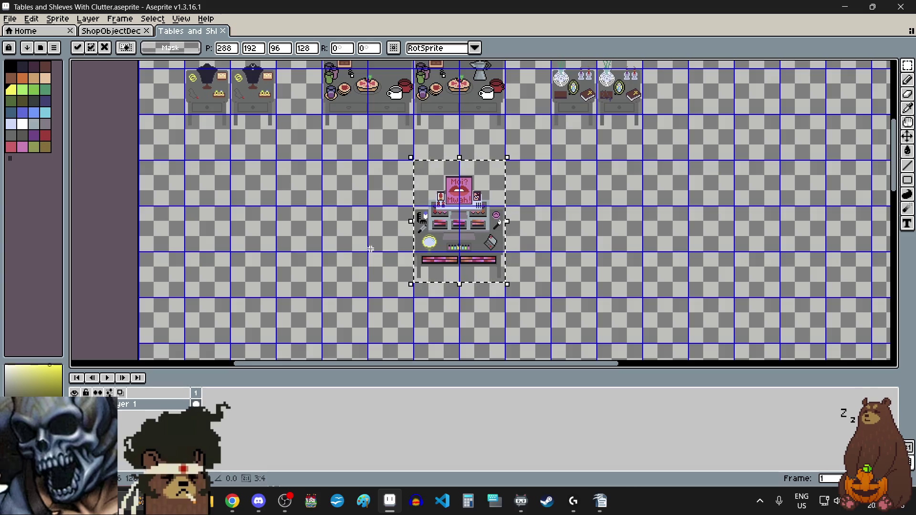
scroll(429, 122, "up", 6)
scroll(429, 123, "down", 1)
scroll(490, 213, "down", 2)
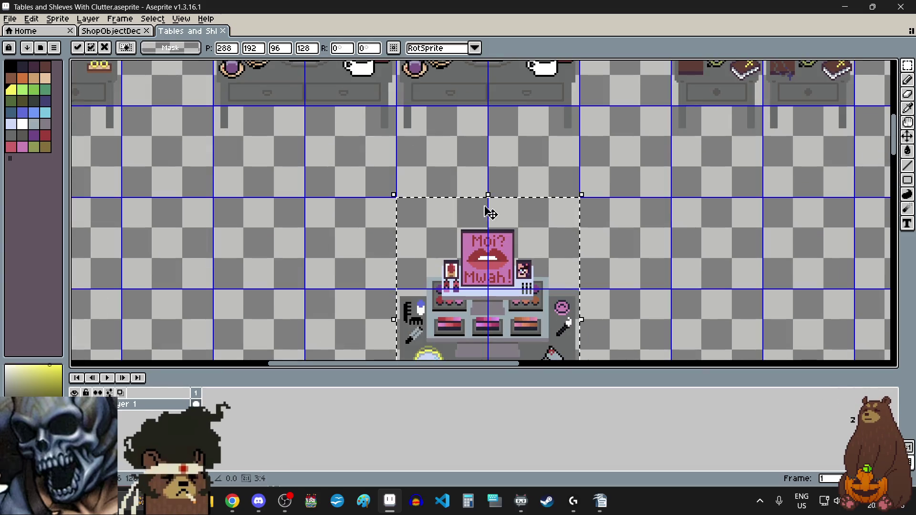
left_click_drag(490, 287, 491, 247)
scroll(415, 157, "up", 2)
scroll(423, 229, "up", 1)
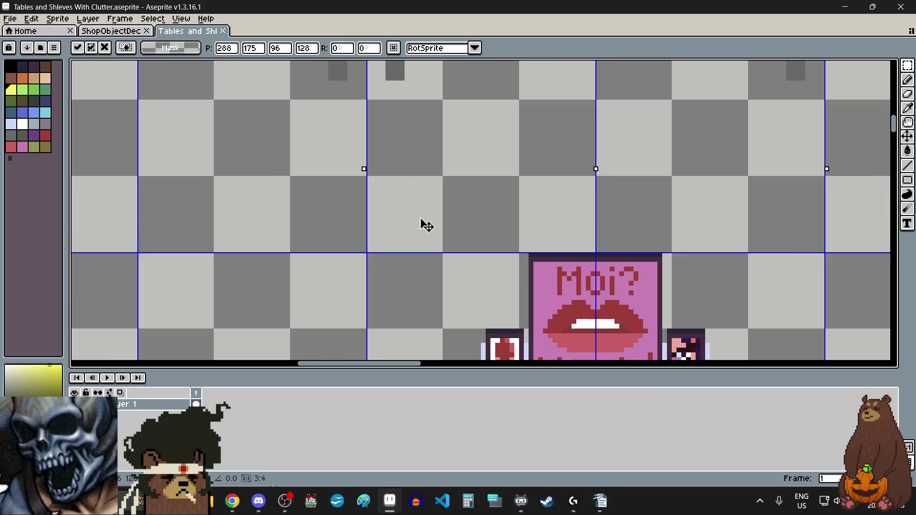
key("Down")
scroll(423, 225, "down", 4)
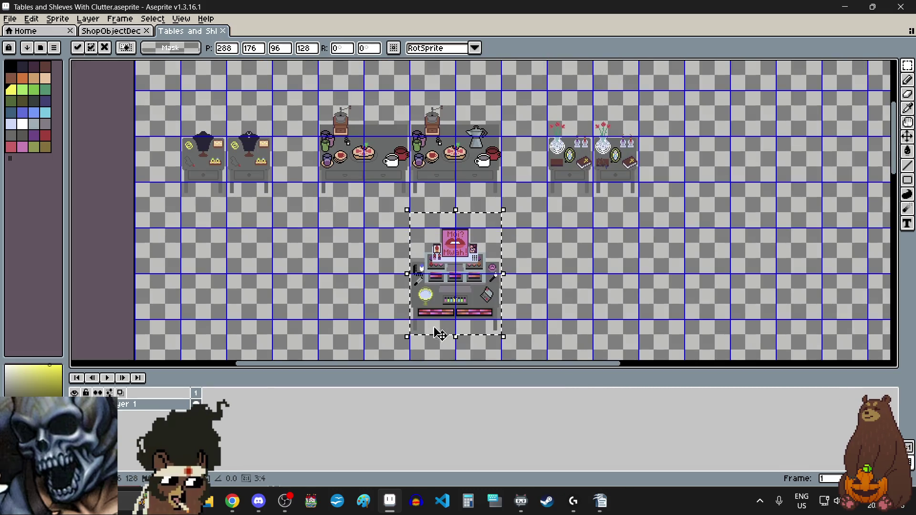
scroll(439, 334, "up", 3)
scroll(429, 329, "down", 5)
scroll(413, 311, "up", 5)
scroll(389, 270, "up", 2)
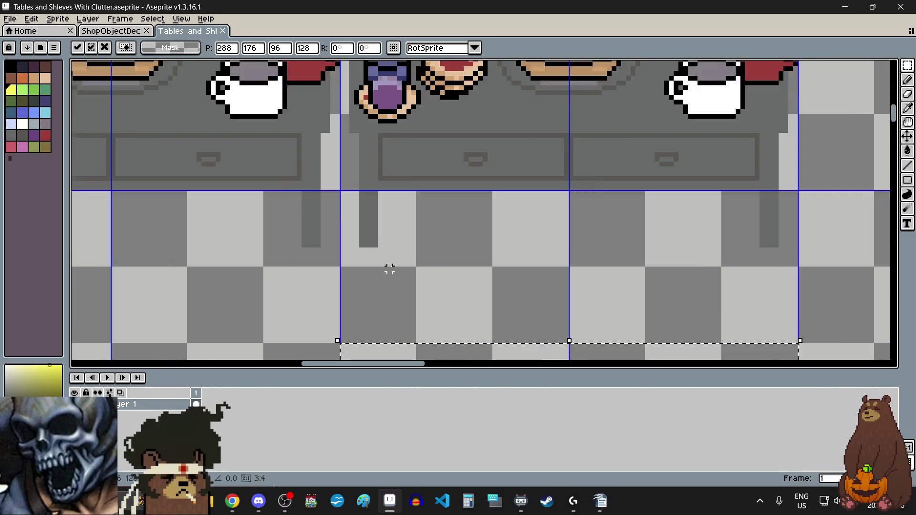
scroll(390, 269, "up", 2)
scroll(364, 253, "up", 3)
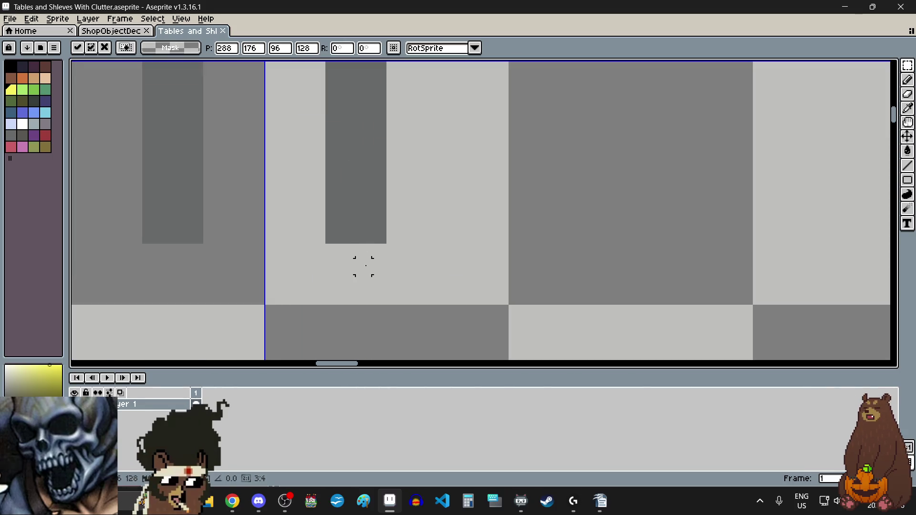
scroll(360, 267, "down", 3)
scroll(353, 286, "down", 2)
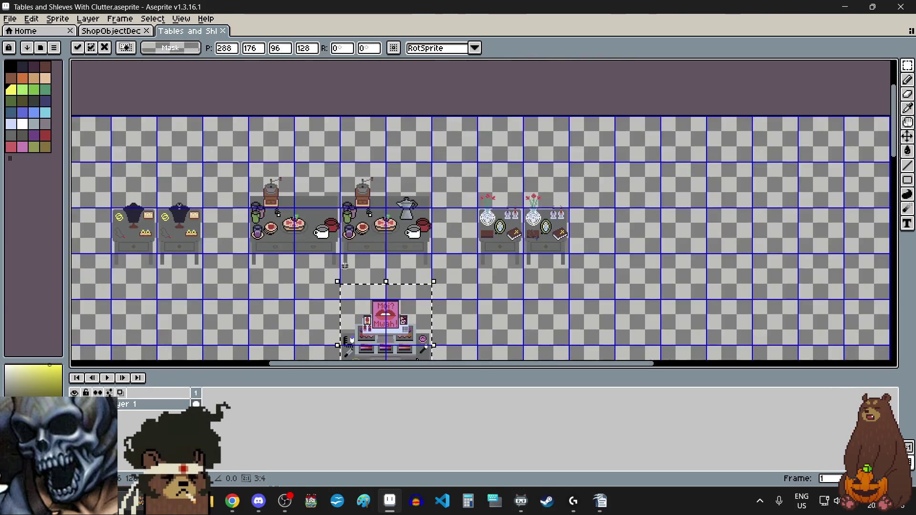
scroll(335, 309, "down", 2)
scroll(335, 308, "up", 3)
Step: Commit the vanity table in its place below the shelf tables
left_click(308, 231)
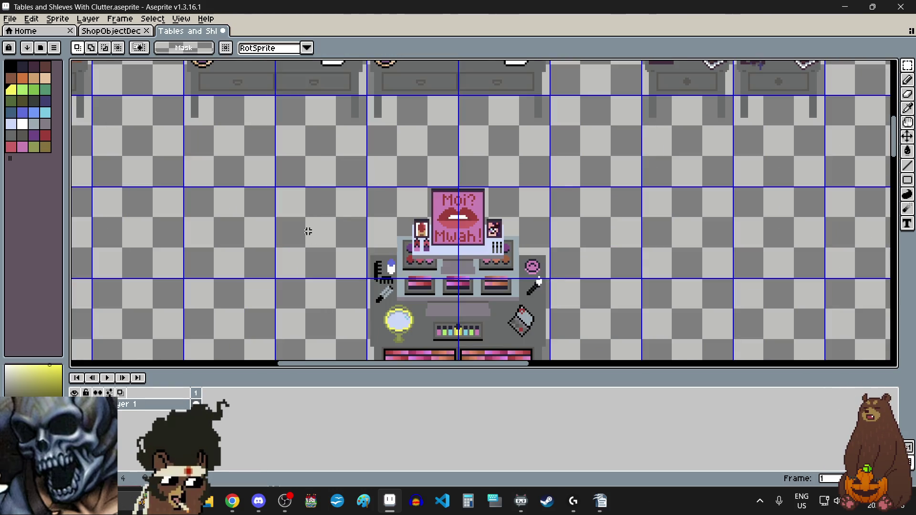
scroll(308, 230, "down", 3)
scroll(416, 242, "up", 3)
scroll(416, 241, "up", 3)
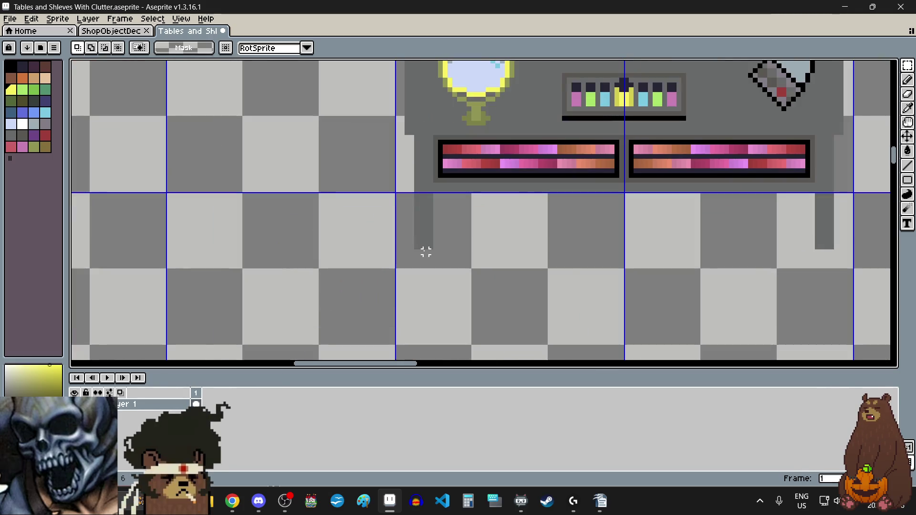
scroll(423, 253, "up", 3)
scroll(429, 285, "down", 3)
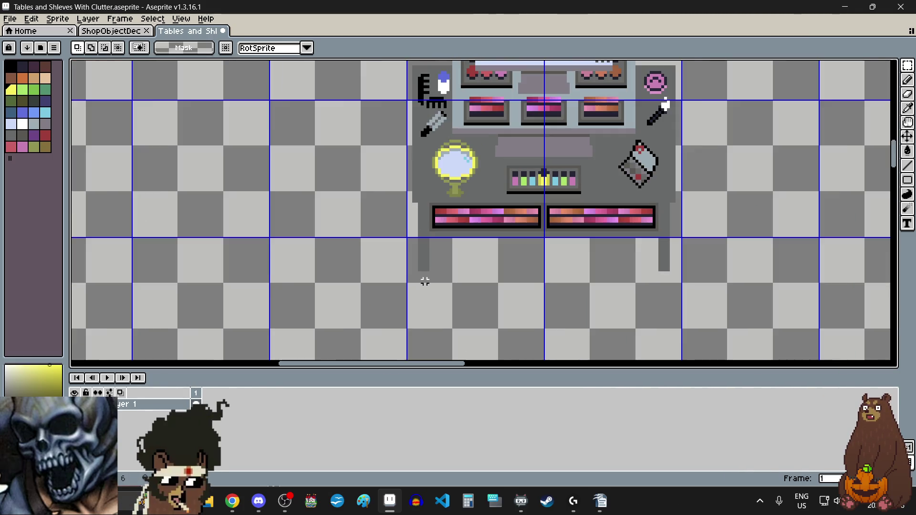
scroll(423, 275, "down", 3)
scroll(429, 121, "up", 3)
scroll(428, 119, "down", 3)
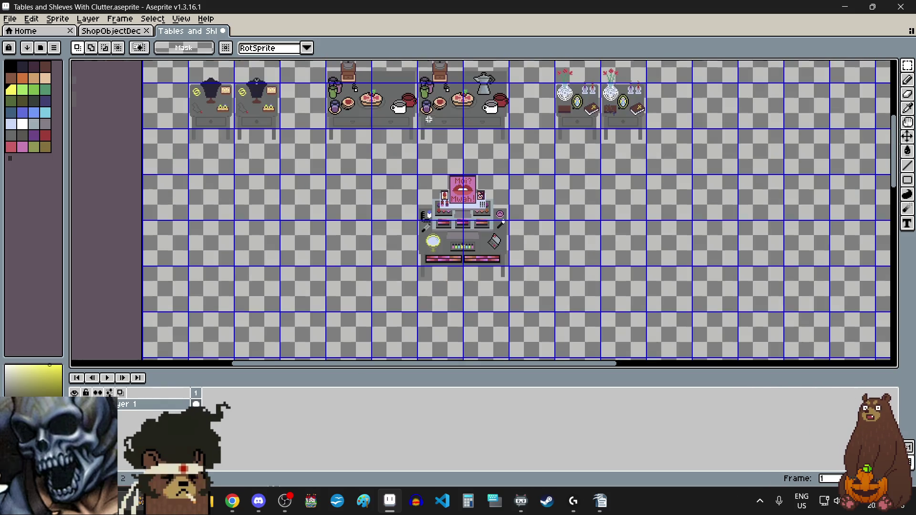
scroll(429, 119, "down", 2)
scroll(431, 97, "up", 4)
scroll(431, 98, "down", 2)
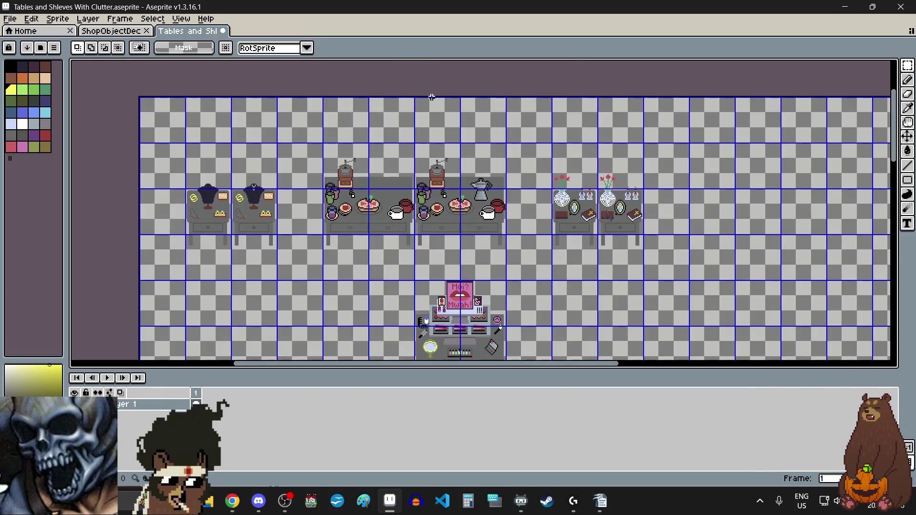
Step: Bring the ShopObjectDecor sheet back into view
left_click(119, 31)
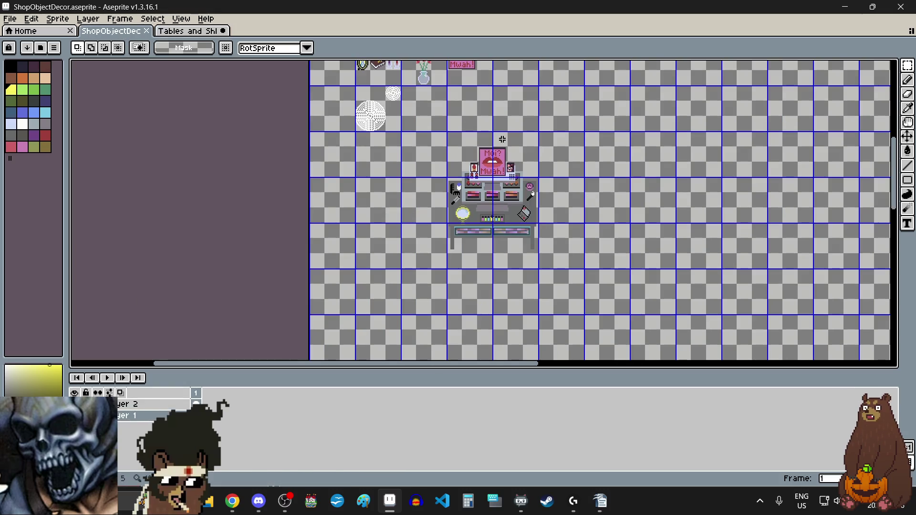
scroll(502, 200, "down", 2)
scroll(709, 121, "up", 1)
scroll(709, 121, "up", 2)
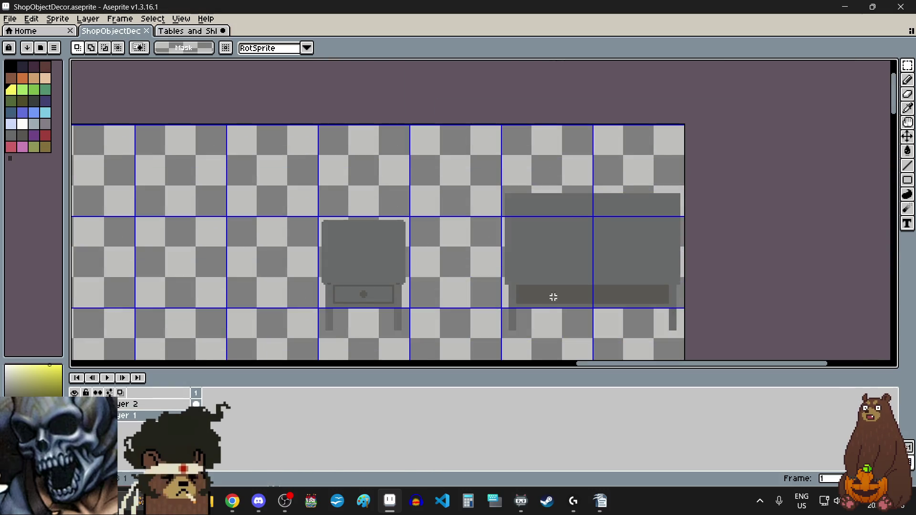
Step: Return to the Tables and Shleves With Clutter sheet
scroll(531, 322, "up", 2)
scroll(513, 313, "up", 2)
scroll(436, 193, "up", 1)
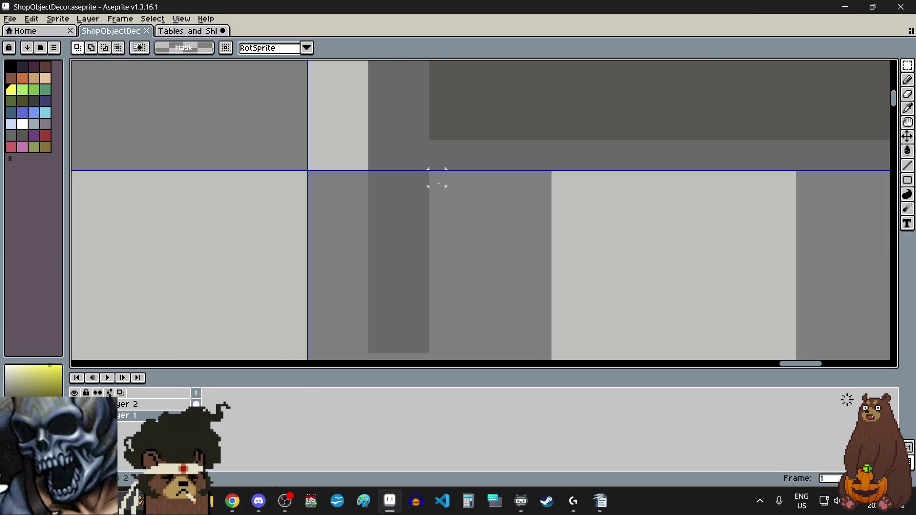
scroll(436, 205, "down", 2)
scroll(437, 248, "up", 2)
scroll(417, 266, "down", 3)
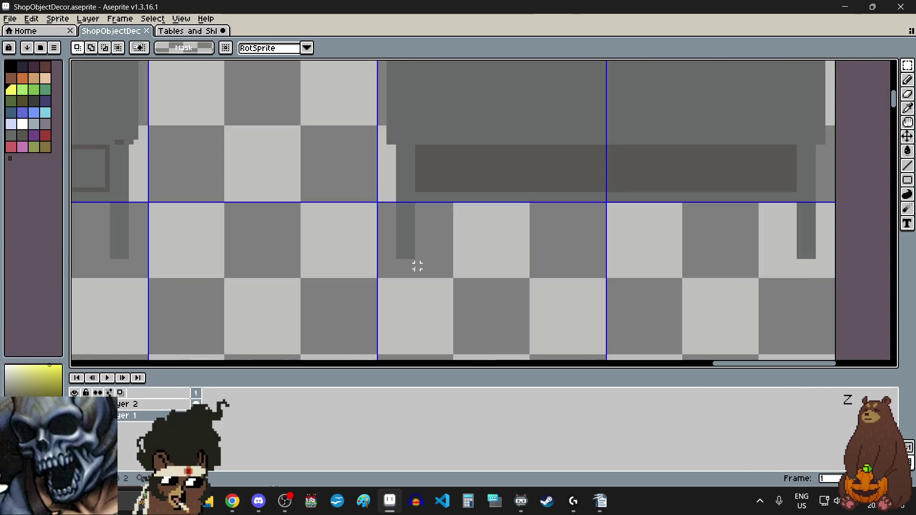
scroll(477, 255, "down", 2)
scroll(489, 253, "down", 1)
scroll(486, 253, "up", 1)
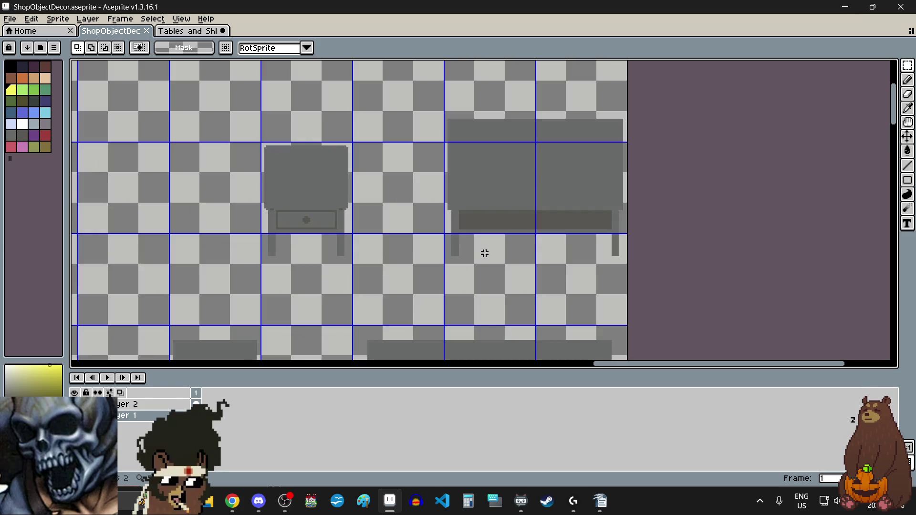
left_click(186, 32)
Step: Drag a copy of the selected vanity table to the left of the original
scroll(421, 289, "down", 2)
scroll(421, 289, "up", 3)
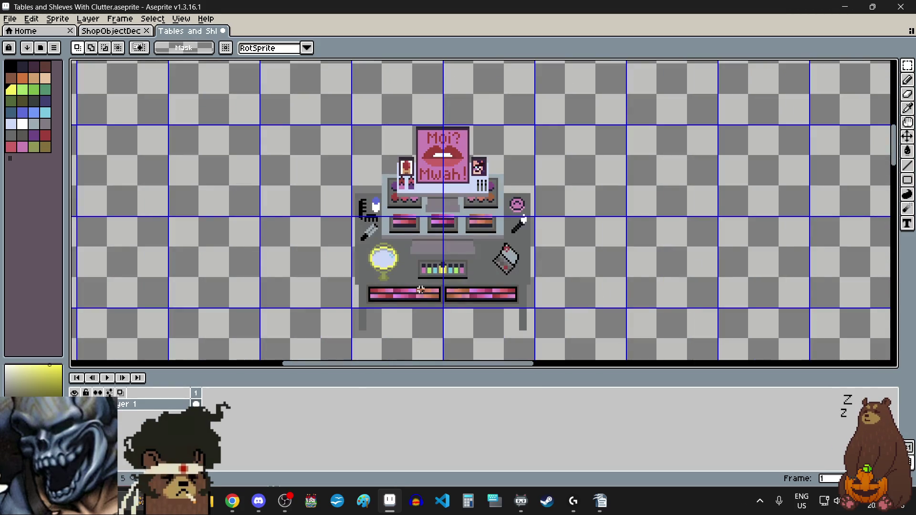
scroll(421, 289, "down", 1)
scroll(419, 228, "up", 2)
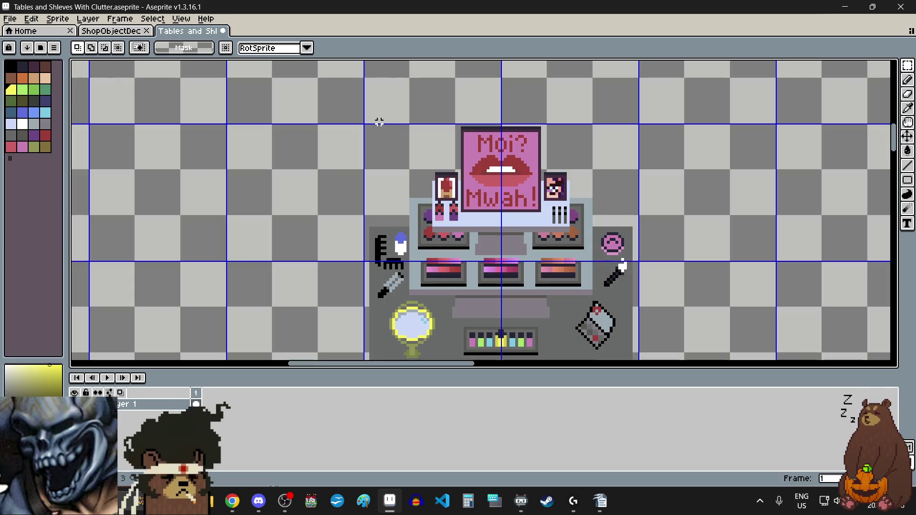
scroll(379, 122, "up", 2)
scroll(327, 138, "down", 4)
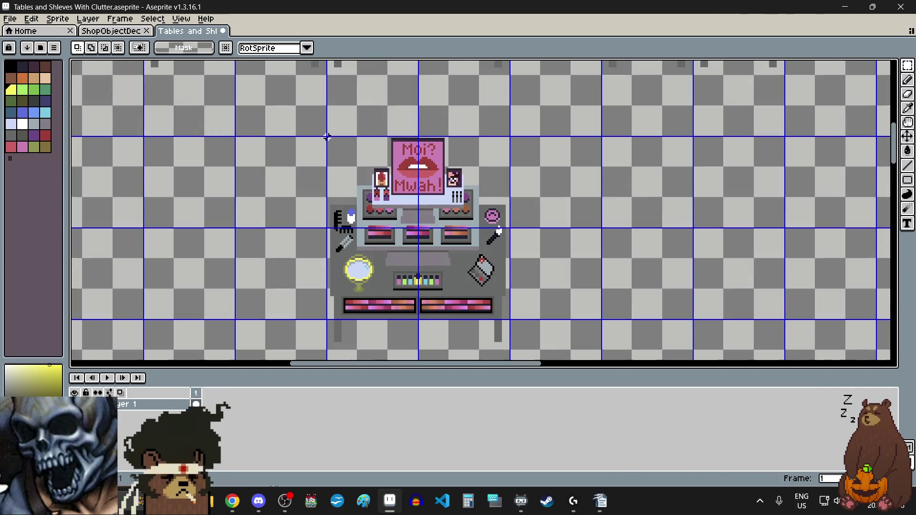
scroll(327, 138, "down", 2)
scroll(401, 228, "up", 3)
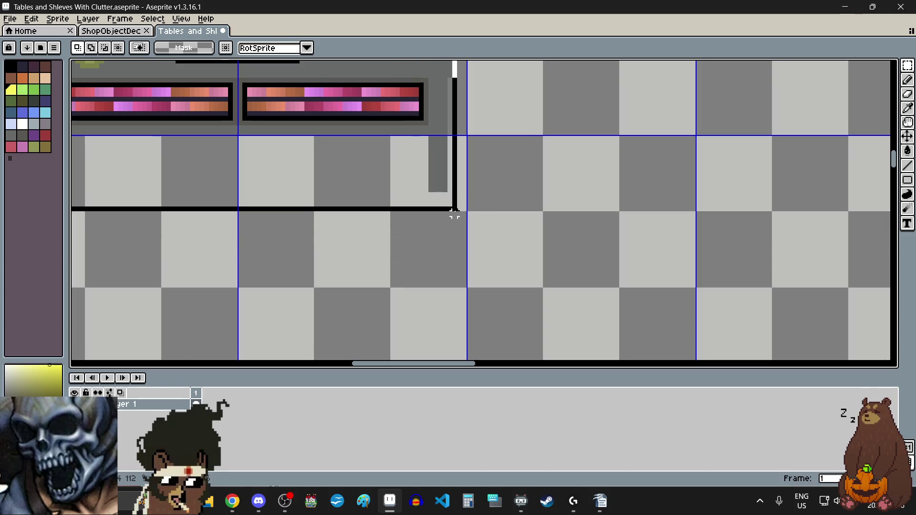
scroll(453, 210, "up", 1)
scroll(474, 202, "down", 2)
scroll(475, 203, "down", 2)
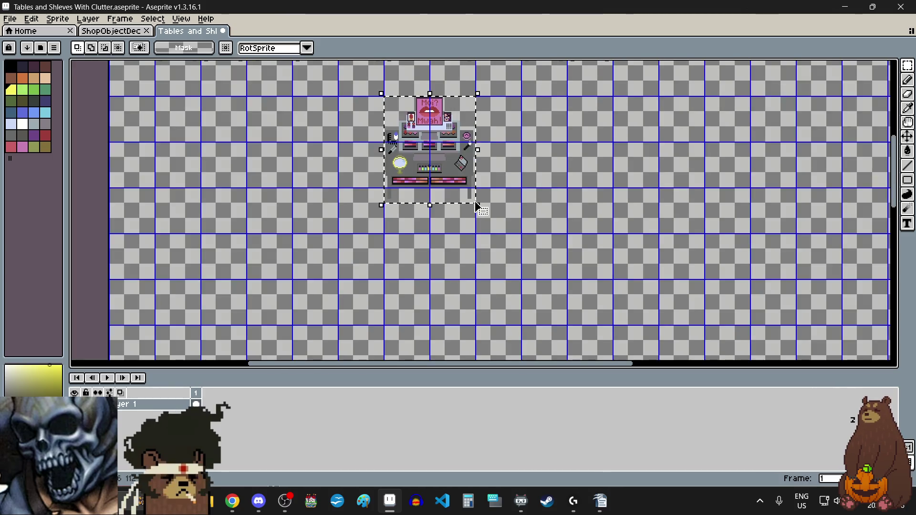
scroll(474, 181, "down", 2)
scroll(474, 169, "left", 2)
scroll(473, 168, "up", 1)
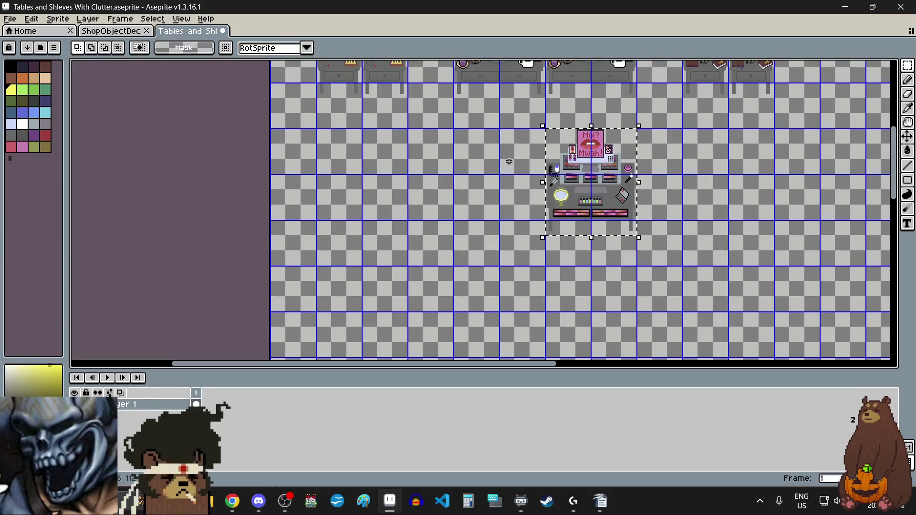
left_click(600, 166)
left_click_drag(600, 166, 504, 169)
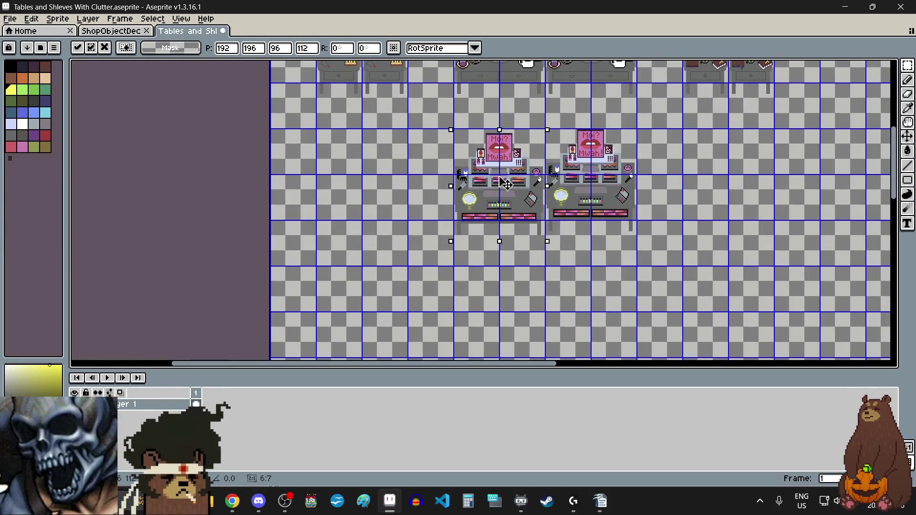
scroll(430, 217, "up", 5)
scroll(429, 217, "up", 2)
Step: Line the copy up with the original vanity and commit it
left_click_drag(423, 246, 424, 210)
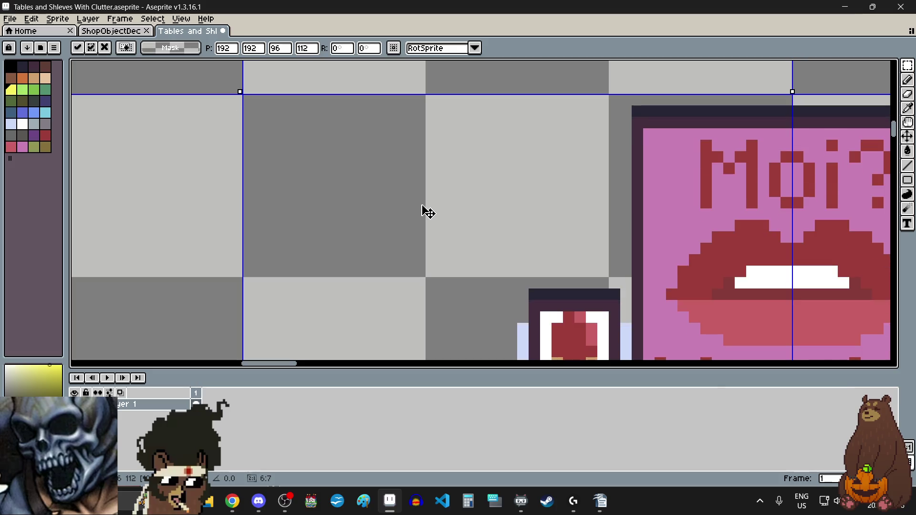
scroll(423, 205, "down", 5)
scroll(414, 224, "down", 2)
scroll(389, 253, "up", 1)
left_click(391, 258)
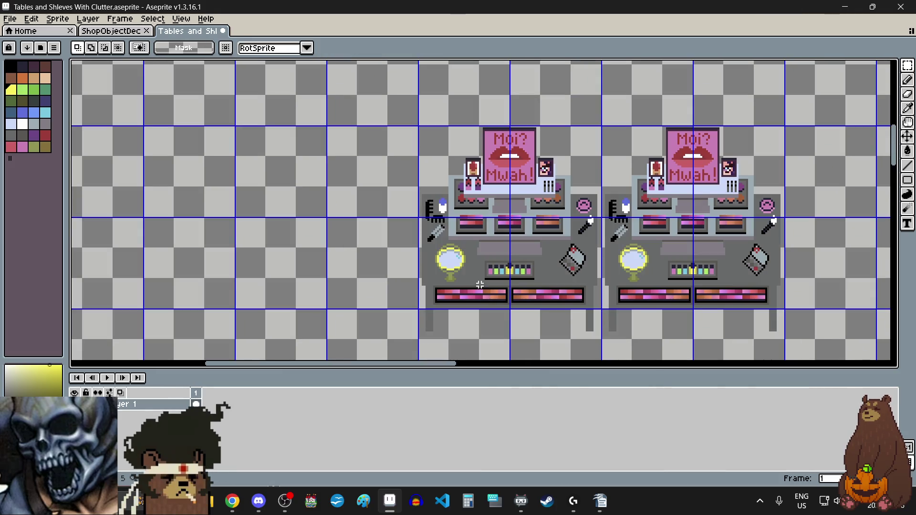
scroll(586, 270, "up", 4)
scroll(586, 272, "up", 1)
Step: Cover the left vanity's tilted bottle in table grey with the Pencil and a Filled Rectangle
left_click(907, 108)
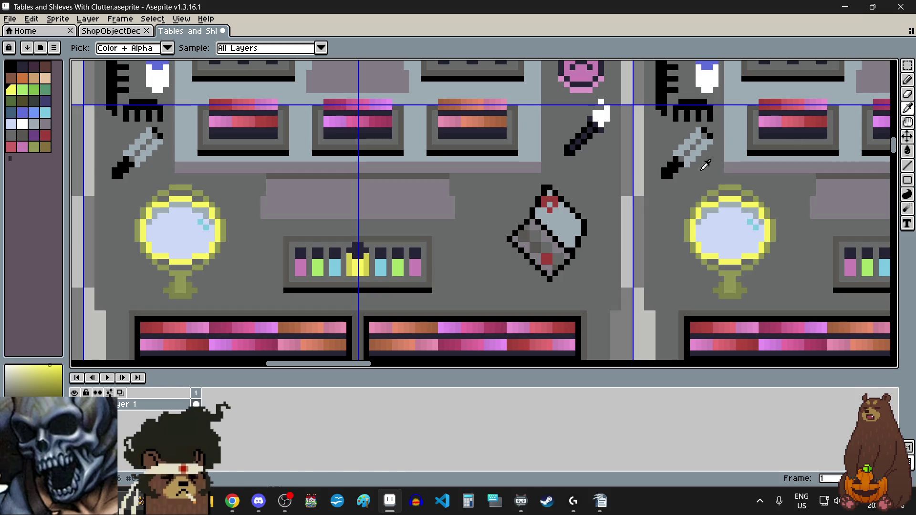
left_click(907, 80)
scroll(541, 248, "up", 3)
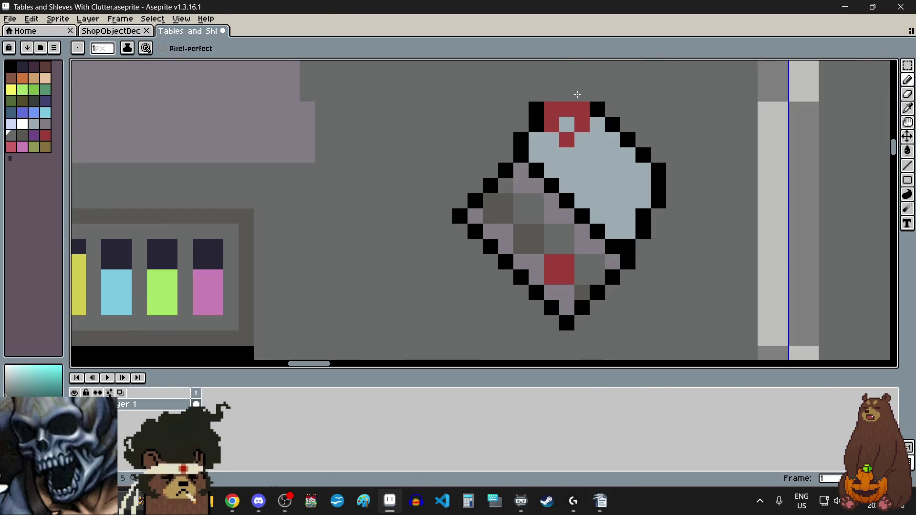
left_click(543, 109)
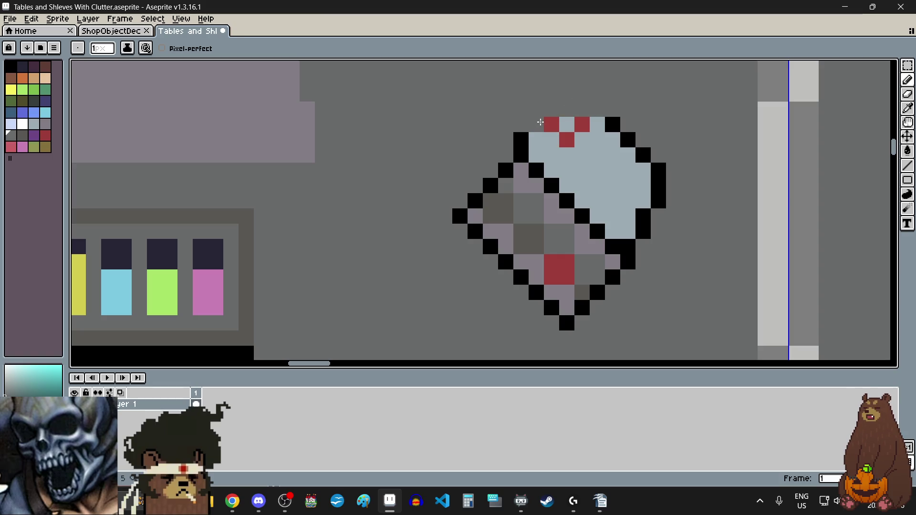
left_click_drag(909, 181, 863, 181)
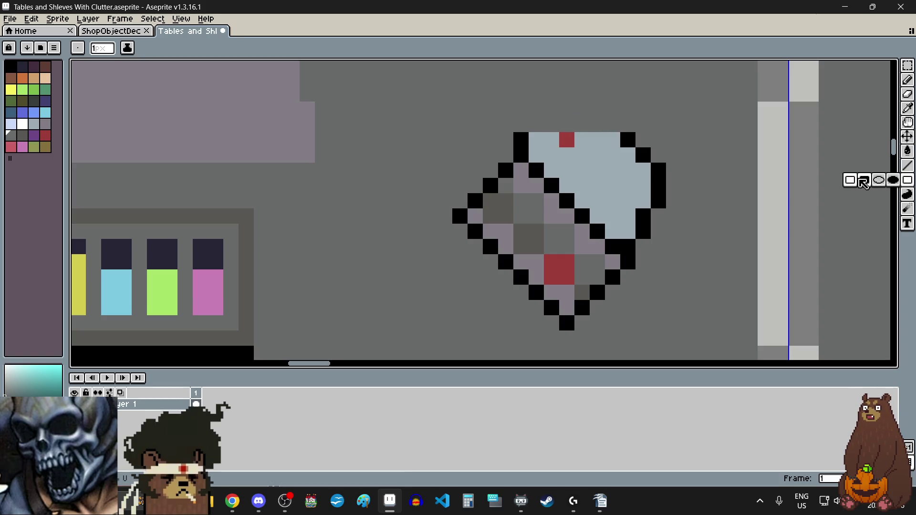
left_click_drag(459, 143, 667, 318)
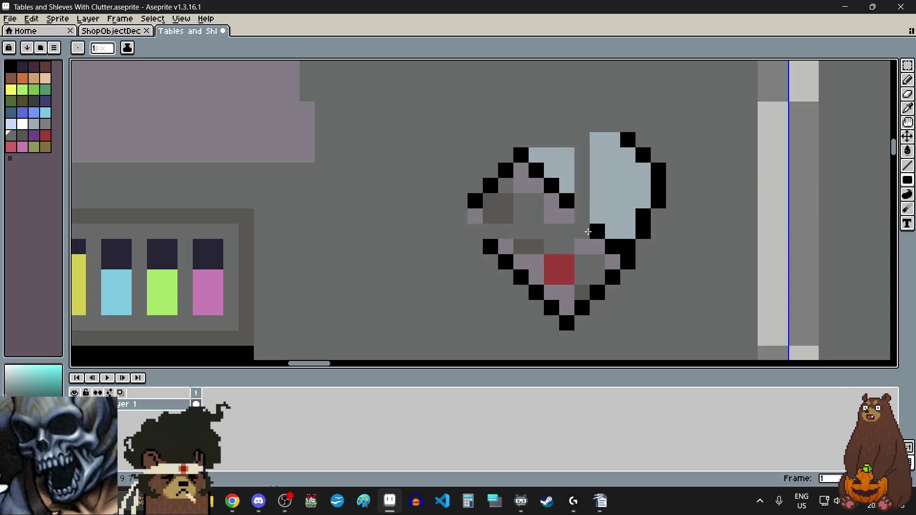
scroll(549, 205, "down", 3)
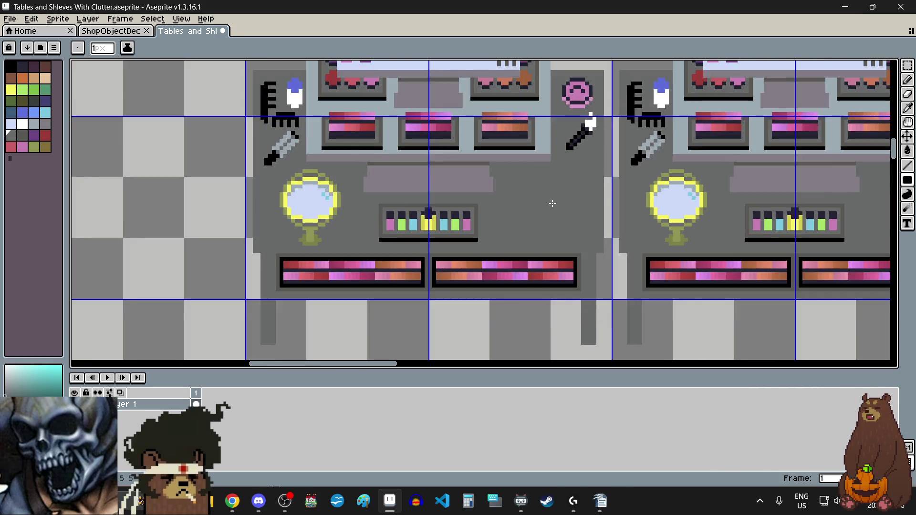
scroll(548, 206, "down", 2)
scroll(548, 205, "up", 2)
left_click(906, 65)
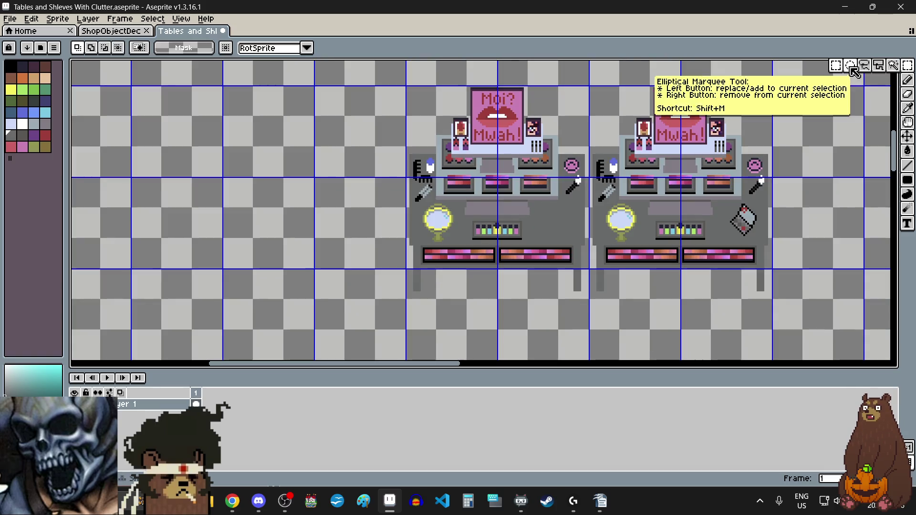
Step: Save the Tables and Shleves With Clutter sheet
left_click(18, 24)
left_click(24, 68)
scroll(207, 172, "down", 2)
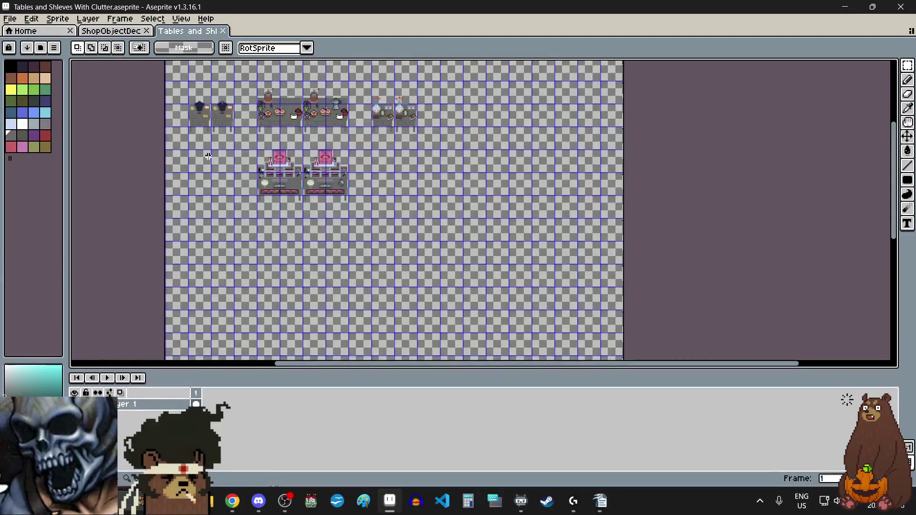
Step: Cut the pink vanity out of the ShopObjectDecor sheet
left_click(102, 31)
scroll(283, 235, "down", 3)
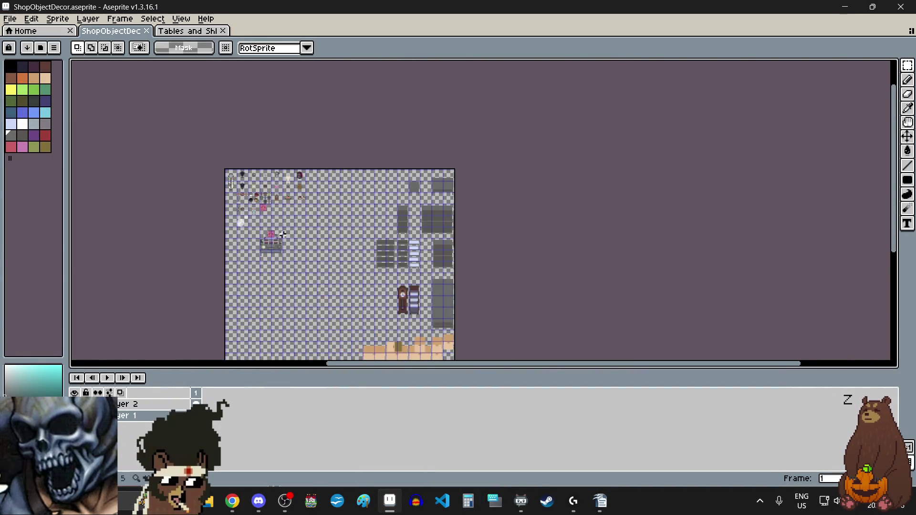
scroll(283, 235, "up", 3)
left_click_drag(248, 181, 393, 315)
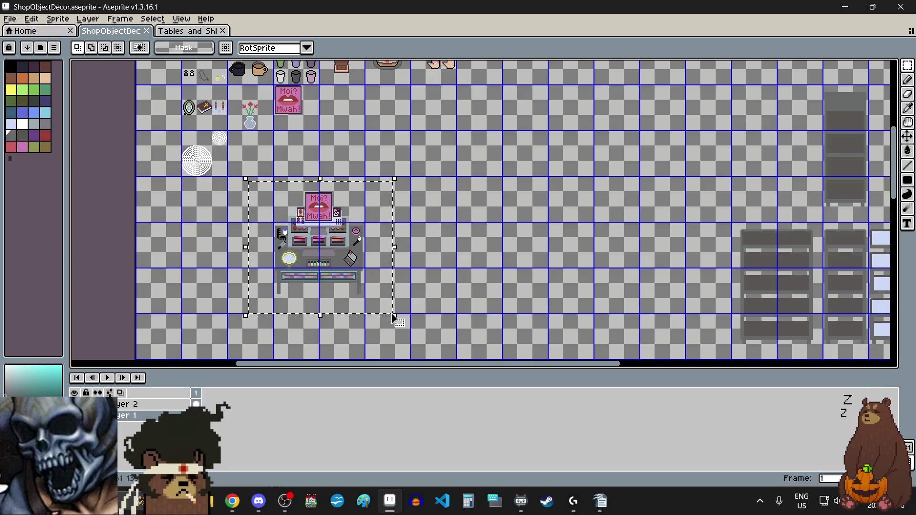
key("ctrl+x")
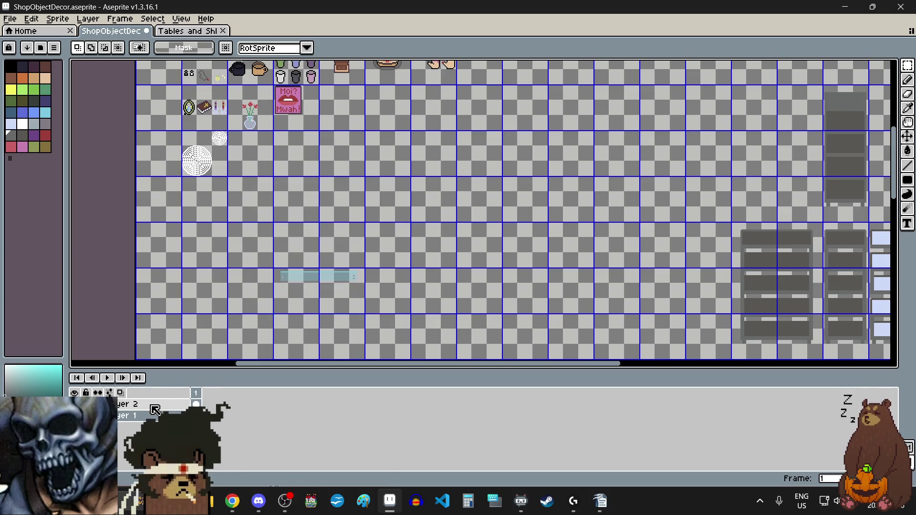
Step: Clear the blue drawer strip on Layer 2 and return to the tables sheet
key("Up")
left_click_drag(385, 324, 387, 326)
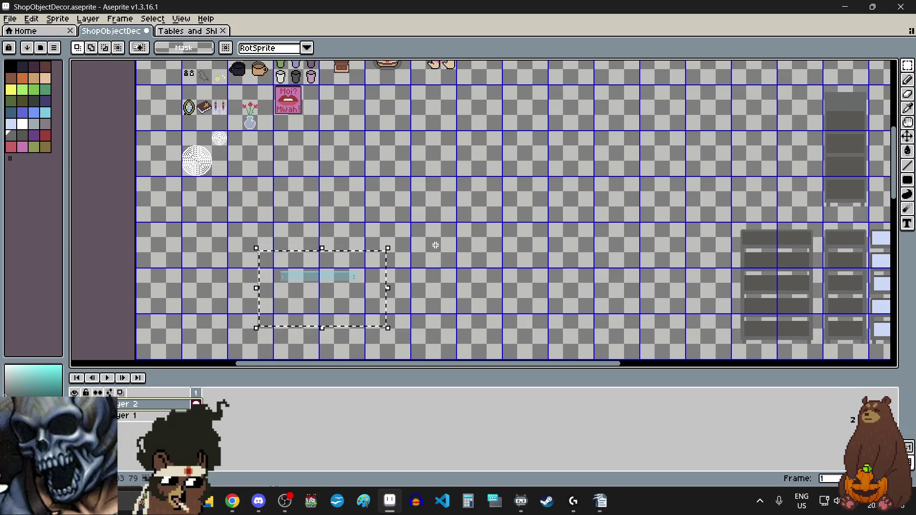
left_click(434, 244)
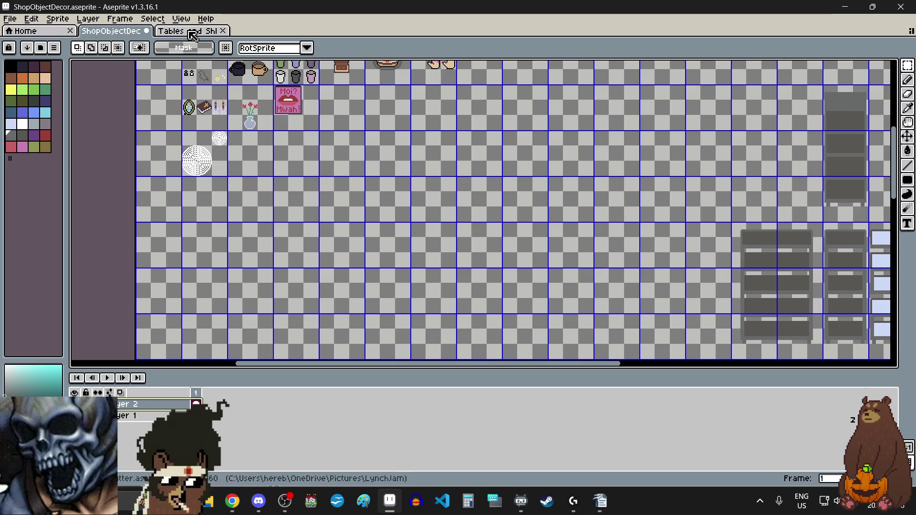
left_click(191, 31)
Step: Add a new layer above Layer 1 and paste the cyan drawer strip onto it
scroll(271, 177, "up", 2)
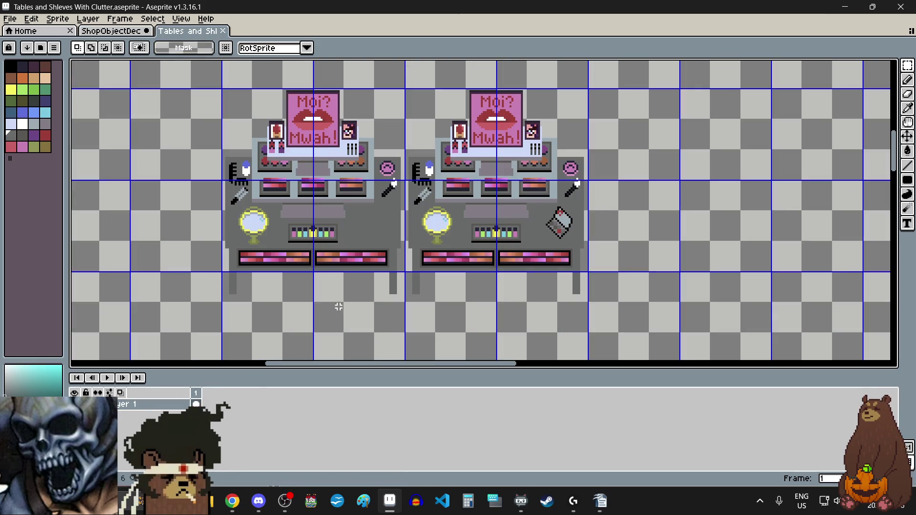
right_click(144, 404)
mouse_move(151, 411)
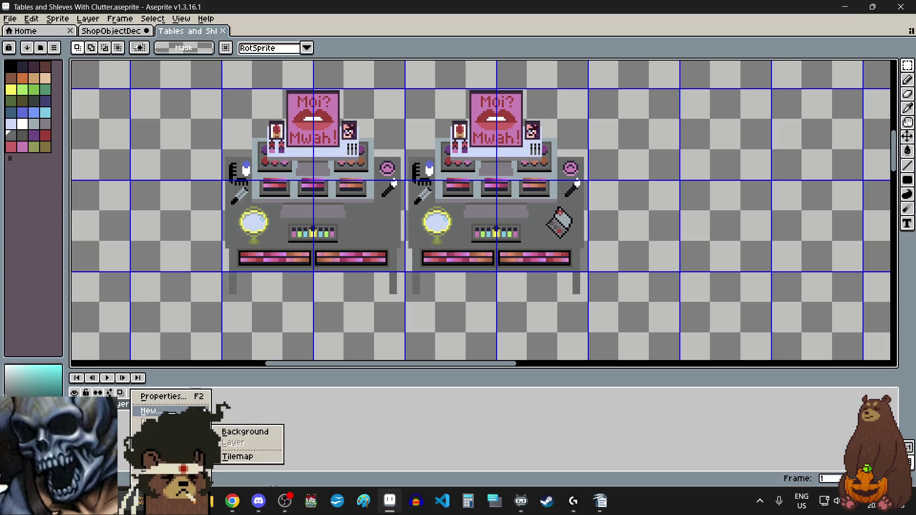
left_click(259, 410)
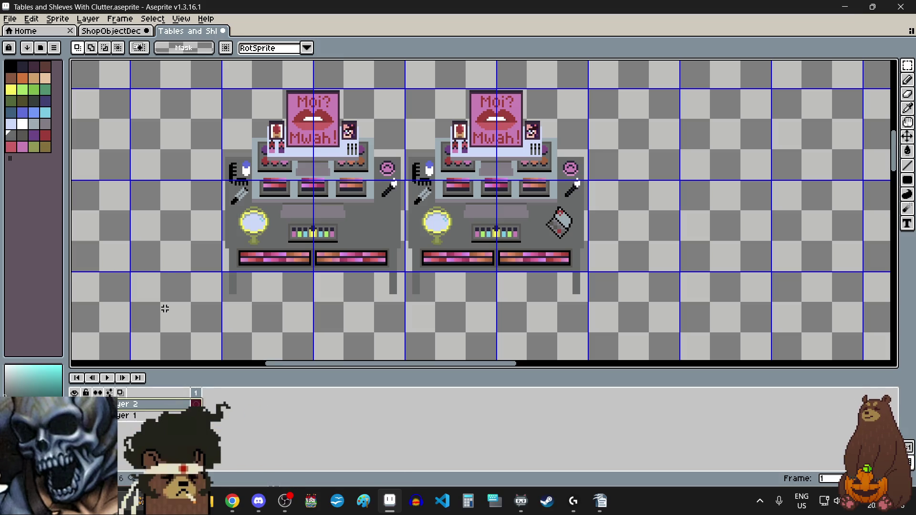
key("ctrl+v")
Step: Drag the pasted drawer strip down over the vanity tables' drawer rows
mouse_move(236, 201)
left_mouse_down()
mouse_move(308, 262)
mouse_move(379, 296)
left_mouse_up()
scroll(308, 263, "up", 2)
scroll(327, 311, "up", 1)
mouse_move(327, 310)
left_mouse_down()
mouse_move(402, 285)
mouse_move(370, 265)
left_mouse_up()
scroll(370, 266, "down", 3)
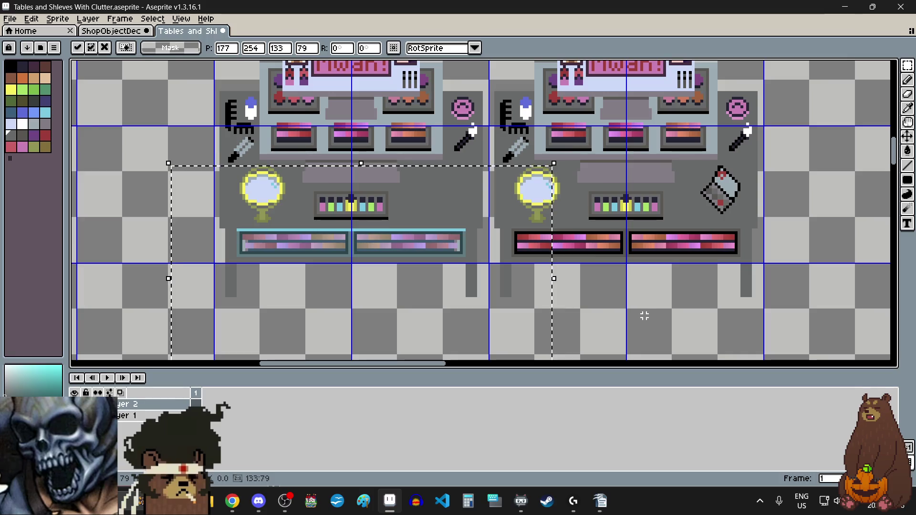
scroll(527, 296, "right", 2)
mouse_move(410, 285)
left_mouse_down()
mouse_move(271, 216)
mouse_move(491, 252)
left_mouse_up()
scroll(630, 251, "up", 3)
scroll(266, 286, "up", 1)
scroll(320, 274, "up", 2)
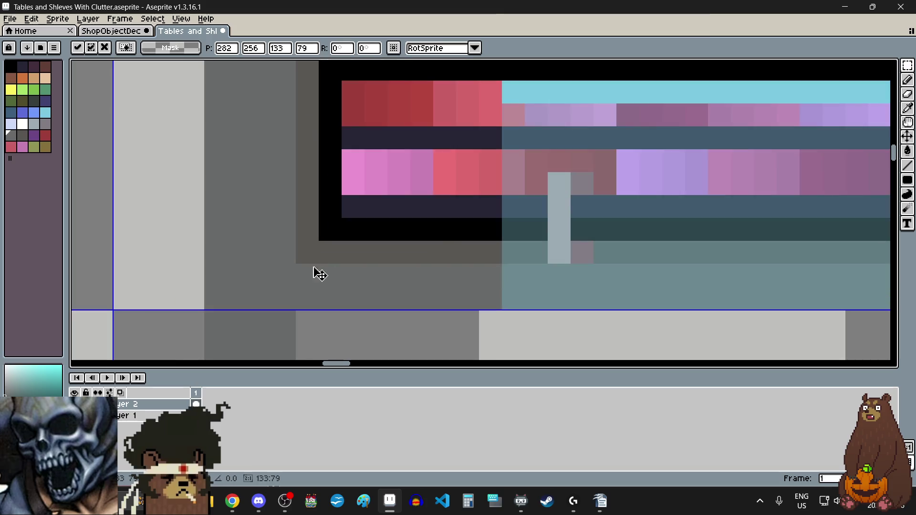
scroll(558, 215, "down", 2)
scroll(566, 164, "up", 2)
Step: Line the strip up with the right table's drawers and drop it in place
left_click_drag(566, 163, 394, 178)
scroll(415, 218, "down", 2)
scroll(419, 235, "down", 3)
scroll(320, 201, "left", 2)
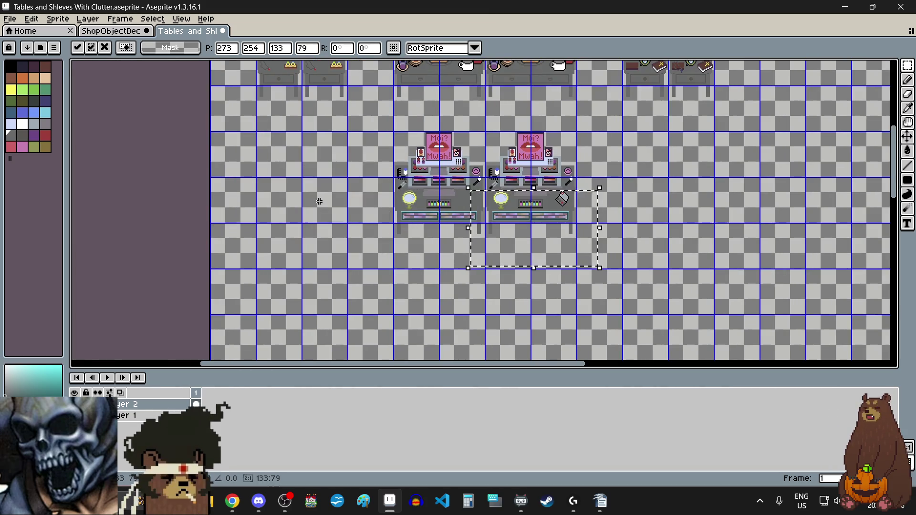
left_click(319, 202)
scroll(319, 202, "down", 3)
scroll(371, 286, "up", 1)
scroll(392, 324, "up", 2)
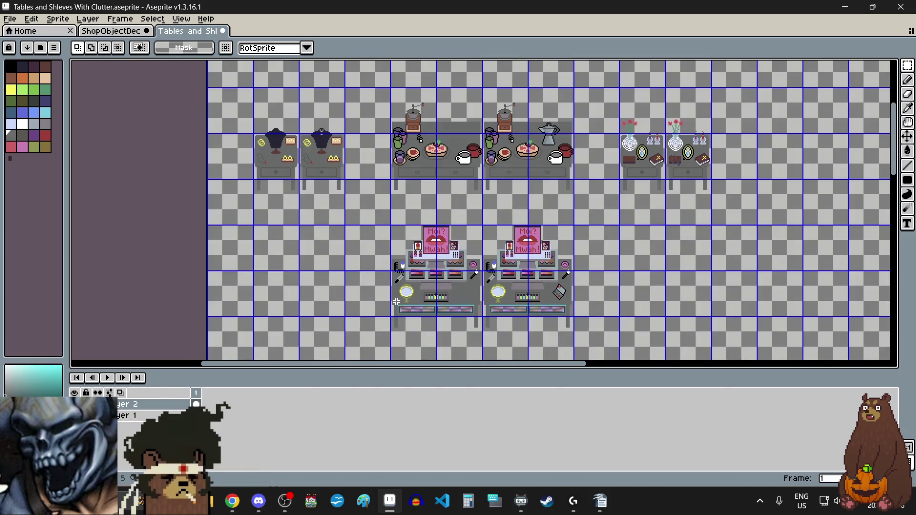
scroll(396, 302, "down", 3)
scroll(427, 331, "up", 4)
scroll(372, 233, "down", 1)
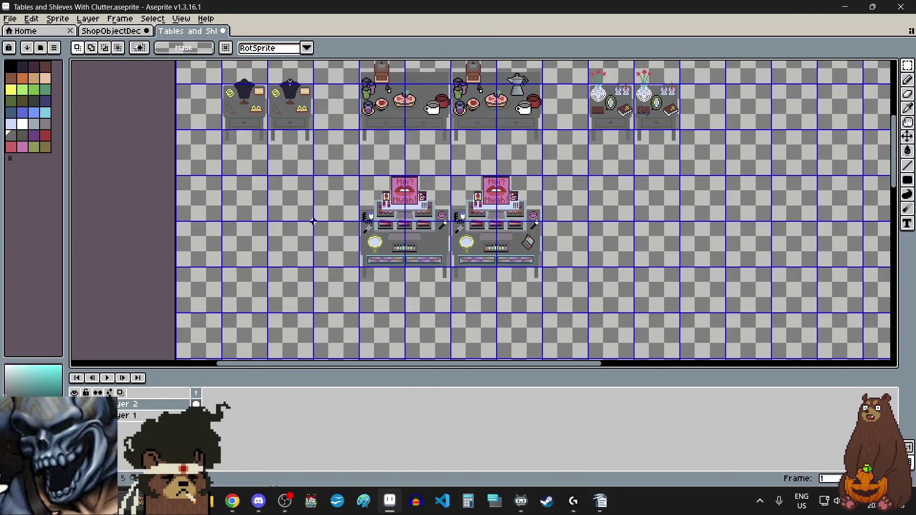
Step: Save the Tables and Shleves With Clutter sheet, then save the ShopObjectDecor sheet
left_click(10, 18)
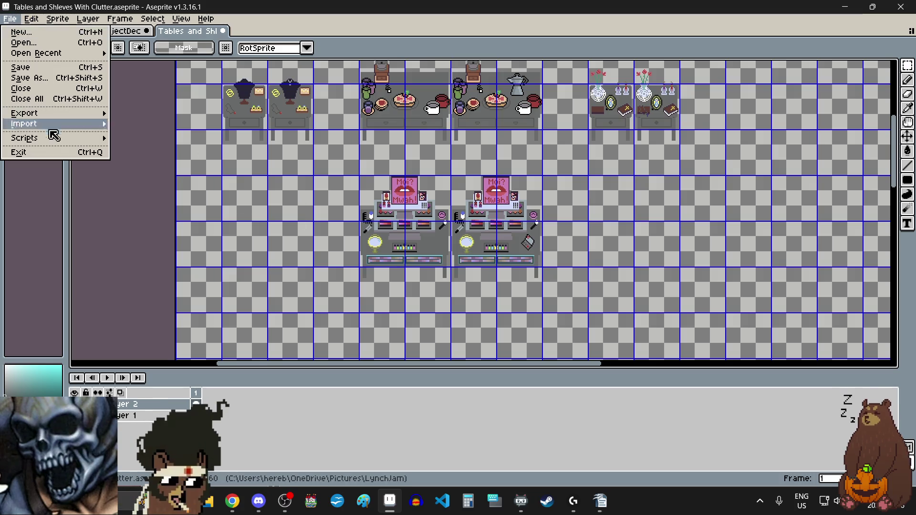
left_click(33, 72)
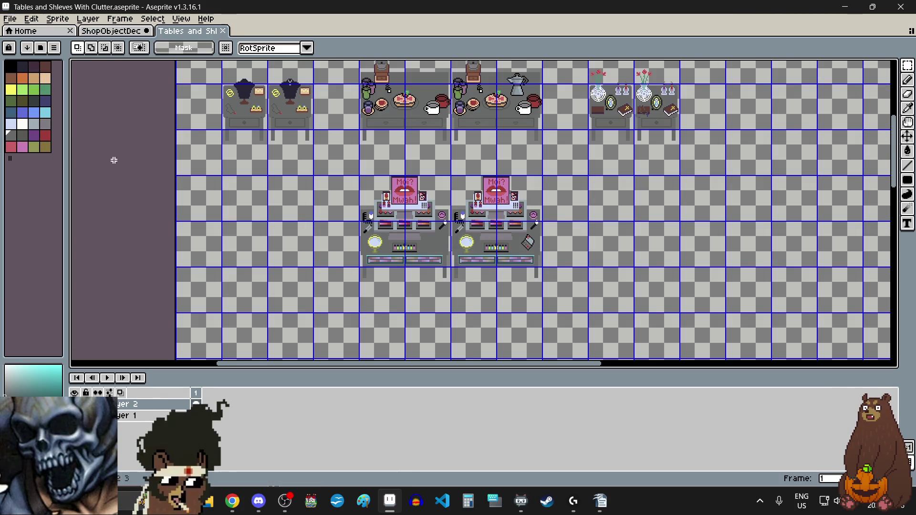
left_click(115, 34)
left_click(10, 18)
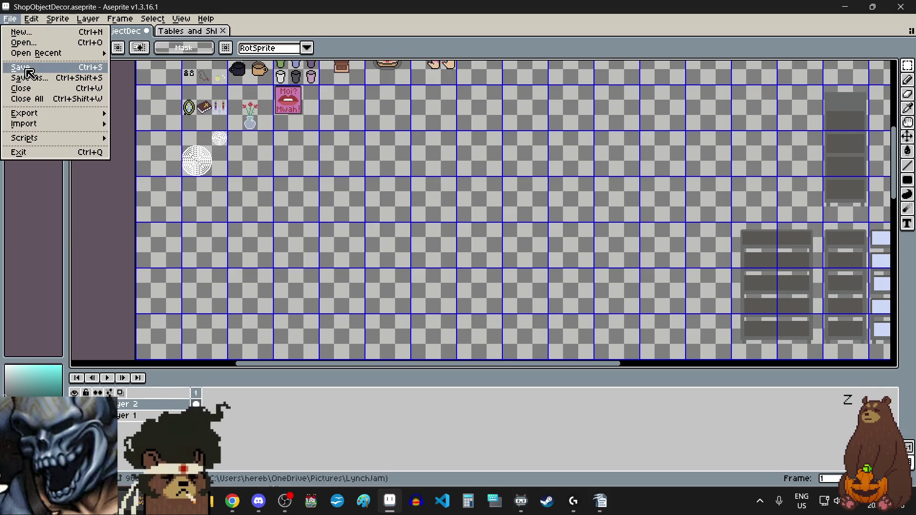
left_click(29, 72)
left_click(184, 31)
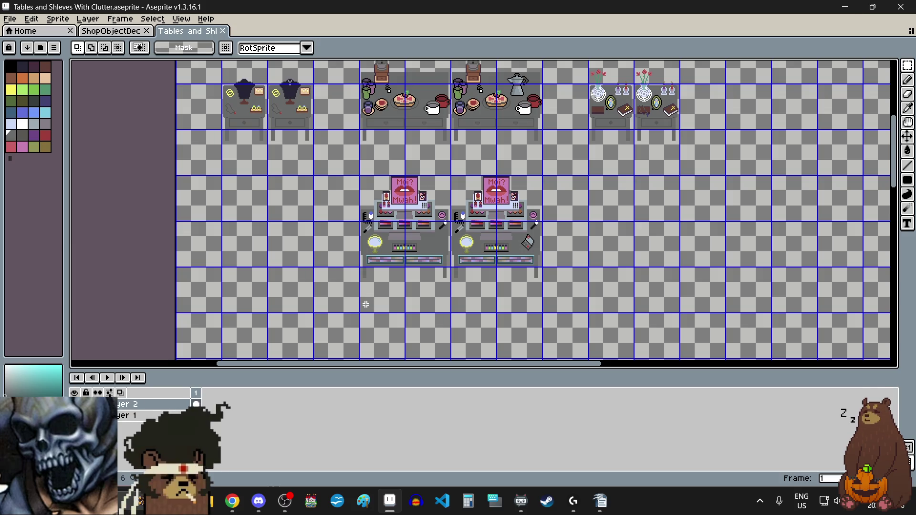
Step: Zoom over the tables sheet to check the drawer strips, then close Aseprite
scroll(369, 303, "up", 3)
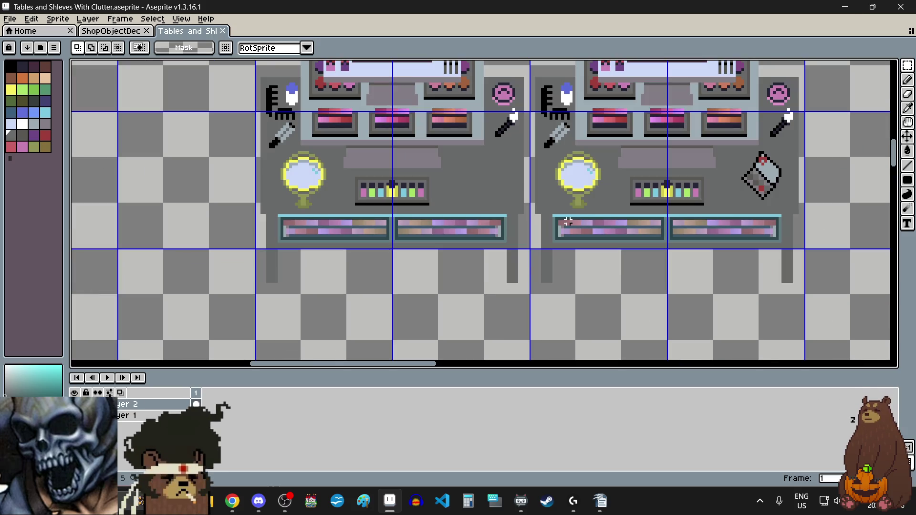
scroll(533, 221, "up", 2)
scroll(533, 221, "up", 1)
scroll(534, 220, "up", 1)
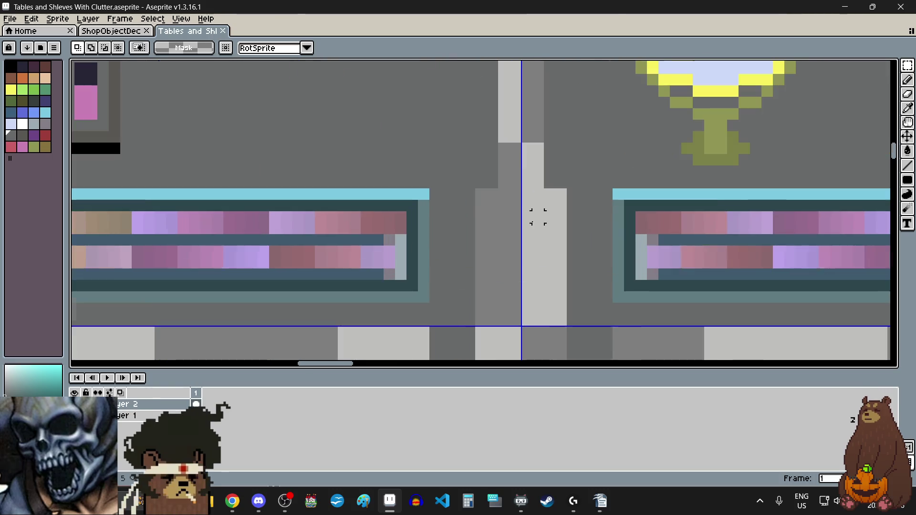
scroll(535, 219, "up", 1)
scroll(535, 219, "down", 3)
scroll(543, 241, "down", 2)
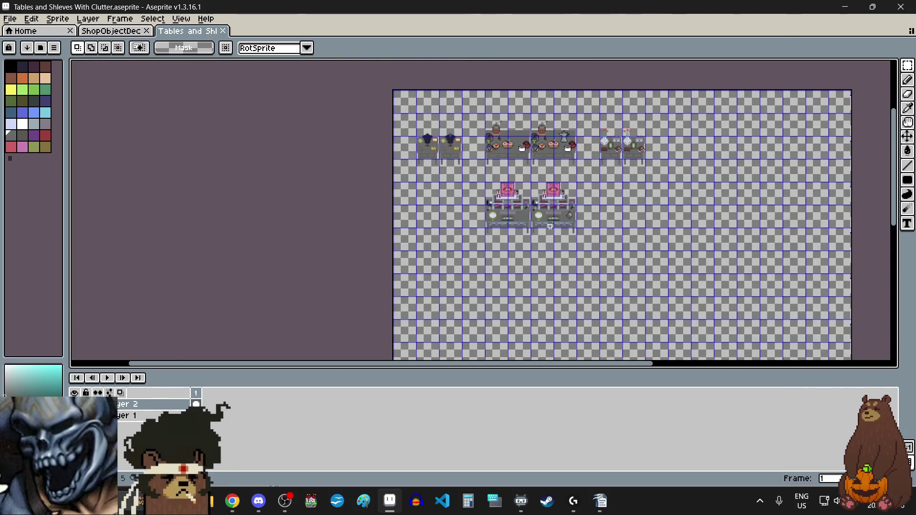
scroll(468, 209, "up", 1)
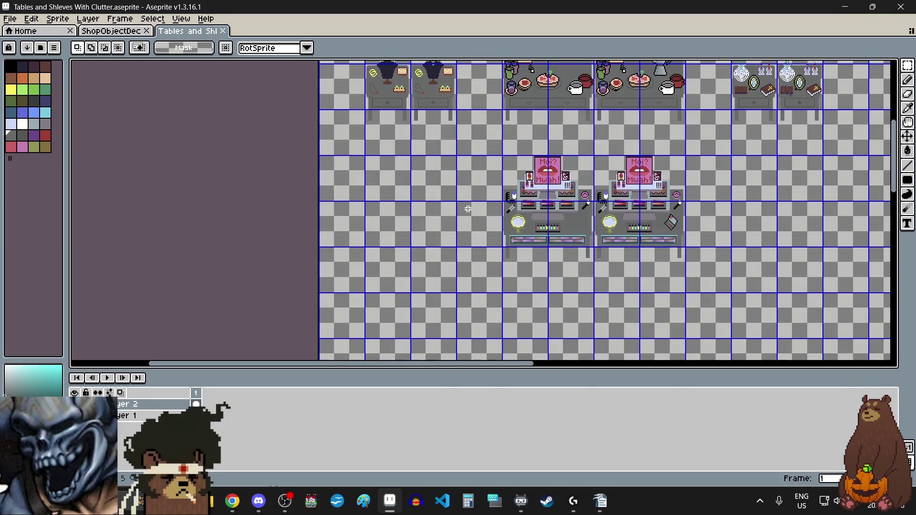
scroll(468, 209, "down", 1)
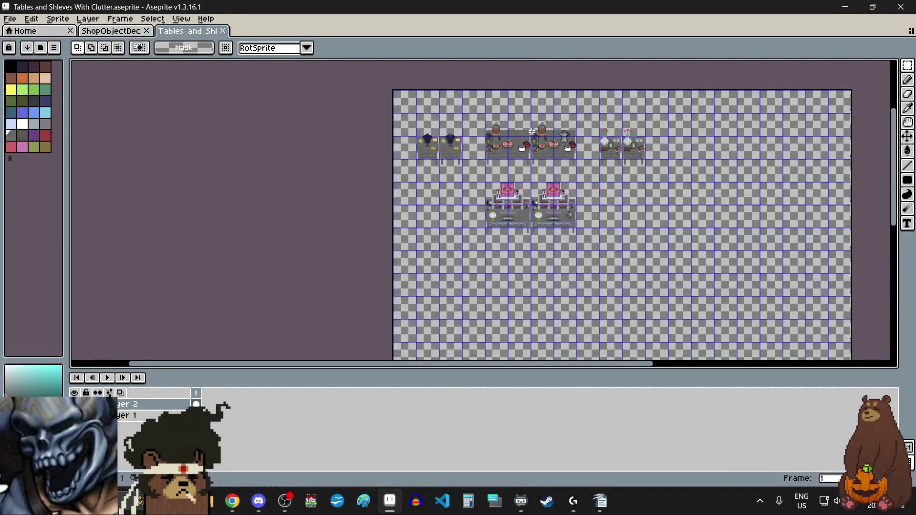
scroll(532, 132, "up", 1)
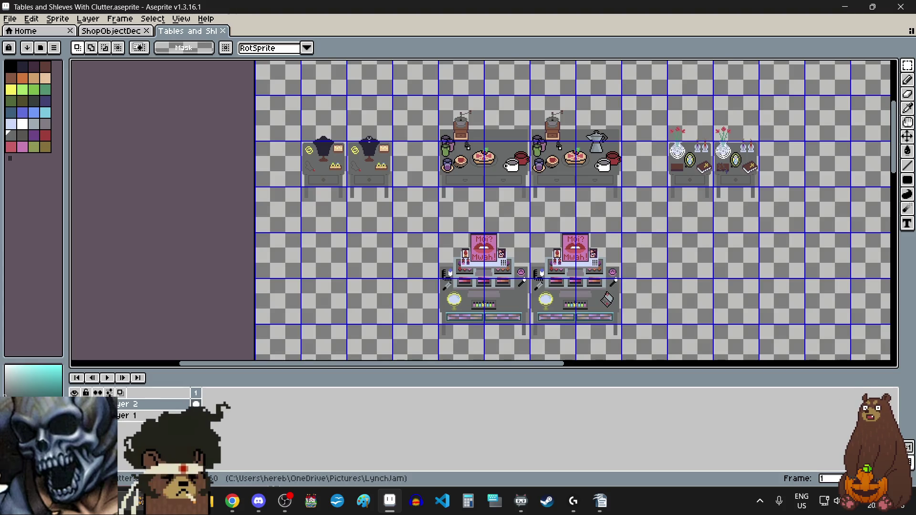
key("alt+Tab")
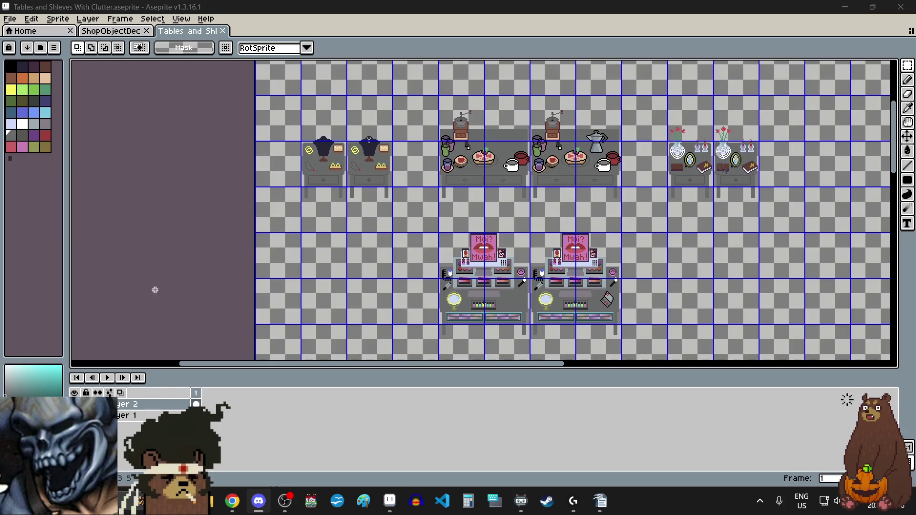
left_click(900, 6)
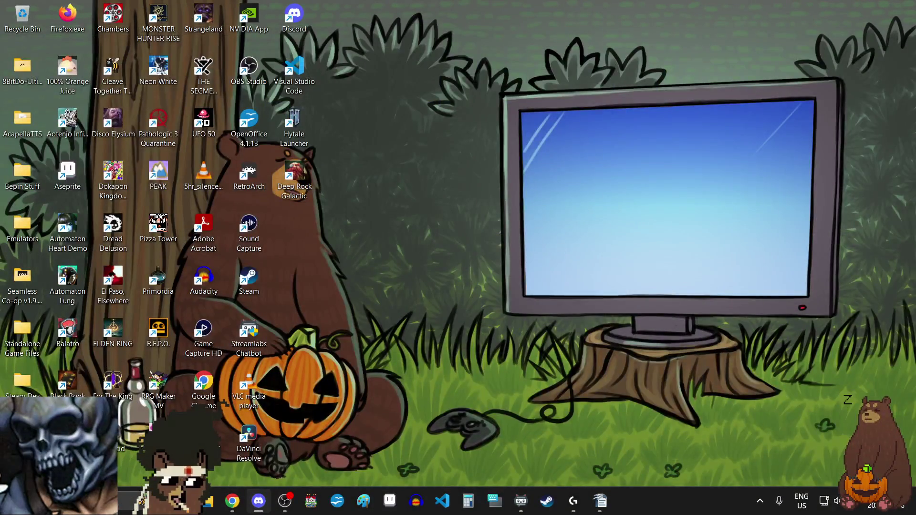